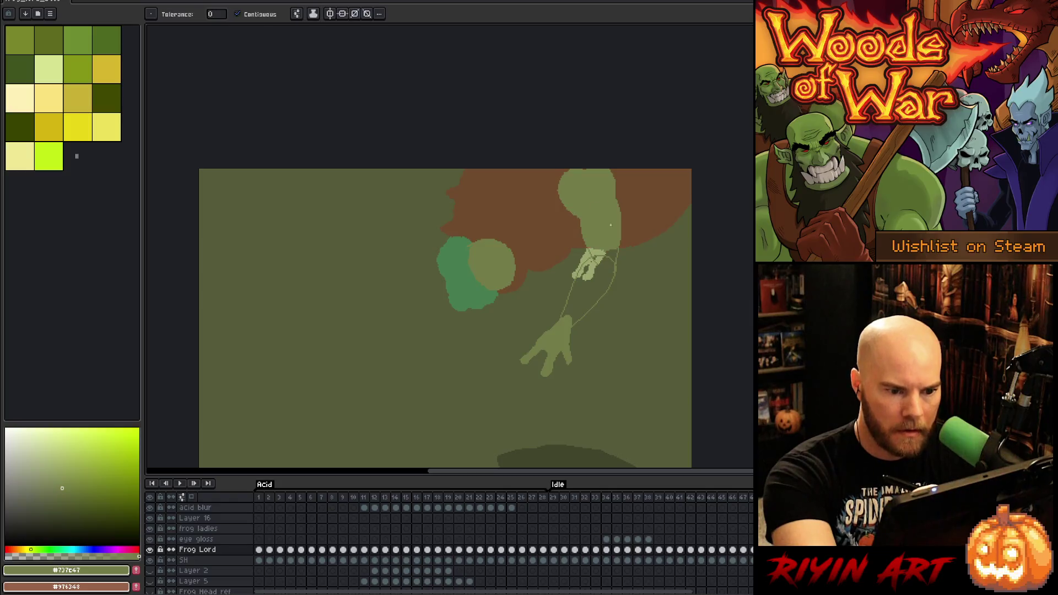
# Bucket-fill the reaching arm's outline and its leftover gaps solid green
pyautogui.click(602, 264)
pyautogui.click(585, 269)
pyautogui.click(599, 258)
pyautogui.click(602, 251)
pyautogui.press('b')
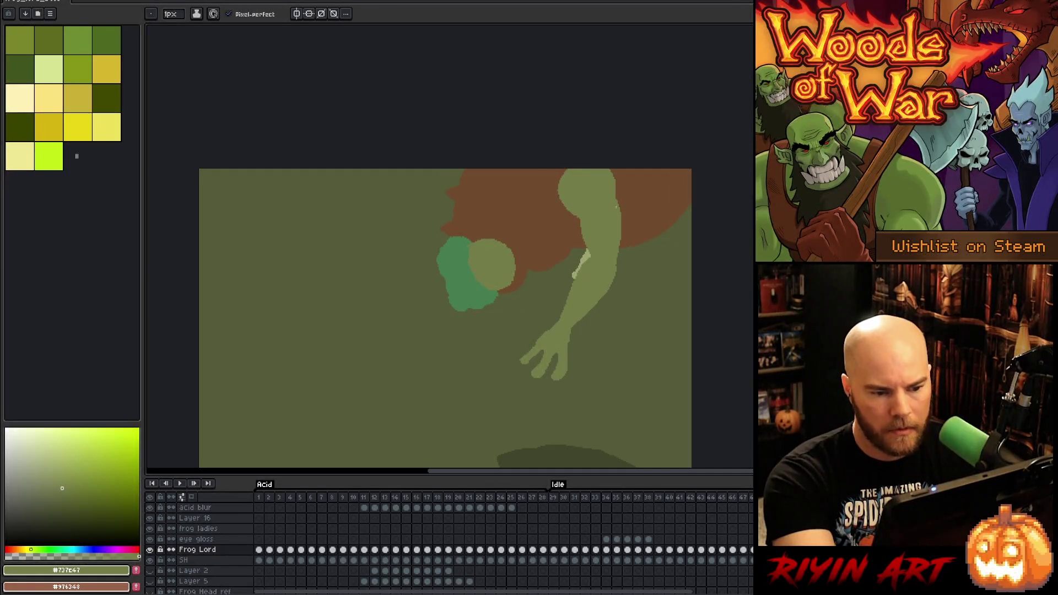
# Delete the light line across the hand and undo the stray light strokes over the fingers
pyautogui.press('e')
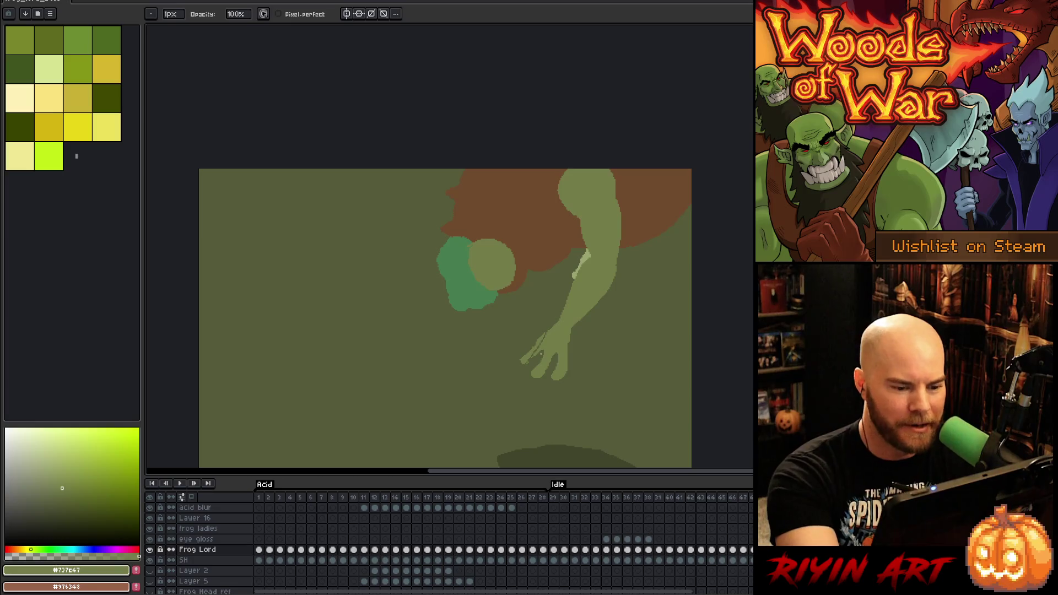
pyautogui.press('w')
pyautogui.click(526, 353)
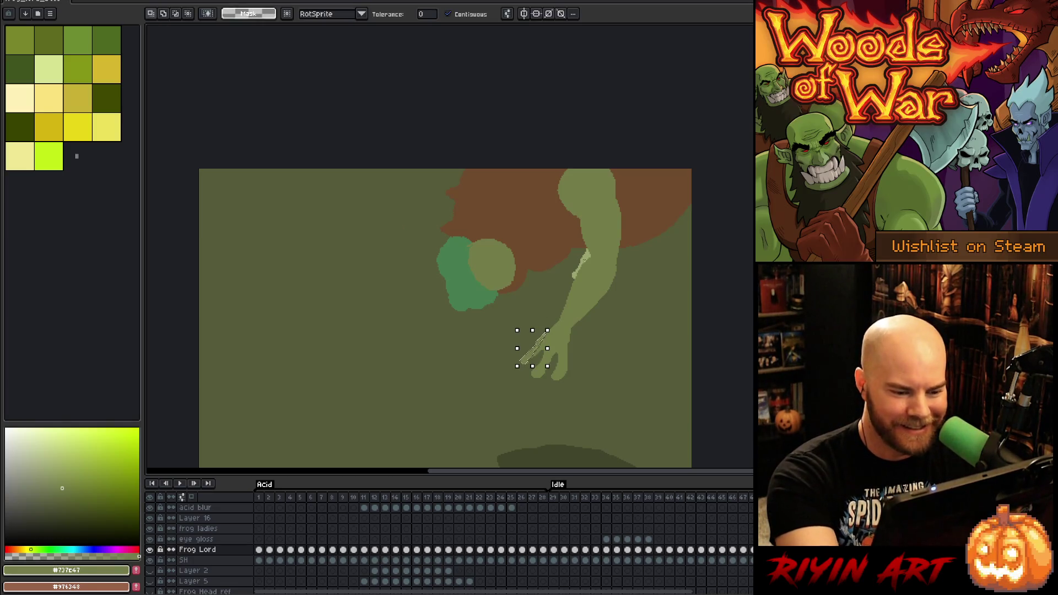
pyautogui.press('Delete')
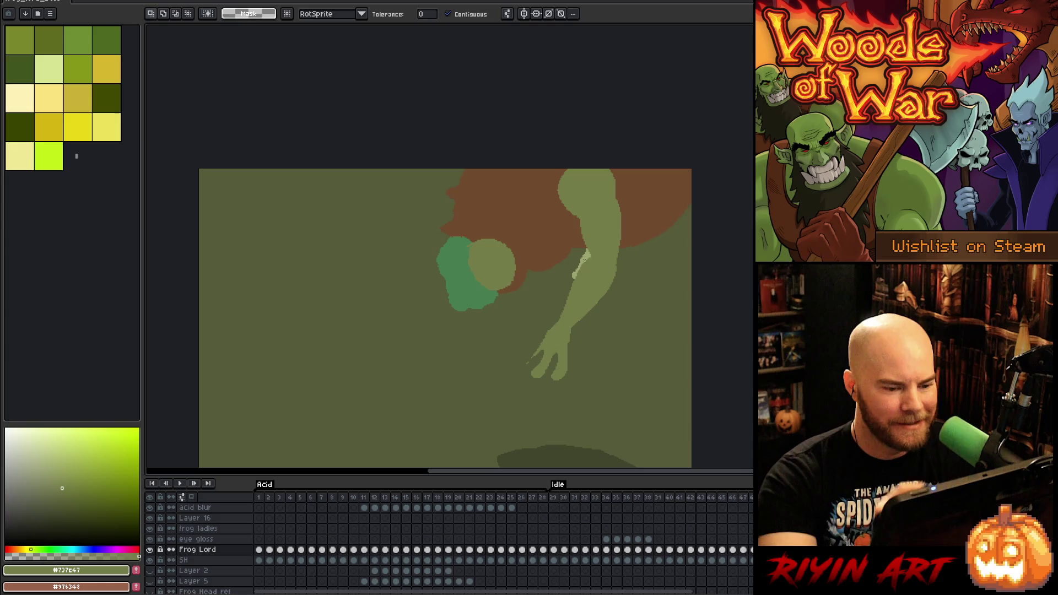
pyautogui.press('b')
pyautogui.press('w')
pyautogui.press('b')
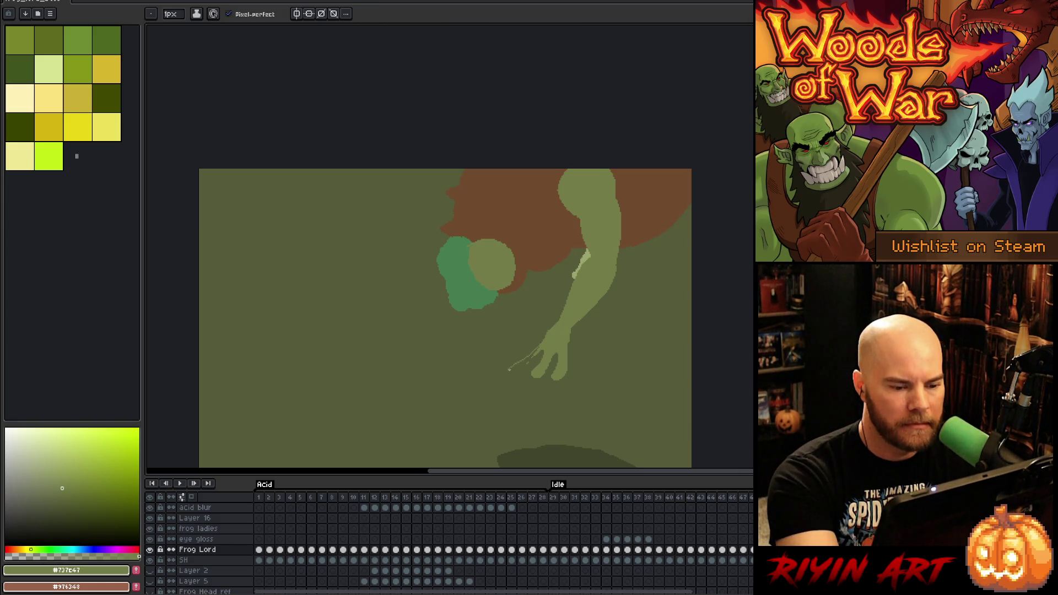
pyautogui.hotkey('ctrl', 'z')
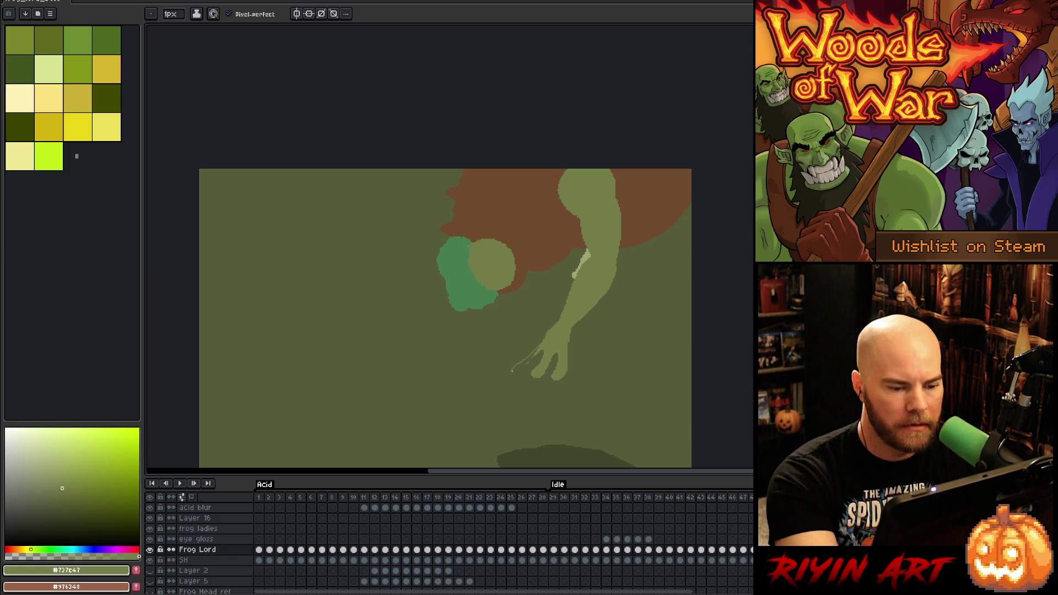
pyautogui.hotkey('ctrl', 'z')
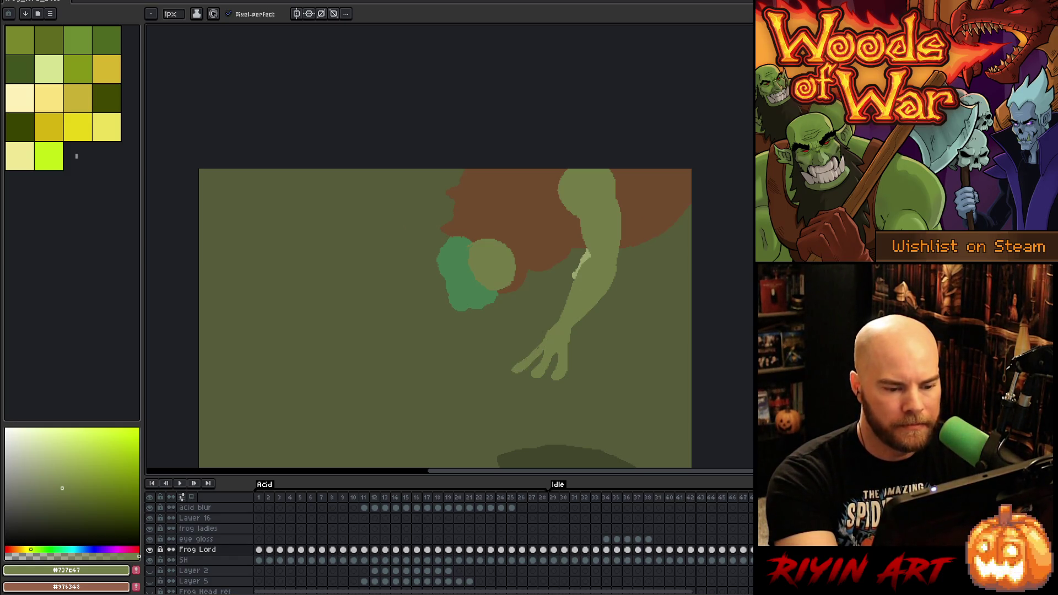
# Lasso-select the frog's fingers
pyautogui.press('e')
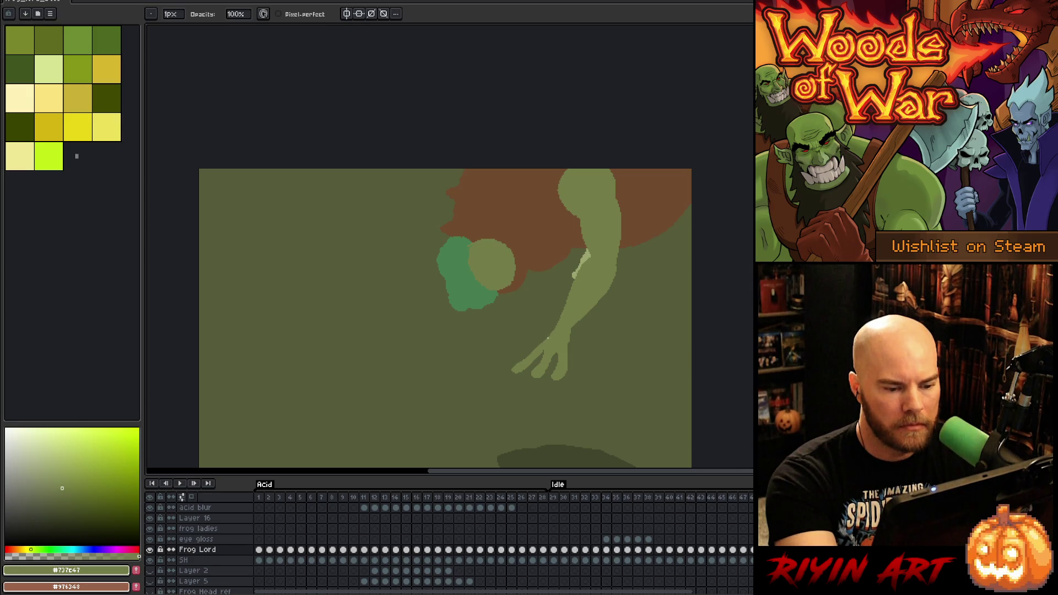
pyautogui.press('m')
pyautogui.moveTo(544, 328)
pyautogui.mouseDown()
pyautogui.moveTo(539, 354)
pyautogui.moveTo(503, 389)
pyautogui.moveTo(551, 333)
pyautogui.moveTo(532, 380)
pyautogui.moveTo(524, 363)
pyautogui.moveTo(561, 389)
pyautogui.mouseUp()
# Rotate the selected fingers about -5.6° and commit the rotation
pyautogui.hotkey('ctrl', 'd')
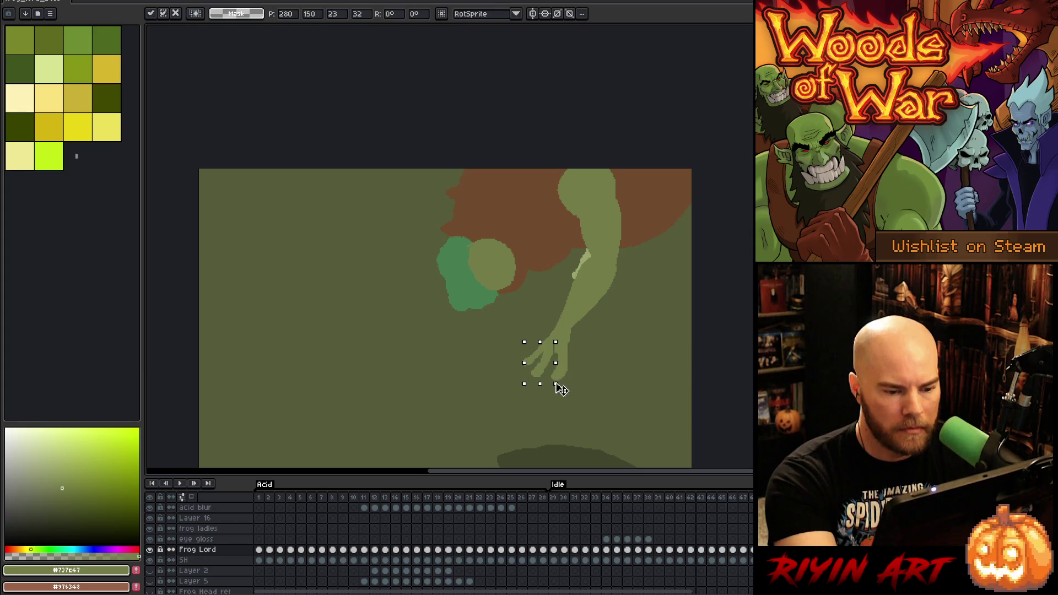
pyautogui.moveTo(560, 337)
pyautogui.mouseDown()
pyautogui.moveTo(571, 345)
pyautogui.moveTo(553, 362)
pyautogui.mouseUp()
pyautogui.press('Return')
pyautogui.press('b')
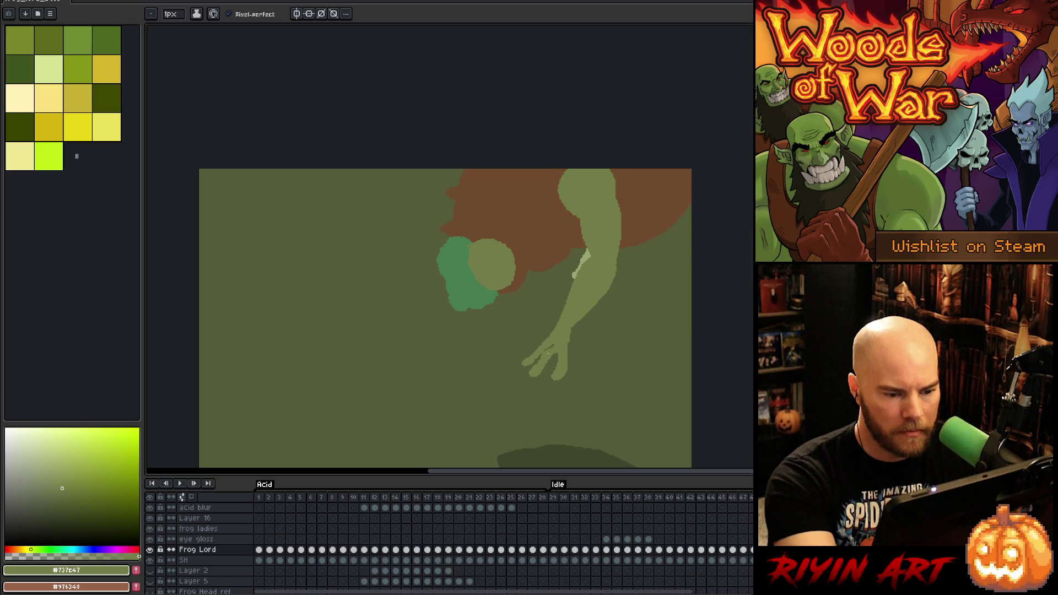
# Reselect the fingers, shrink them slightly and shift them up the hand
pyautogui.press('q')
pyautogui.moveTo(573, 350)
pyautogui.mouseDown()
pyautogui.moveTo(573, 383)
pyautogui.moveTo(575, 353)
pyautogui.mouseUp()
pyautogui.moveTo(579, 391); pyautogui.dragTo(567, 367)
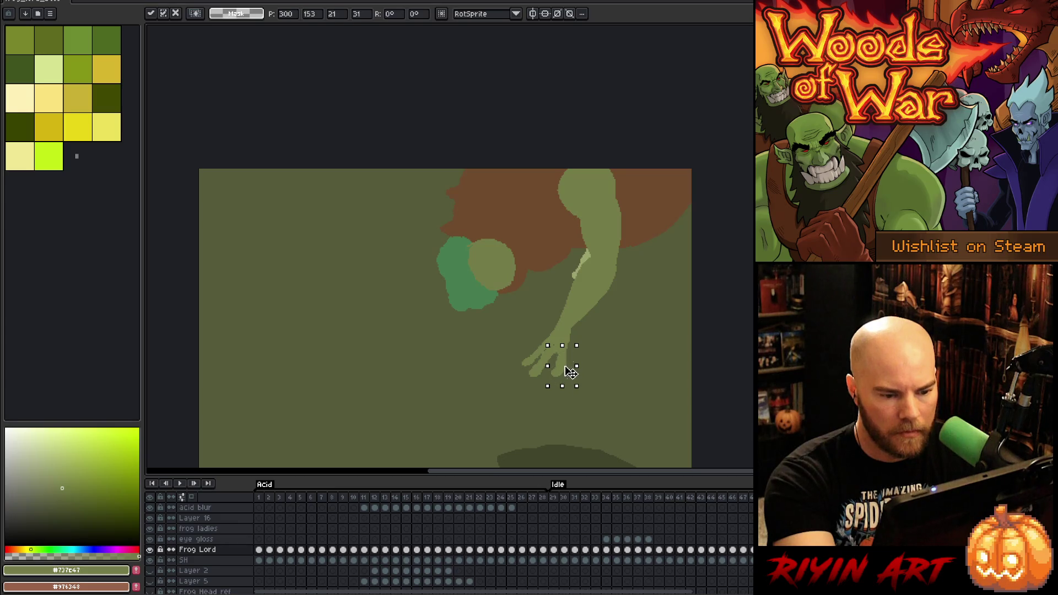
pyautogui.press('Return')
pyautogui.press('b')
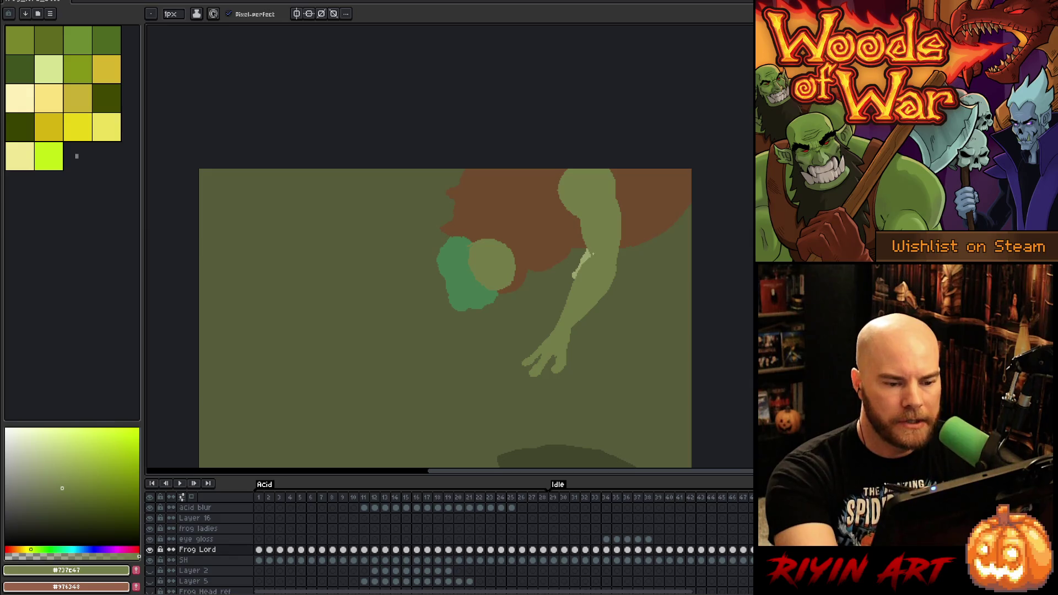
# Play the animation from frame 33 with the frog framed, save the file, then stop playback
pyautogui.click(585, 497)
pyautogui.press('Return')
pyautogui.moveTo(637, 373); pyautogui.dragTo(621, 265)
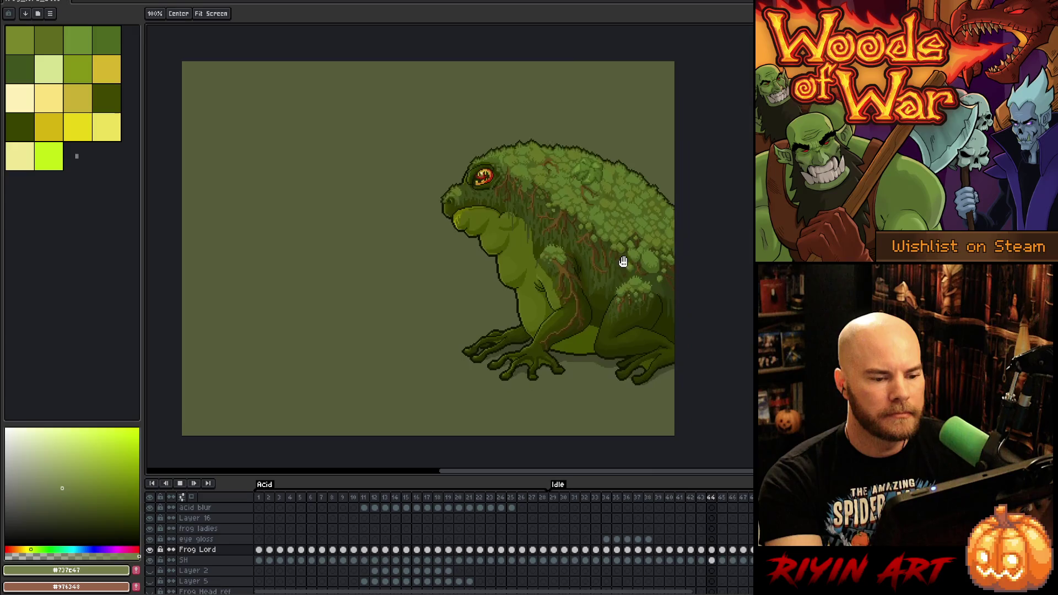
pyautogui.scroll(1, 623, 289)
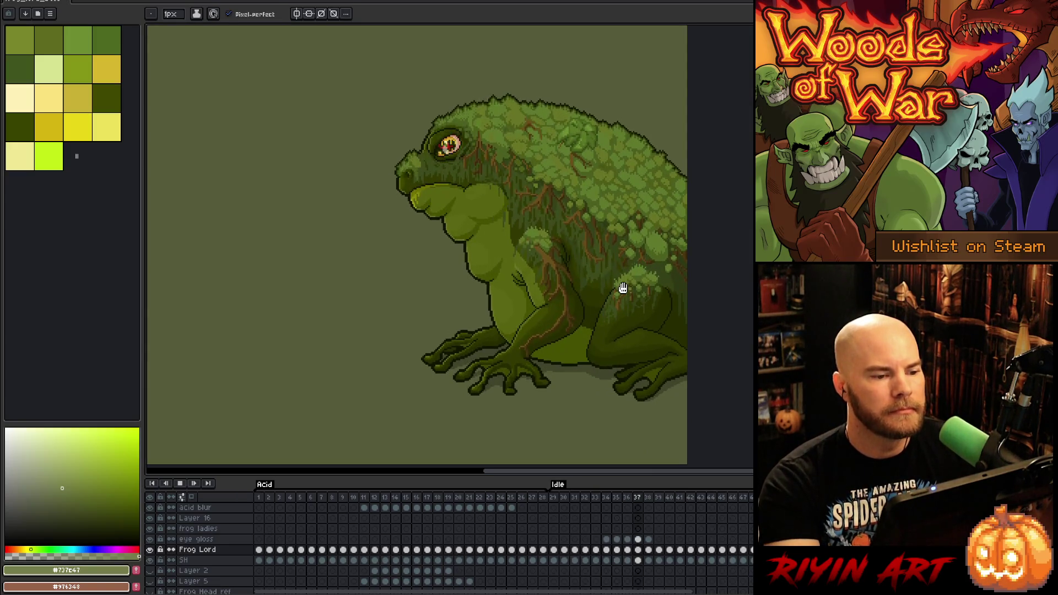
pyautogui.hotkey('ctrl', 's')
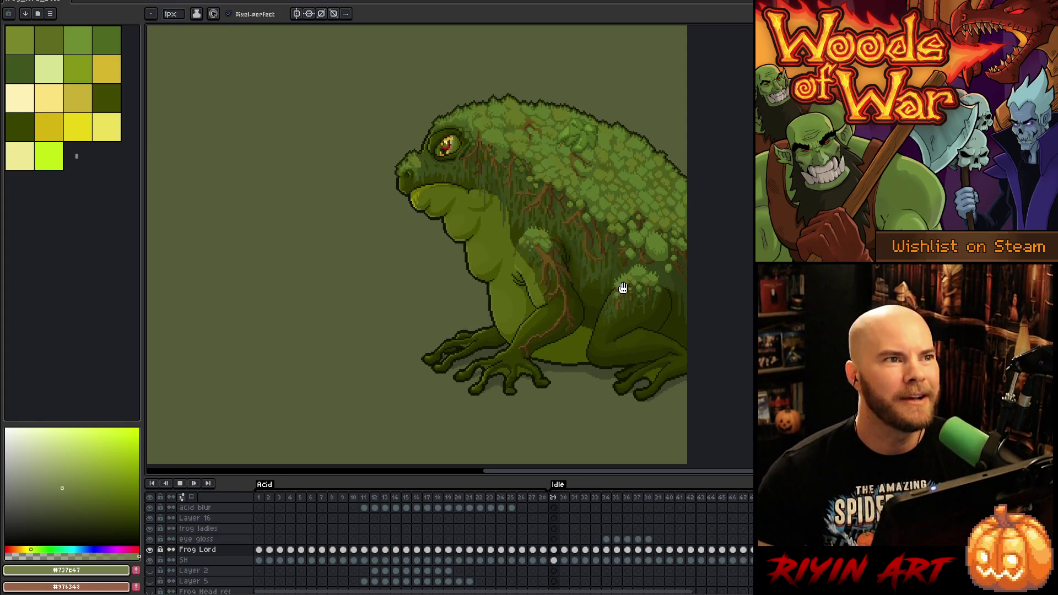
pyautogui.press('Return')
pyautogui.press('Return')
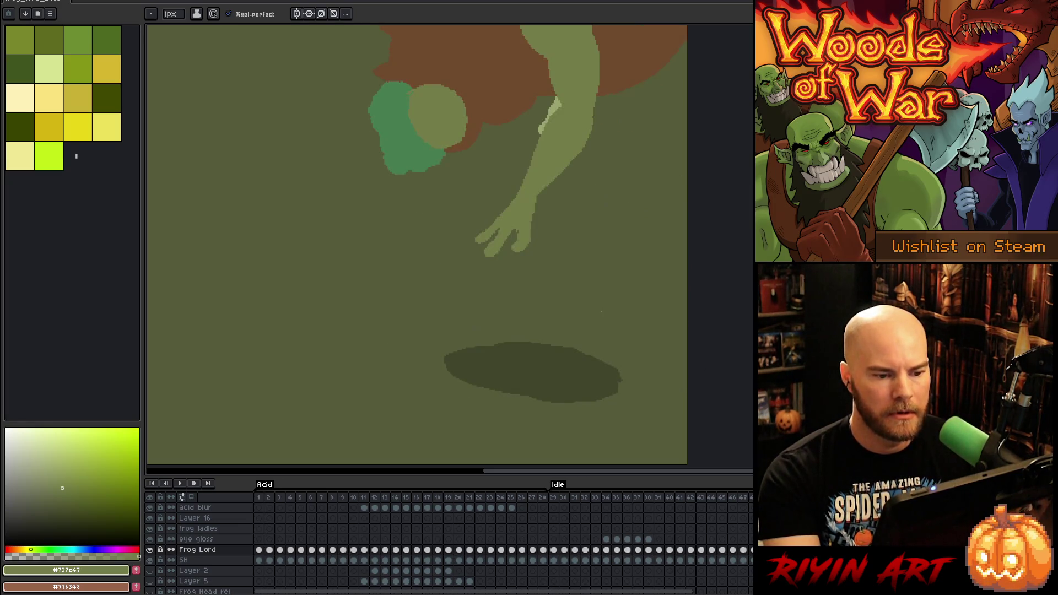
# Pick the lighter green and sketch a second arm outline beside the first, undoing a bad stroke
pyautogui.keyDown('alt'); pyautogui.click(550, 103); pyautogui.keyUp('alt')
pyautogui.moveTo(485, 124)
pyautogui.mouseDown()
pyautogui.moveTo(455, 193)
pyautogui.moveTo(433, 211)
pyautogui.moveTo(462, 184)
pyautogui.mouseUp()
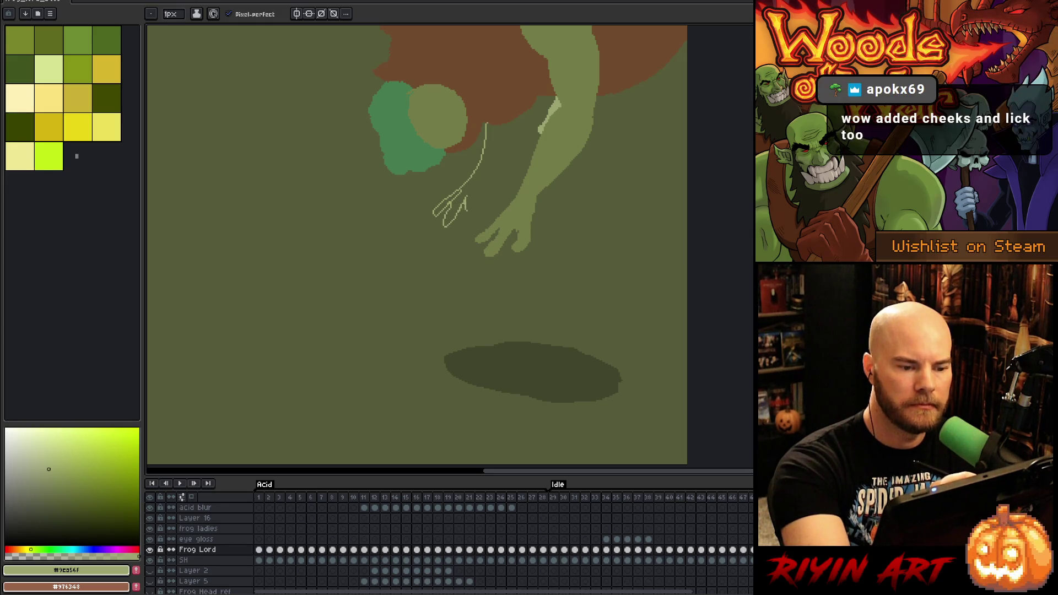
pyautogui.hotkey('ctrl', 'z')
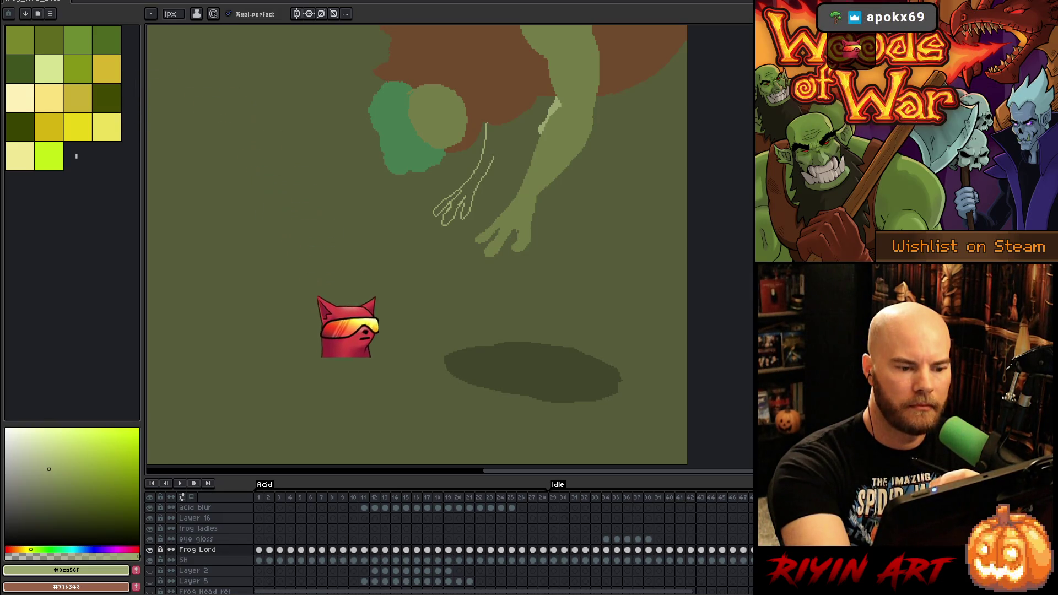
pyautogui.moveTo(494, 166); pyautogui.dragTo(515, 108)
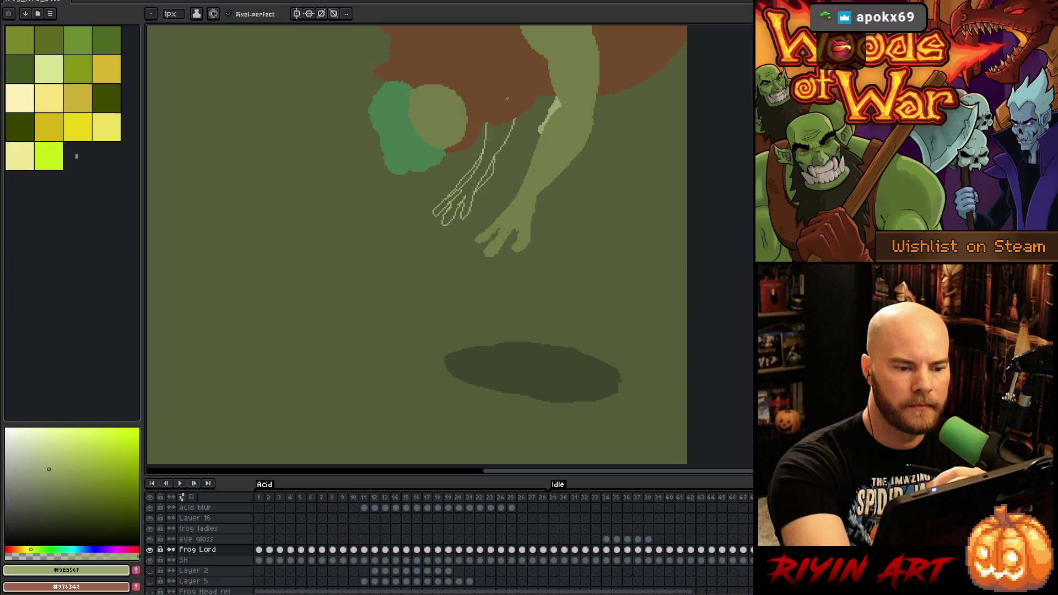
pyautogui.moveTo(460, 186); pyautogui.dragTo(490, 147)
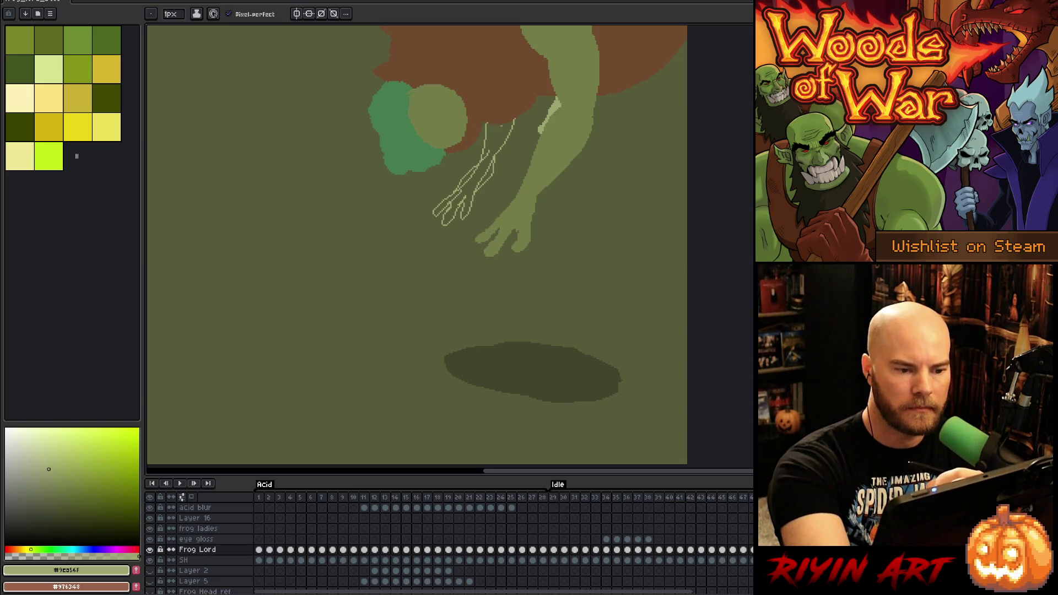
# Bucket-fill the new arm, its inner pockets and fingertips light green
pyautogui.press('g')
pyautogui.click(500, 130)
pyautogui.click(484, 176)
pyautogui.click(467, 178)
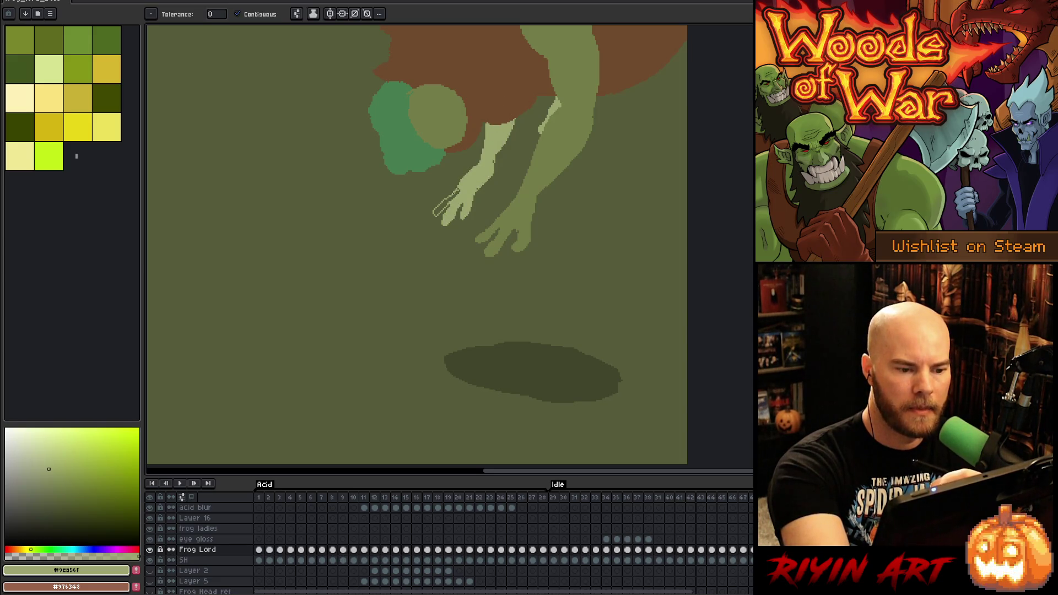
pyautogui.click(443, 209)
pyautogui.press('b')
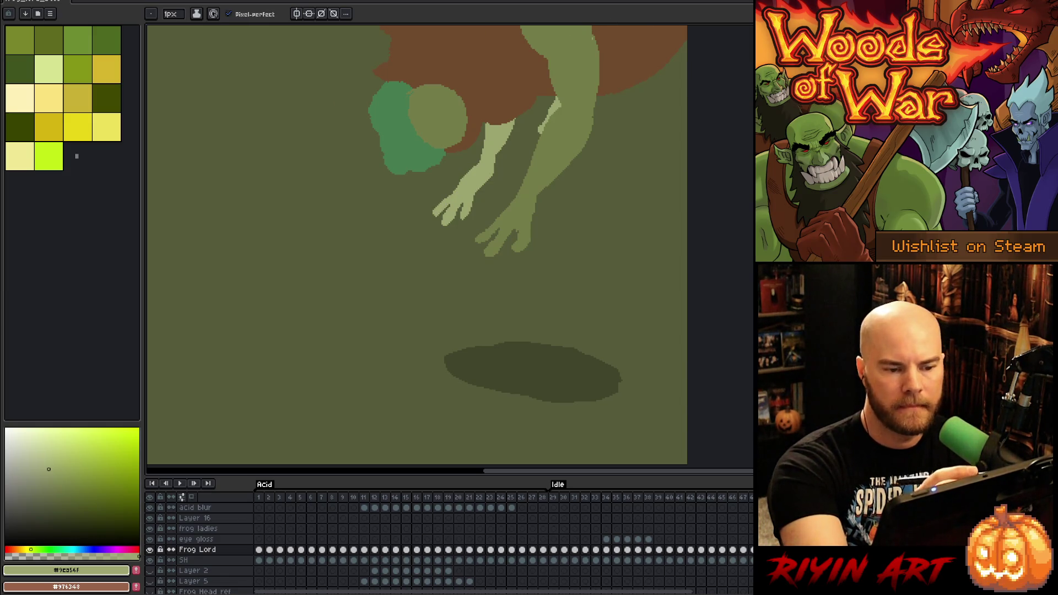
# Magic Wand-select and delete the leftover thin light line on the arm
pyautogui.press('w')
pyautogui.click(537, 132)
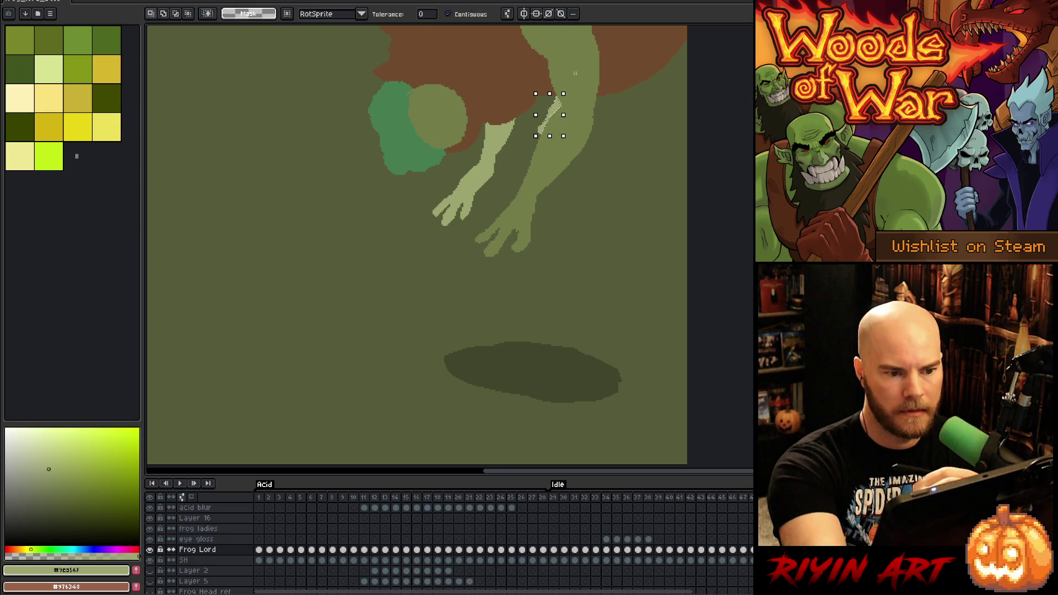
pyautogui.press('Delete')
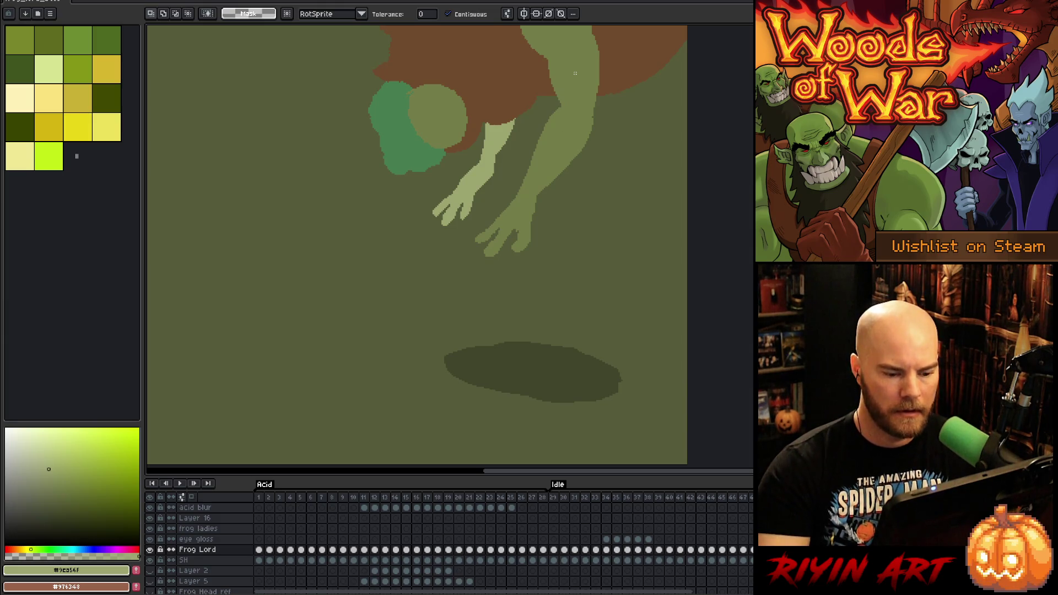
pyautogui.press('Right')
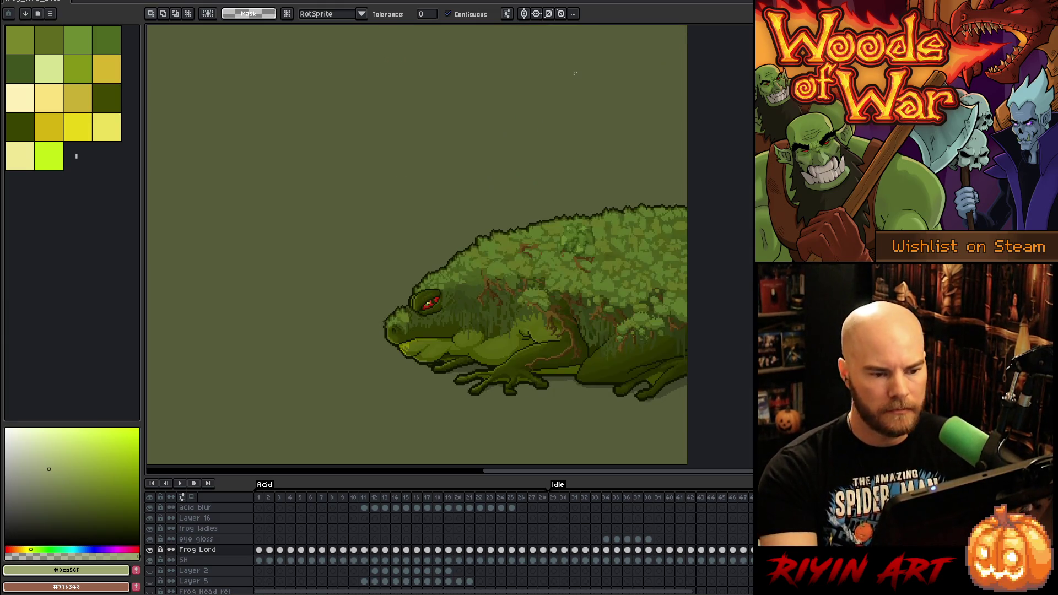
# Step back and forth through the animation frames to compare them
pyautogui.press('Left')
pyautogui.press('Left')
pyautogui.press('Right')
pyautogui.press('Right')
pyautogui.press('Left')
pyautogui.press('Left')
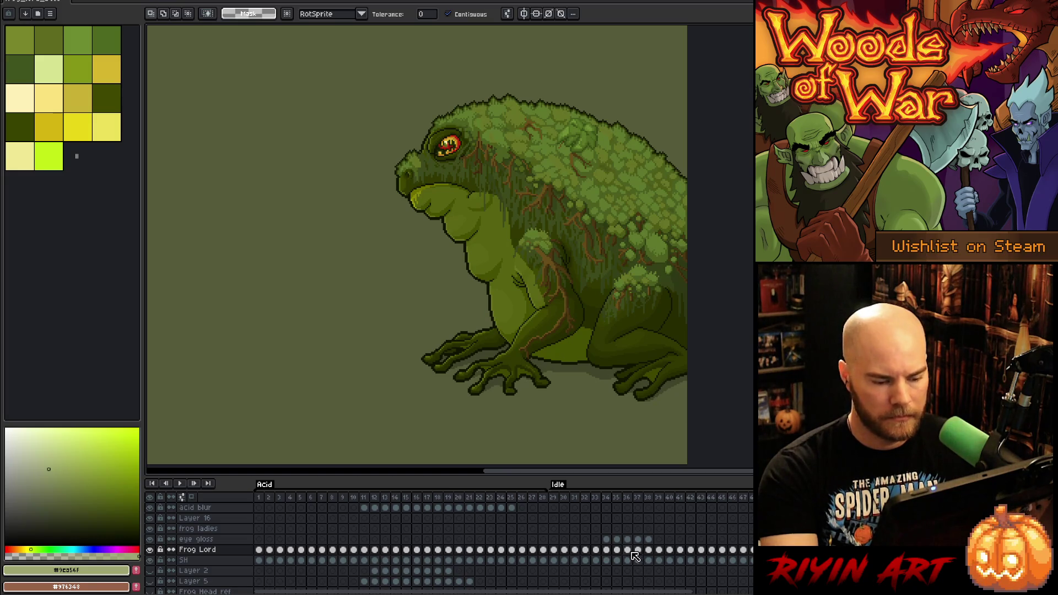
pyautogui.scroll(-2, 635, 556)
pyautogui.scroll(3, 529, 548)
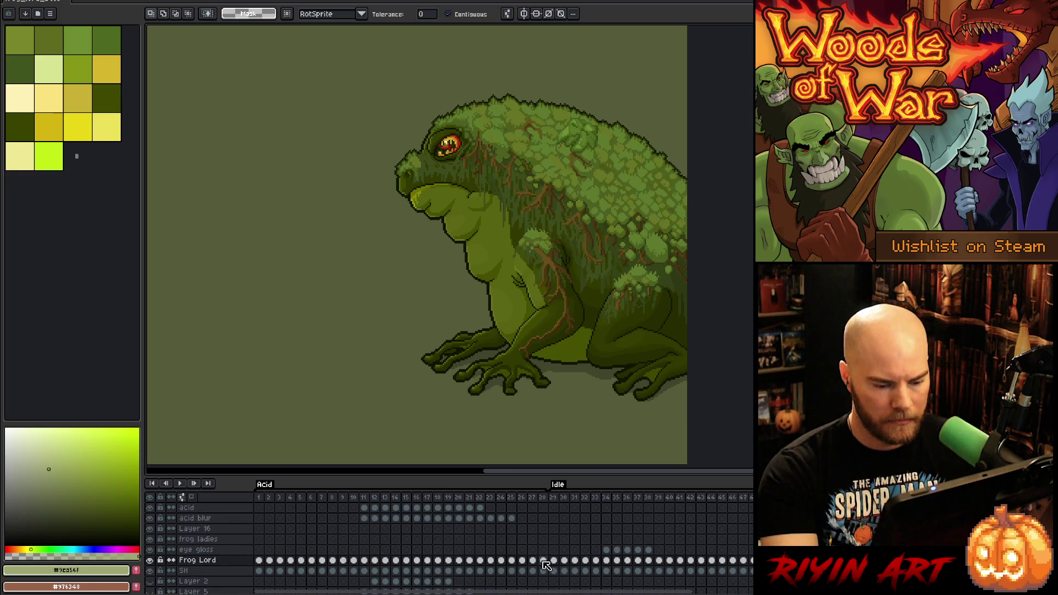
pyautogui.press('Right')
pyautogui.press('Right')
pyautogui.press('Left')
pyautogui.press('Left')
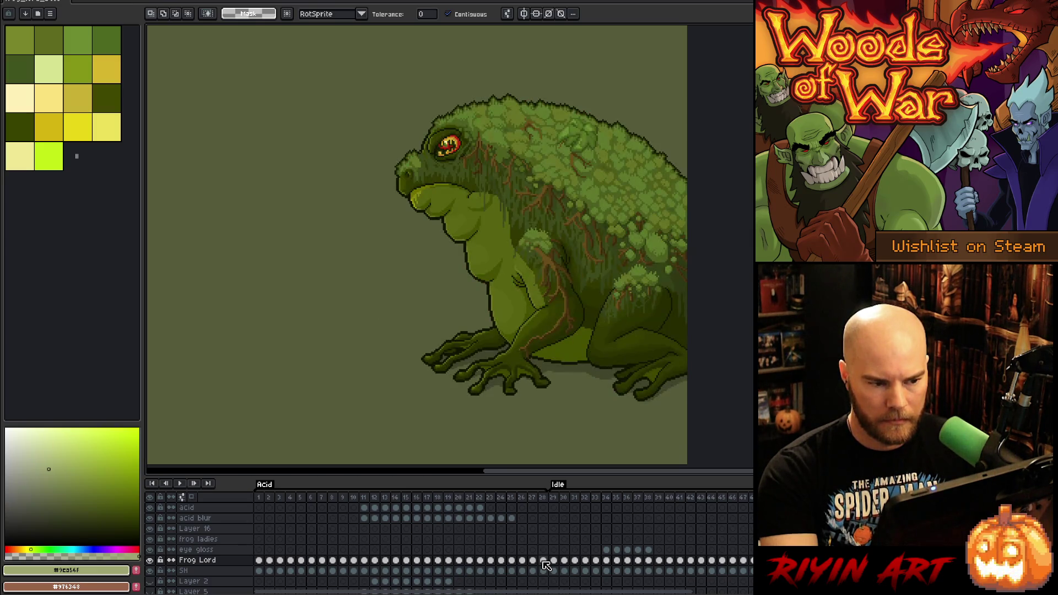
# Select the Frog Lord and SH cels in frames 27–28, then zoom in on the frog's head
pyautogui.click(544, 561)
pyautogui.moveTo(545, 565); pyautogui.dragTo(538, 575)
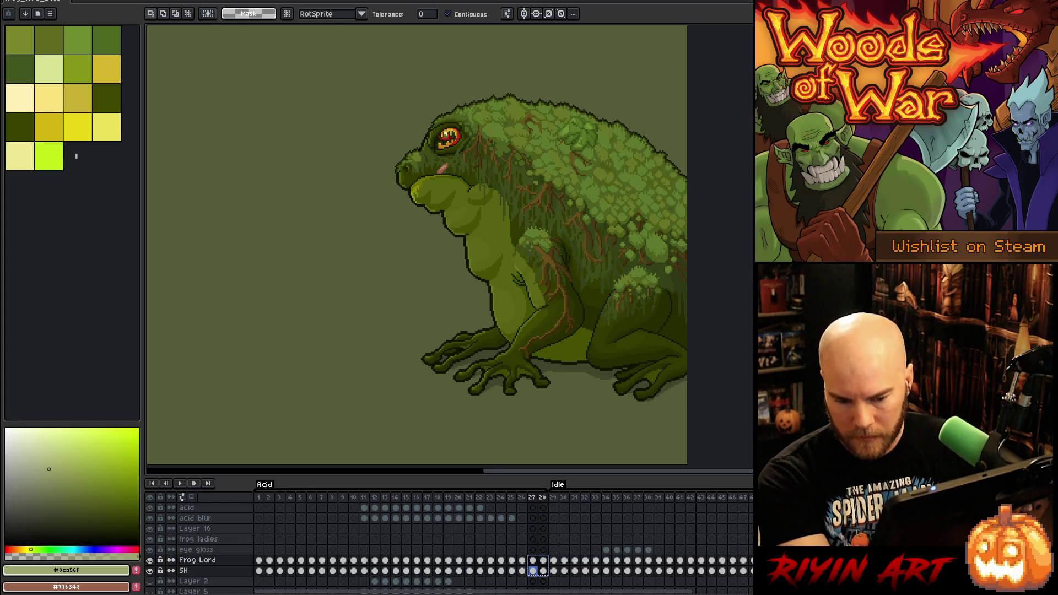
pyautogui.press('Return')
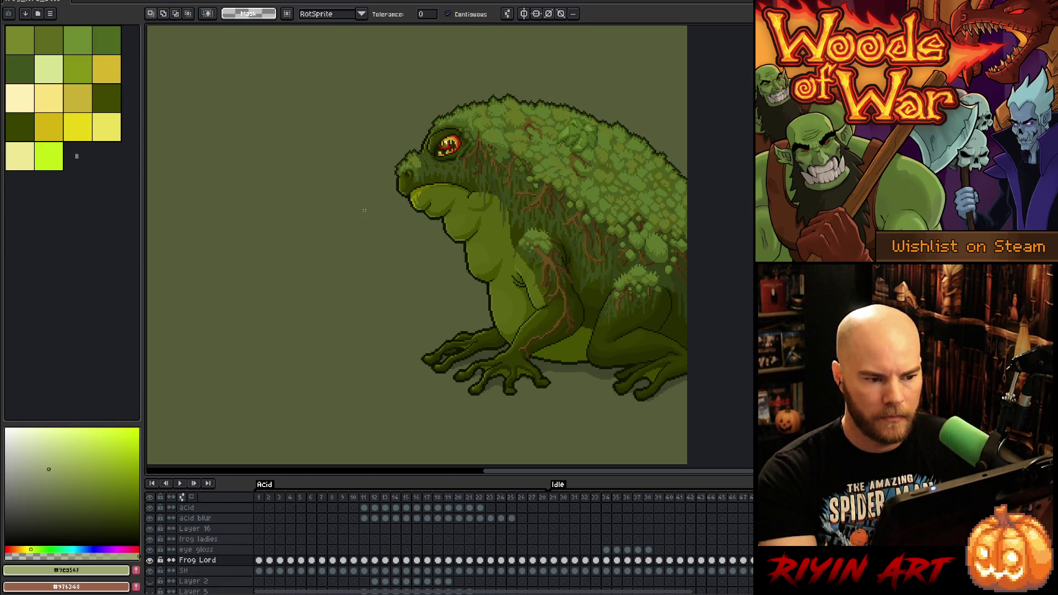
pyautogui.scroll(3, 408, 158)
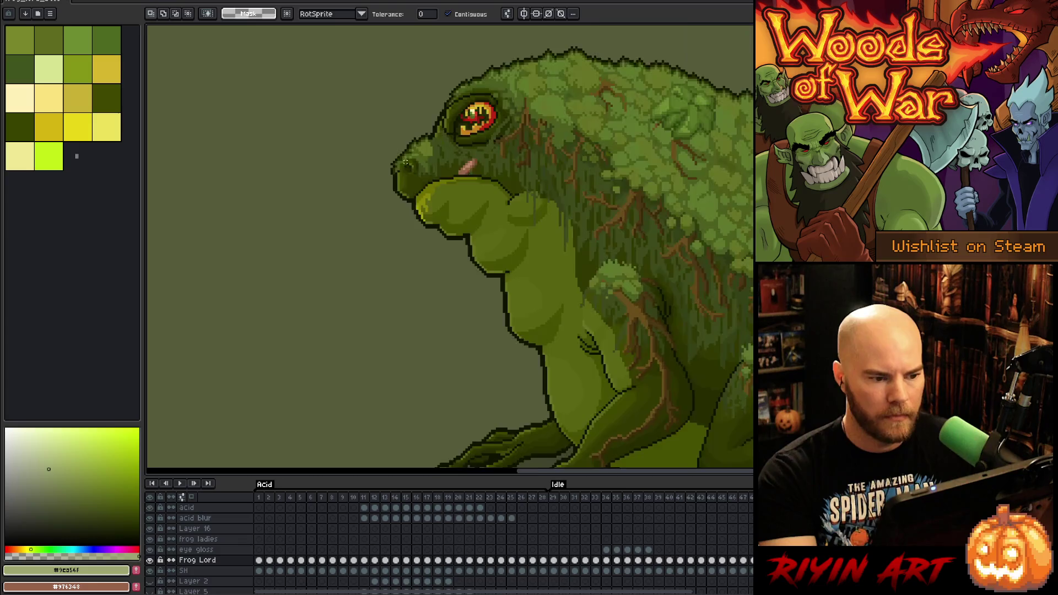
# Sample the darkest green from the frog and paint over the pink patch by its mouth
pyautogui.press('b')
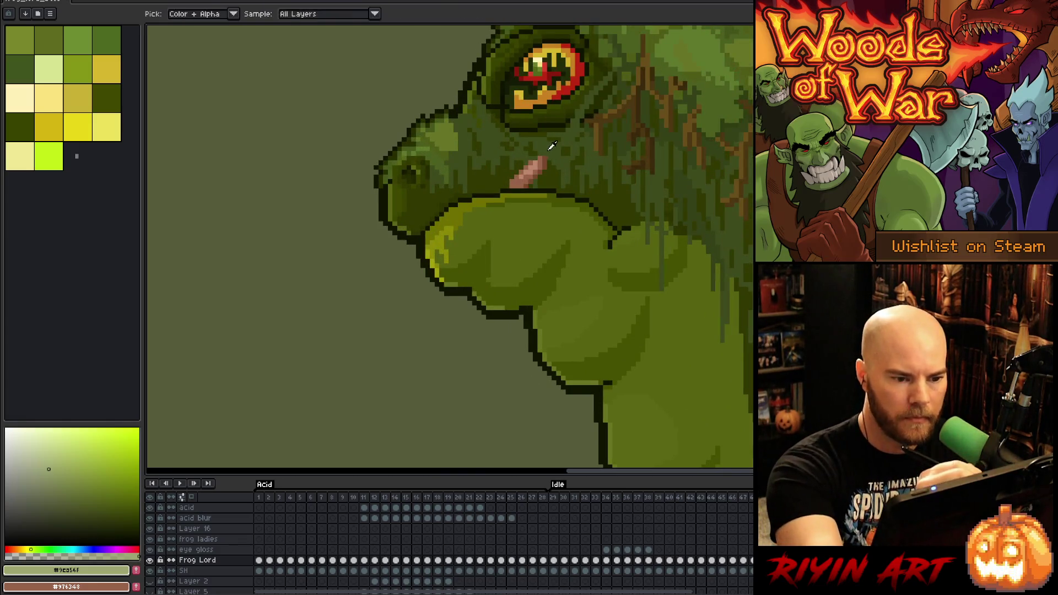
pyautogui.keyDown('alt'); pyautogui.click(544, 158); pyautogui.keyUp('alt')
pyautogui.keyDown('alt'); pyautogui.click(541, 162); pyautogui.keyUp('alt')
pyautogui.keyDown('alt'); pyautogui.click(535, 163); pyautogui.keyUp('alt')
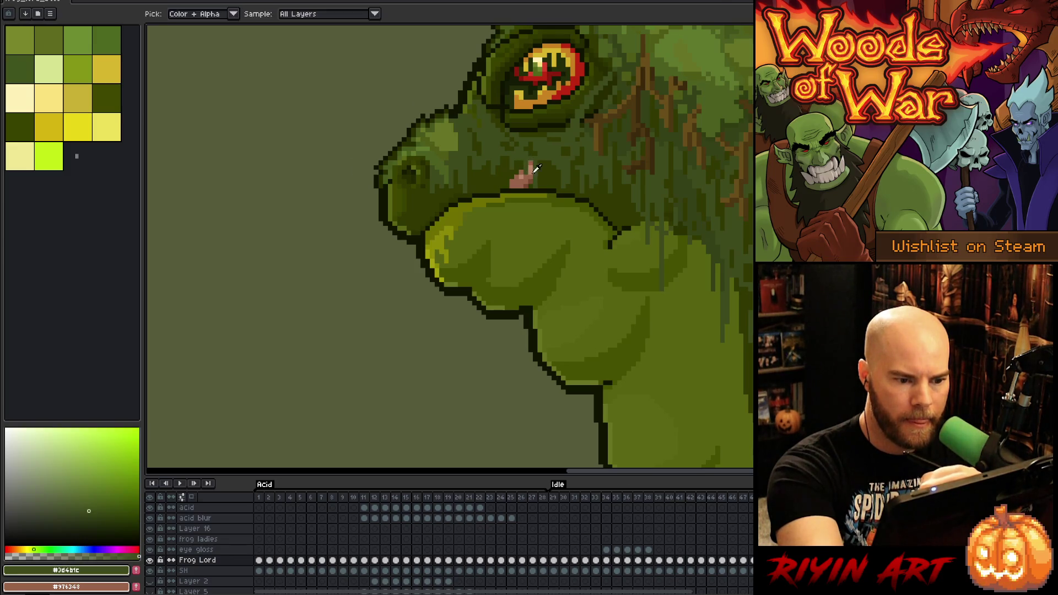
pyautogui.keyDown('alt'); pyautogui.click(540, 166); pyautogui.keyUp('alt')
pyautogui.moveTo(530, 163)
pyautogui.mouseDown()
pyautogui.moveTo(530, 186)
pyautogui.moveTo(511, 185)
pyautogui.moveTo(526, 168)
pyautogui.moveTo(513, 183)
pyautogui.mouseUp()
# Compare the edited jawline against the neighbouring frame and resample the mid dark green
pyautogui.press('Right')
pyautogui.press('Left')
pyautogui.press('Right')
pyautogui.press('Left')
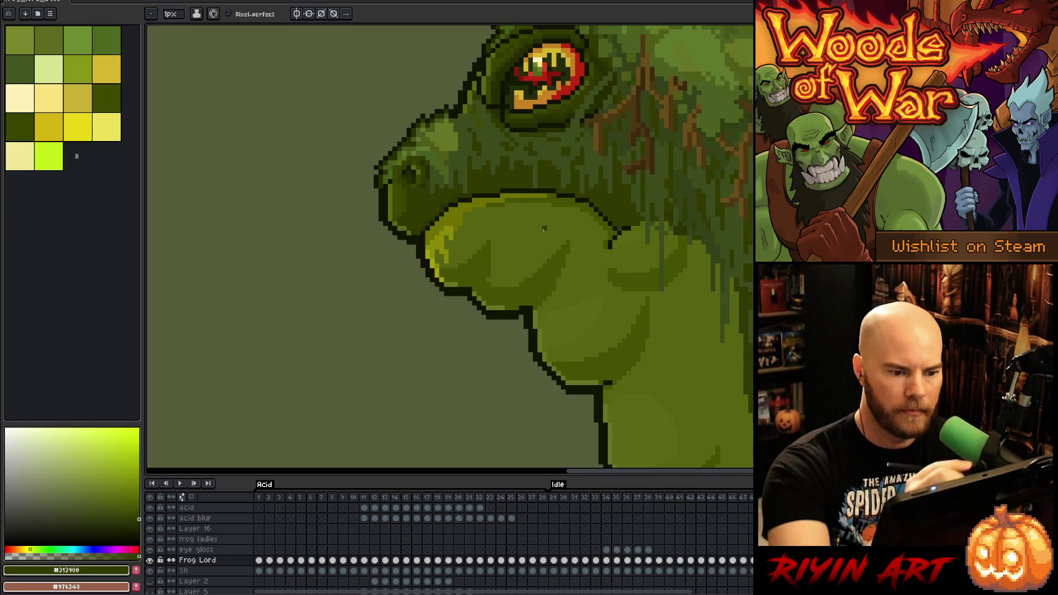
pyautogui.keyDown('alt'); pyautogui.click(535, 152); pyautogui.keyUp('alt')
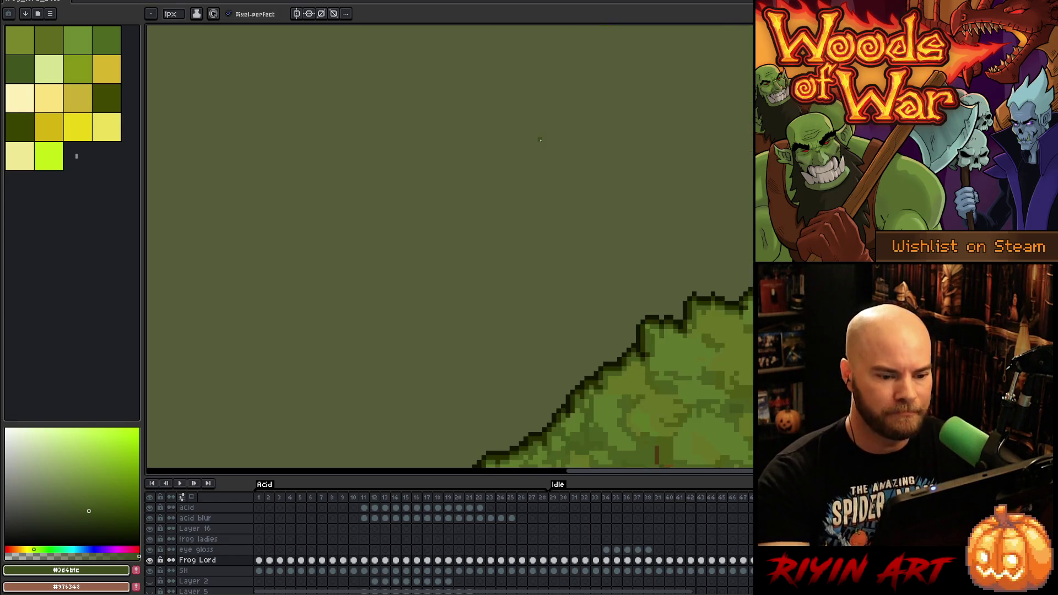
pyautogui.moveTo(540, 140); pyautogui.dragTo(553, 229)
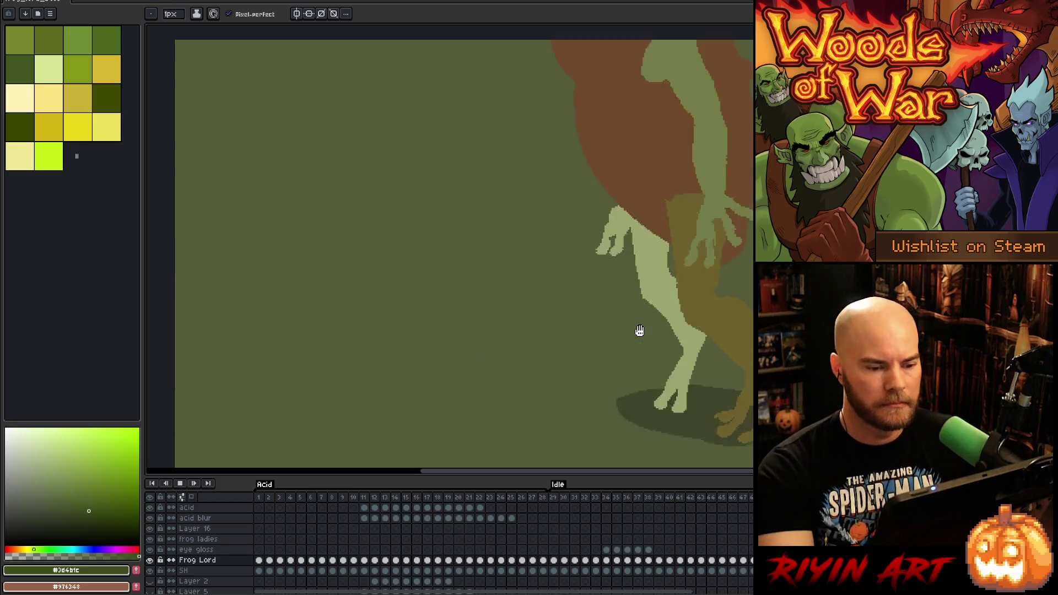
pyautogui.press('Return')
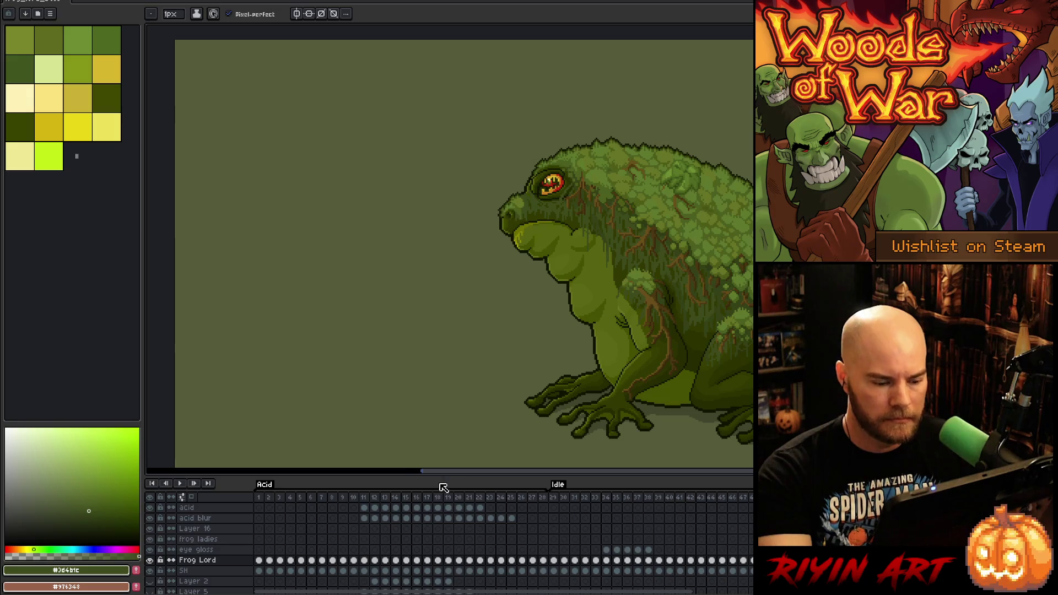
pyautogui.click(449, 499)
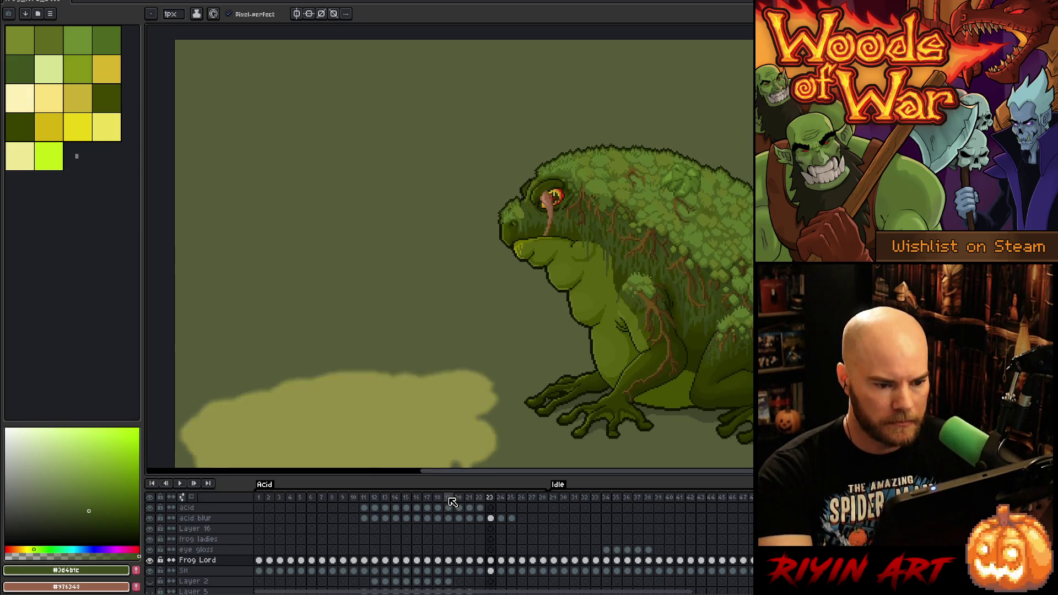
pyautogui.click(375, 499)
pyautogui.press('Right')
pyautogui.press('Right')
pyautogui.press('Right')
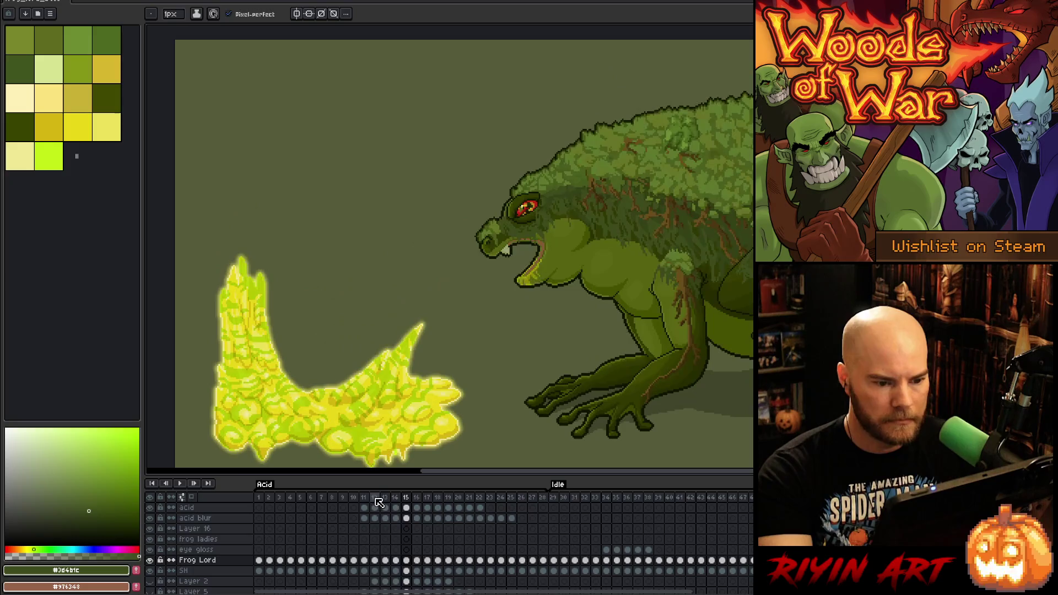
pyautogui.press('Right')
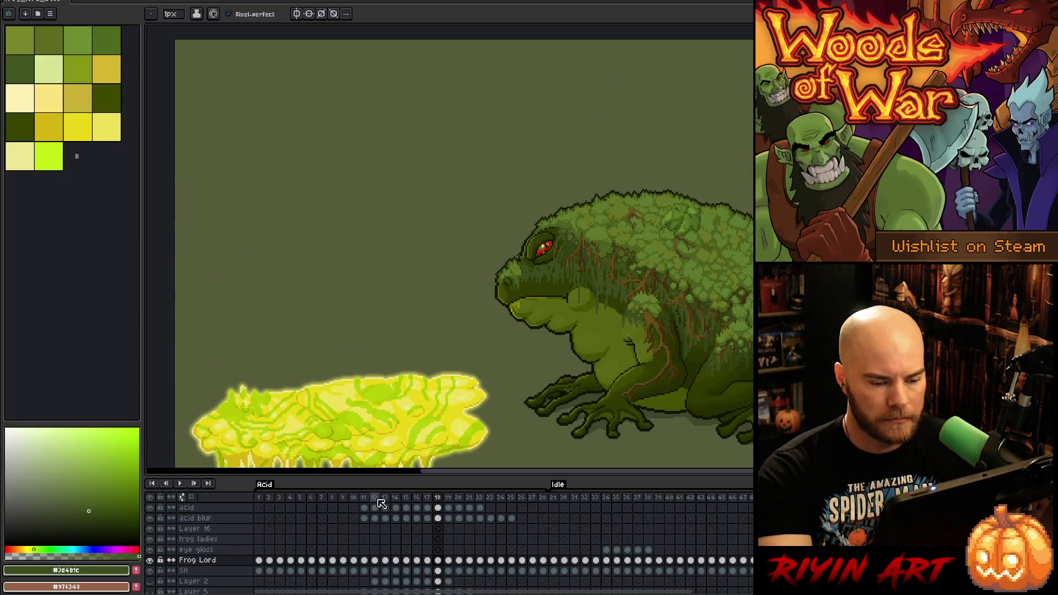
pyautogui.press('Right')
pyautogui.press('Right')
pyautogui.press('Right')
pyautogui.press('Left')
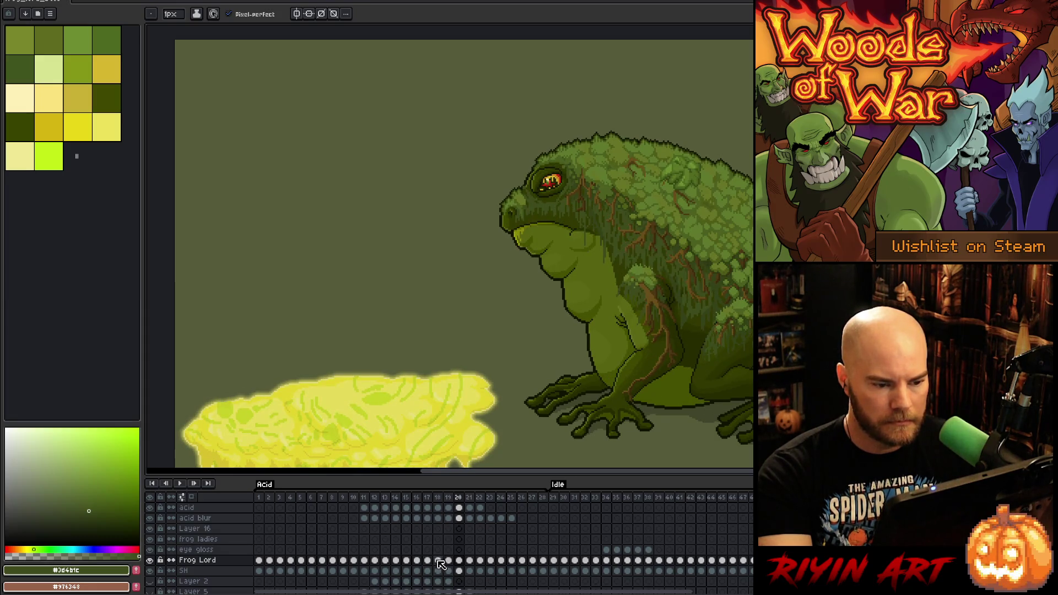
pyautogui.press('Right')
pyautogui.press('Left')
pyautogui.press('Left')
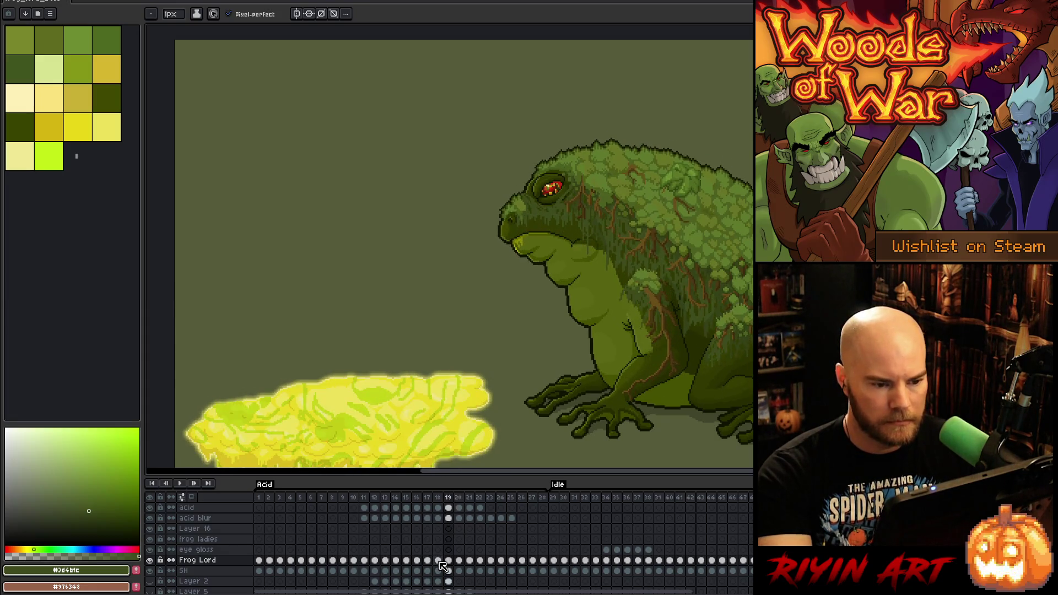
pyautogui.press('Right')
pyautogui.press('Left')
pyautogui.click(461, 569)
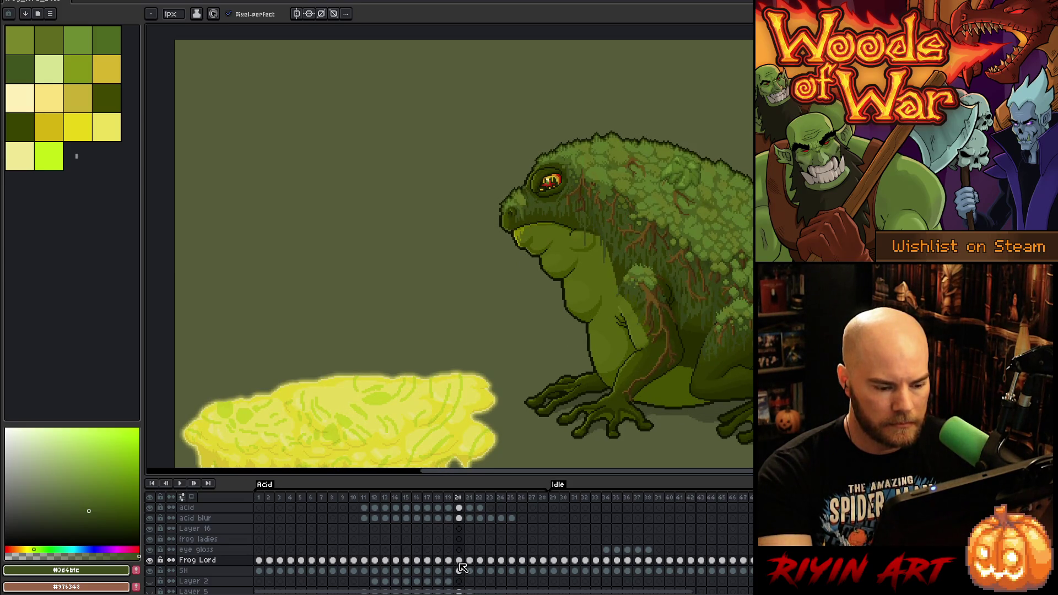
pyautogui.press('Left')
pyautogui.press('Left')
pyautogui.press('Left')
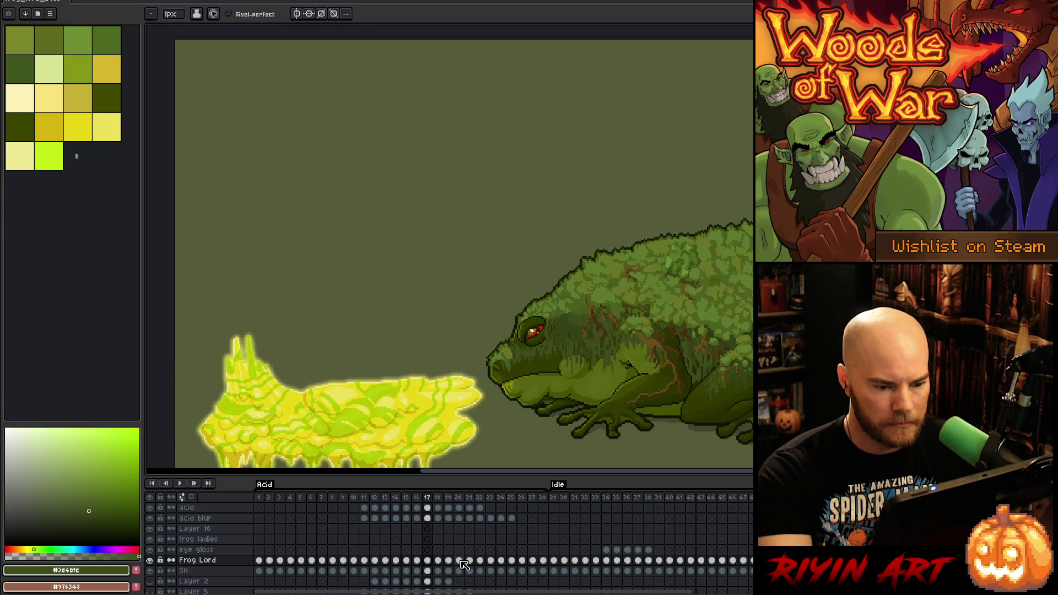
pyautogui.press('Right')
pyautogui.moveTo(459, 561); pyautogui.dragTo(438, 571)
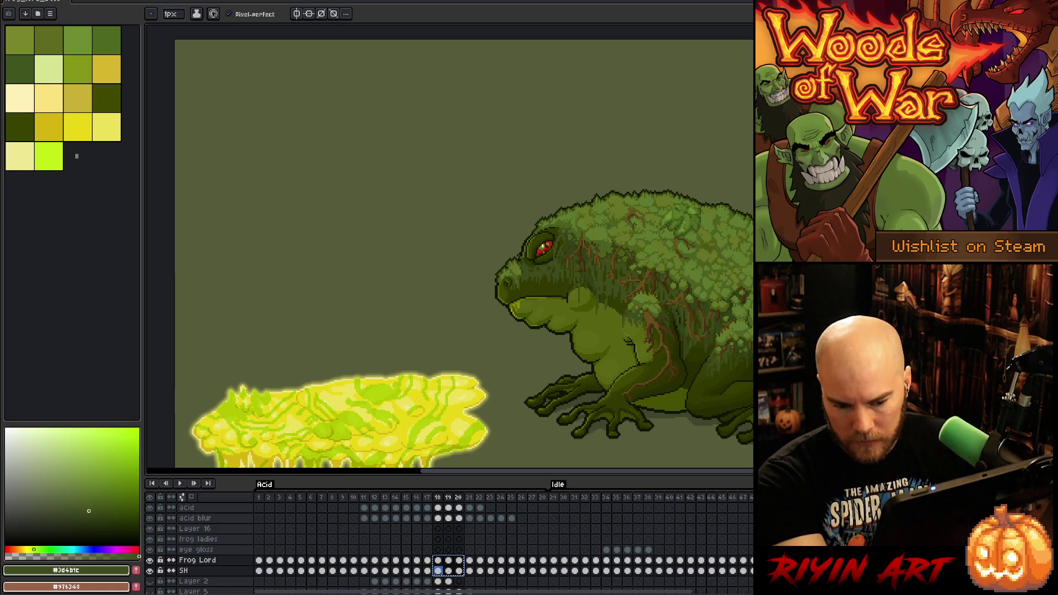
pyautogui.press('Home')
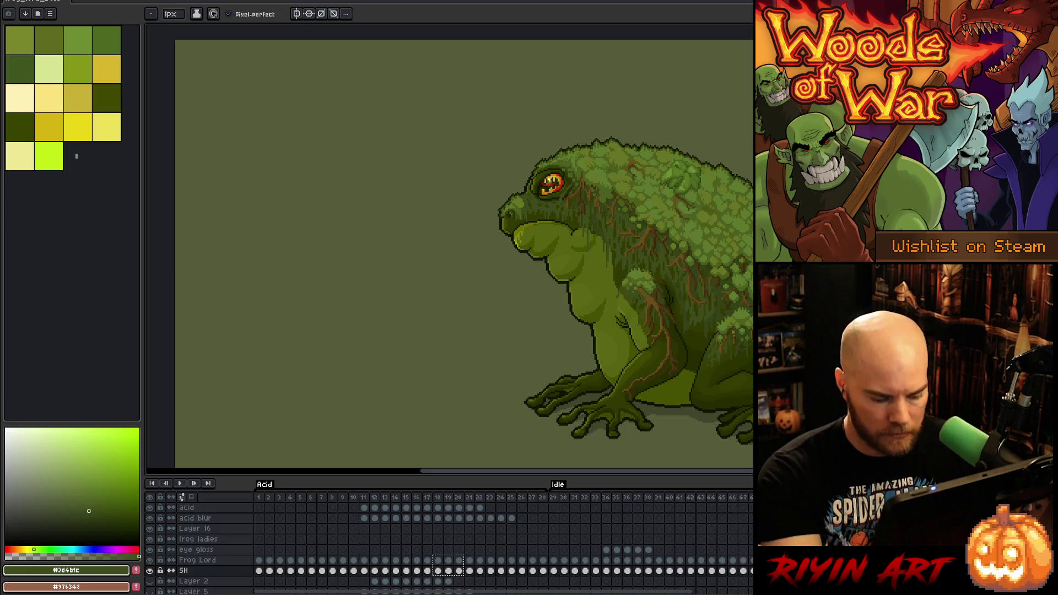
pyautogui.press('Right')
pyautogui.press('Escape')
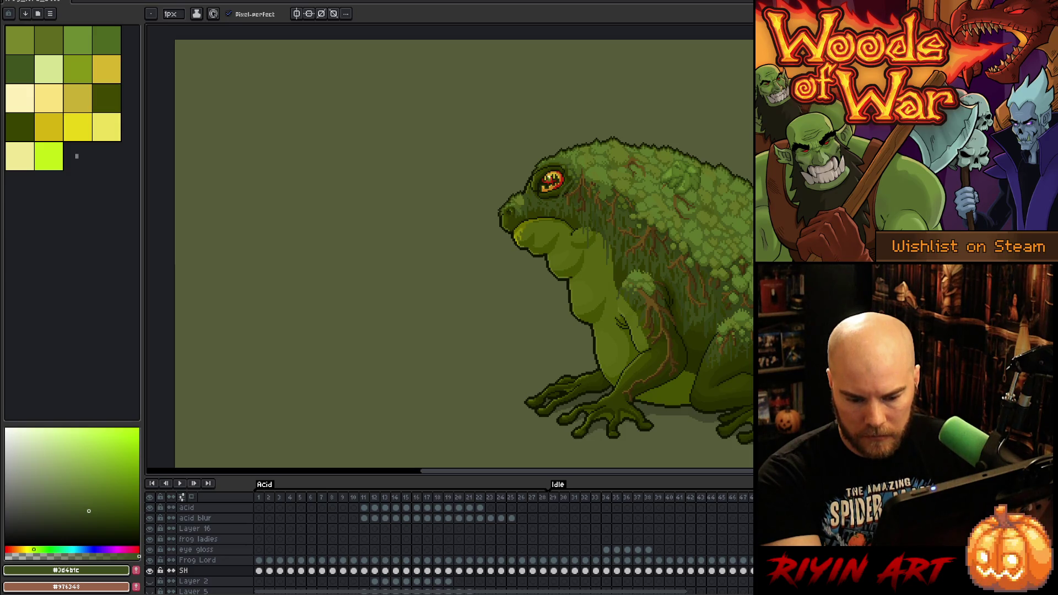
pyautogui.press('Right')
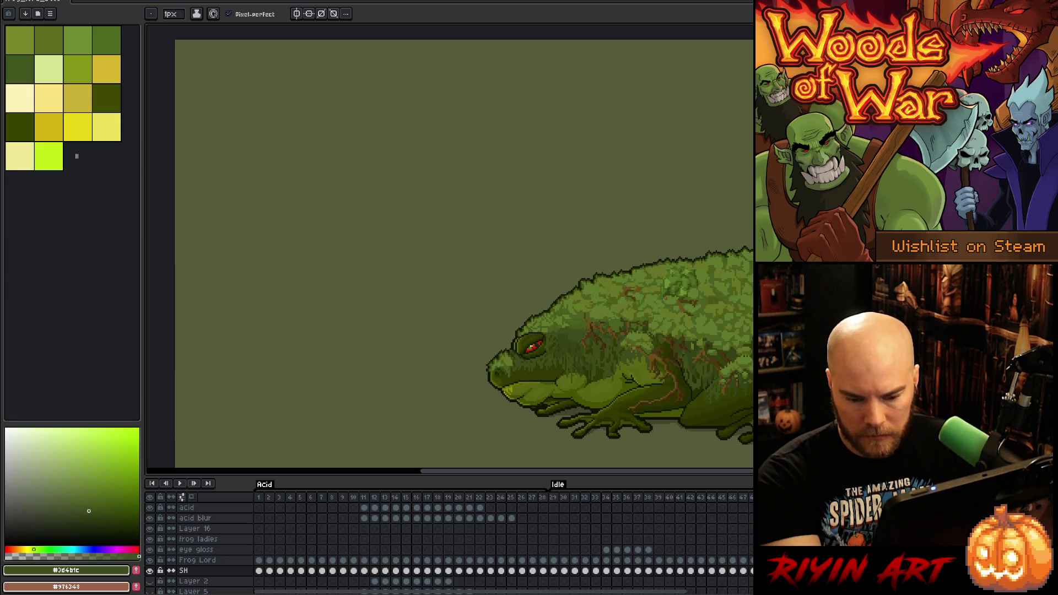
pyautogui.press('Left')
pyautogui.press('Up')
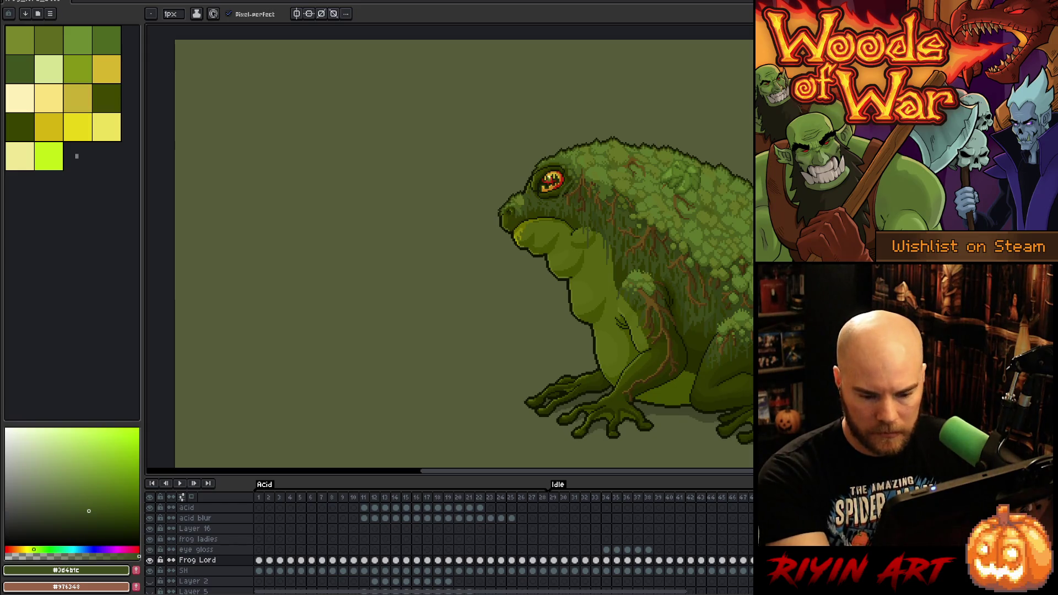
pyautogui.click(438, 561)
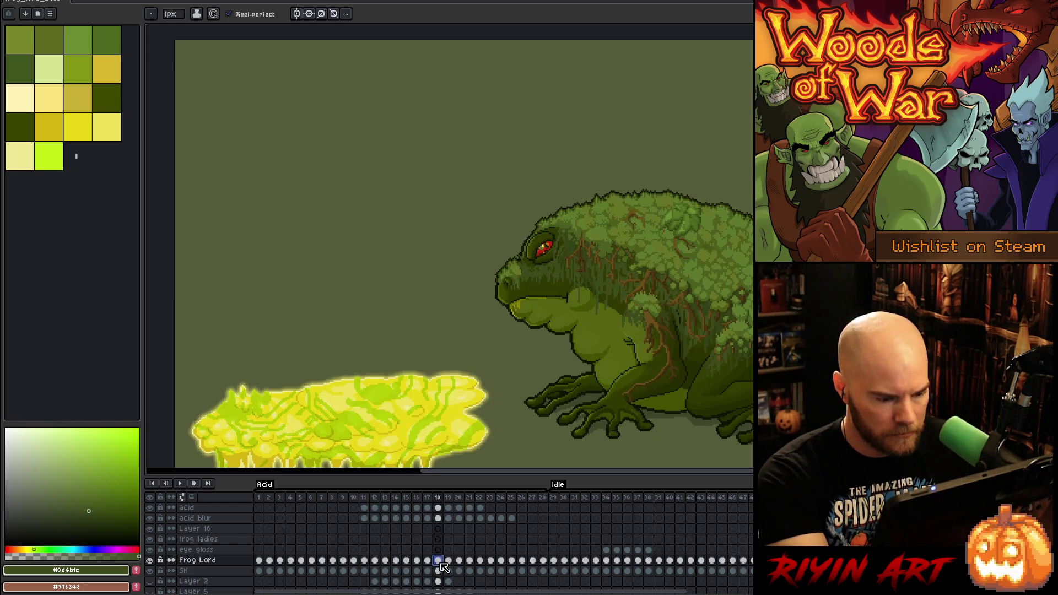
pyautogui.click(429, 560)
pyautogui.moveTo(439, 561)
pyautogui.mouseDown()
pyautogui.moveTo(484, 573)
pyautogui.moveTo(466, 570)
pyautogui.mouseUp()
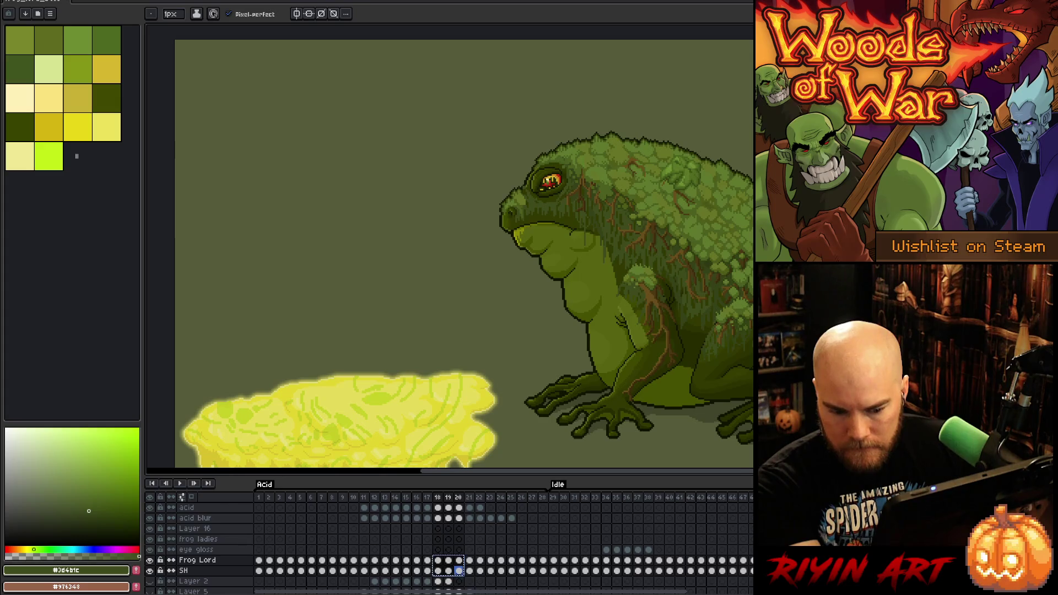
pyautogui.press('Return')
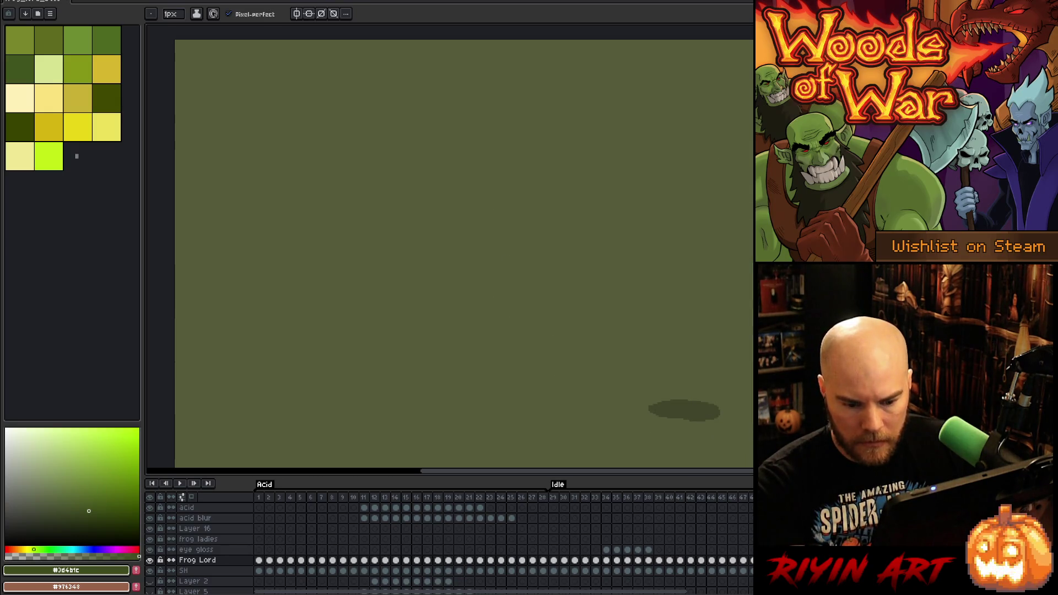
pyautogui.press('Return')
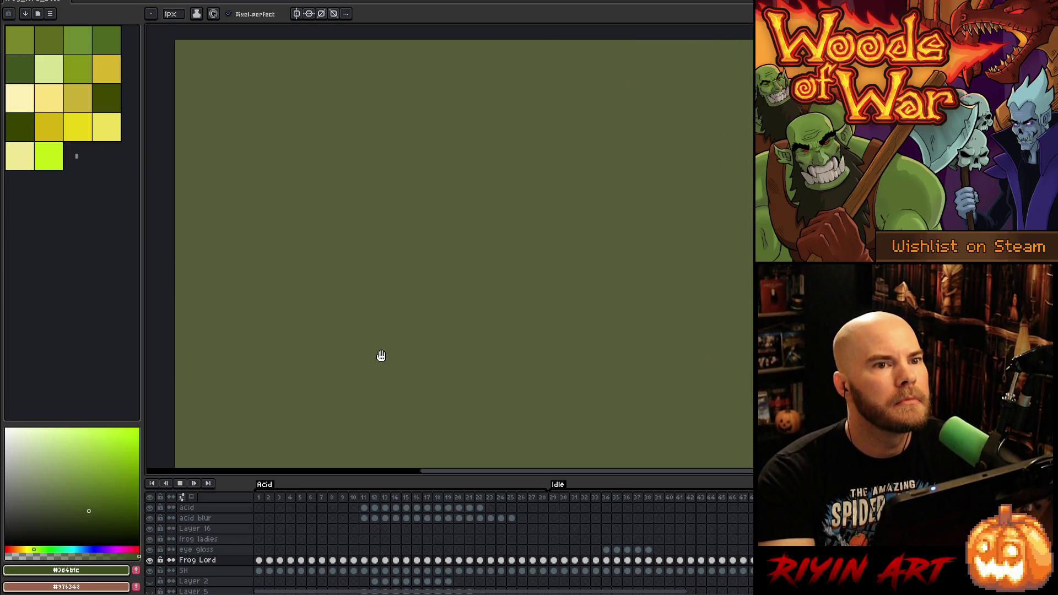
pyautogui.scroll(-1, 705, 303)
pyautogui.scroll(1, 705, 303)
# Lasso-select the pale green arms and move them down the canvas
pyautogui.moveTo(705, 303)
pyautogui.mouseDown()
pyautogui.moveTo(633, 279)
pyautogui.moveTo(647, 288)
pyautogui.mouseUp()
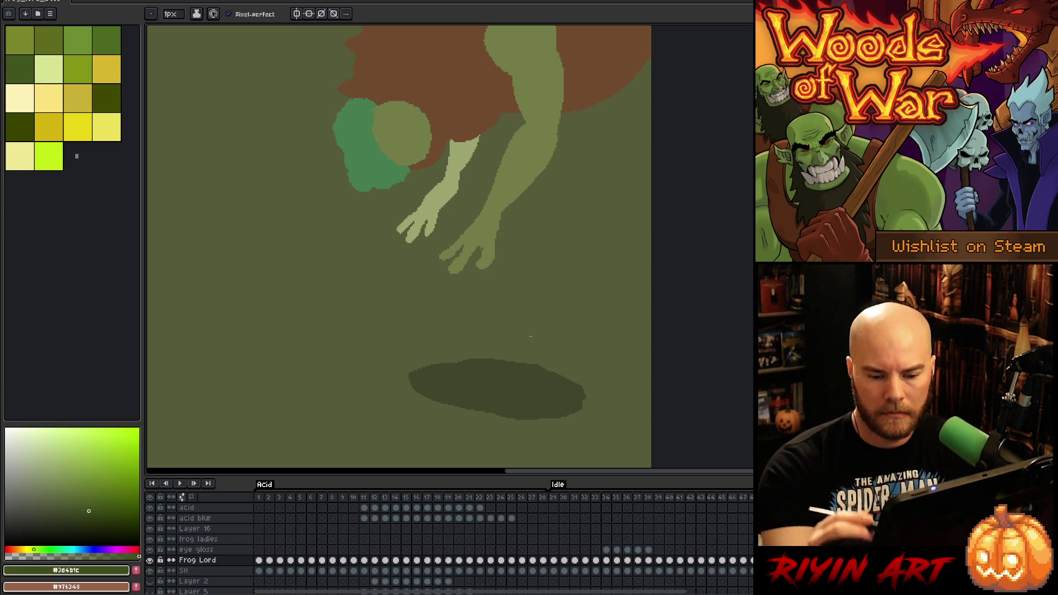
pyautogui.press('q')
pyautogui.moveTo(564, 124); pyautogui.dragTo(568, 173)
pyautogui.moveTo(528, 117)
pyautogui.mouseDown()
pyautogui.moveTo(484, 137)
pyautogui.moveTo(573, 179)
pyautogui.mouseUp()
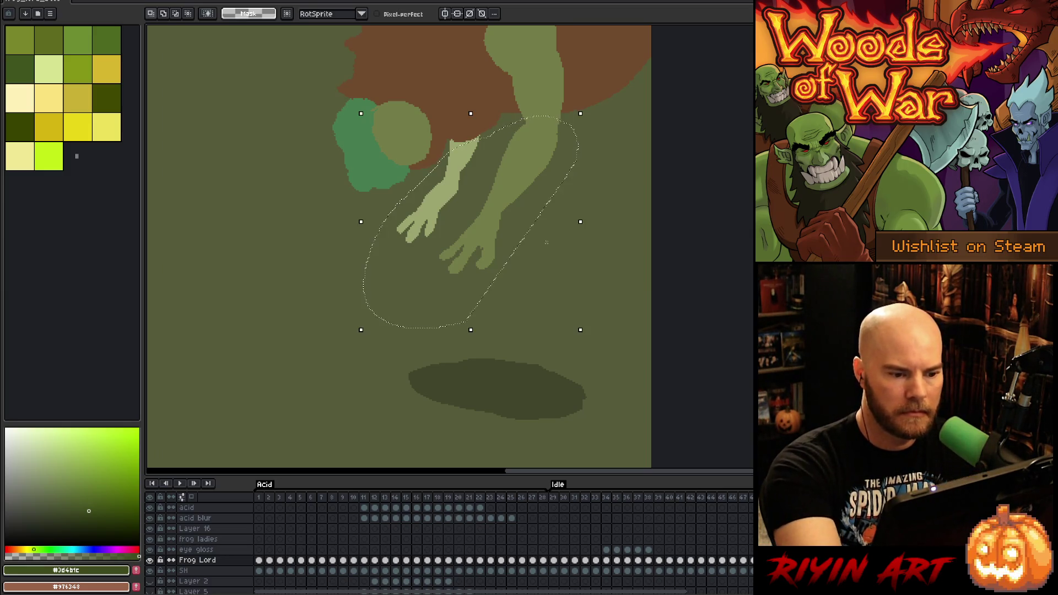
pyautogui.moveTo(496, 229)
pyautogui.mouseDown()
pyautogui.moveTo(485, 302)
pyautogui.moveTo(497, 287)
pyautogui.mouseUp()
pyautogui.press('Return')
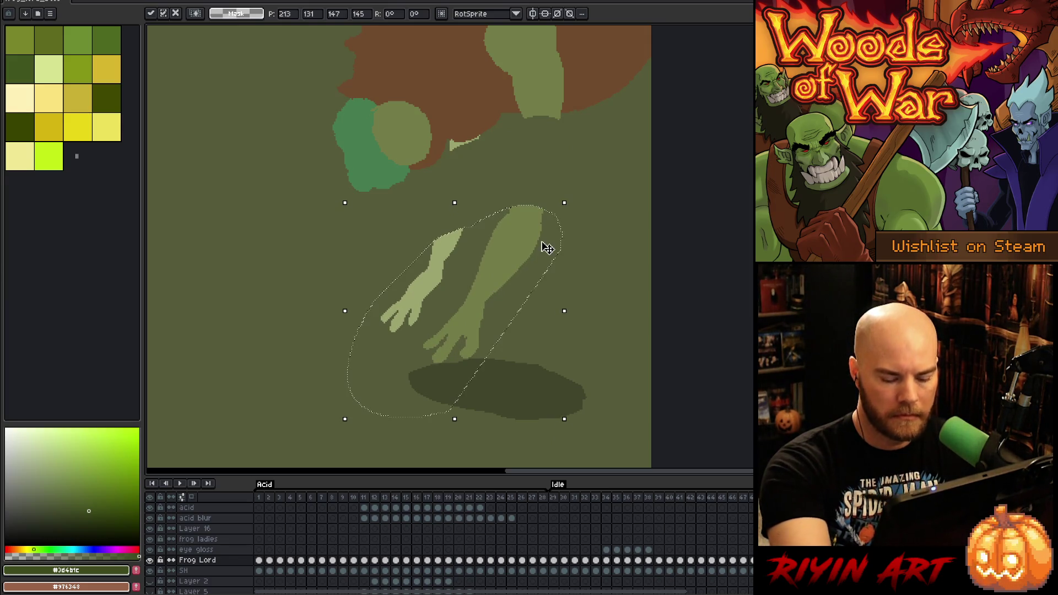
# Fine-tune the arms' position, undoing an overshoot and raising them slightly toward the shadow
pyautogui.moveTo(493, 294)
pyautogui.mouseDown()
pyautogui.moveTo(519, 301)
pyautogui.moveTo(520, 324)
pyautogui.moveTo(525, 315)
pyautogui.mouseUp()
pyautogui.hotkey('ctrl', 'z')
pyautogui.press('Return')
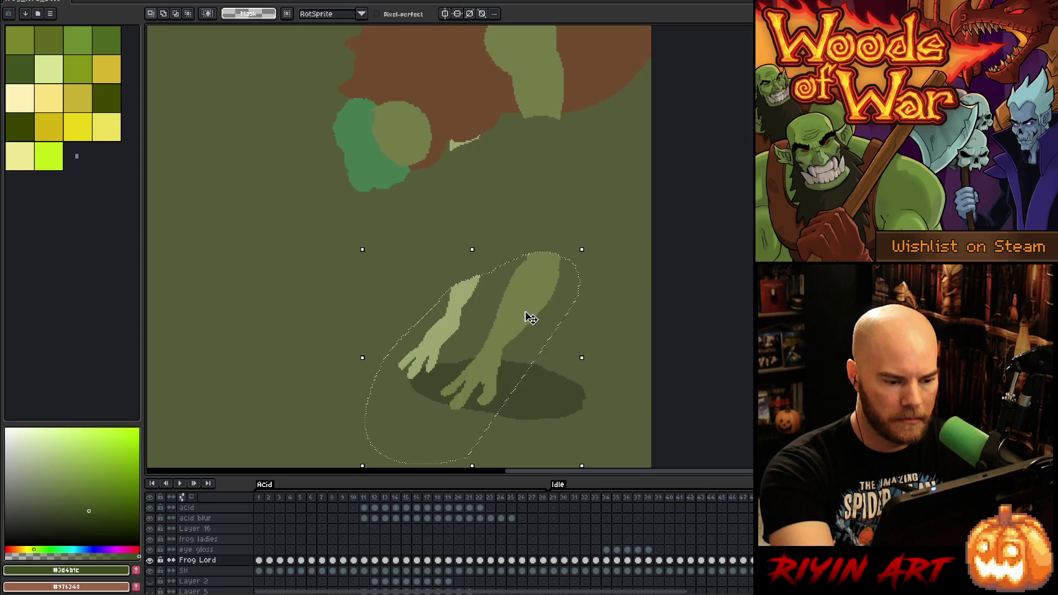
pyautogui.moveTo(514, 330); pyautogui.dragTo(510, 300)
pyautogui.press('Return')
# Compare with the neighbouring frame, drop the selection and sample the arm's green
pyautogui.press('Right')
pyautogui.press('Left')
pyautogui.hotkey('ctrl', 'd')
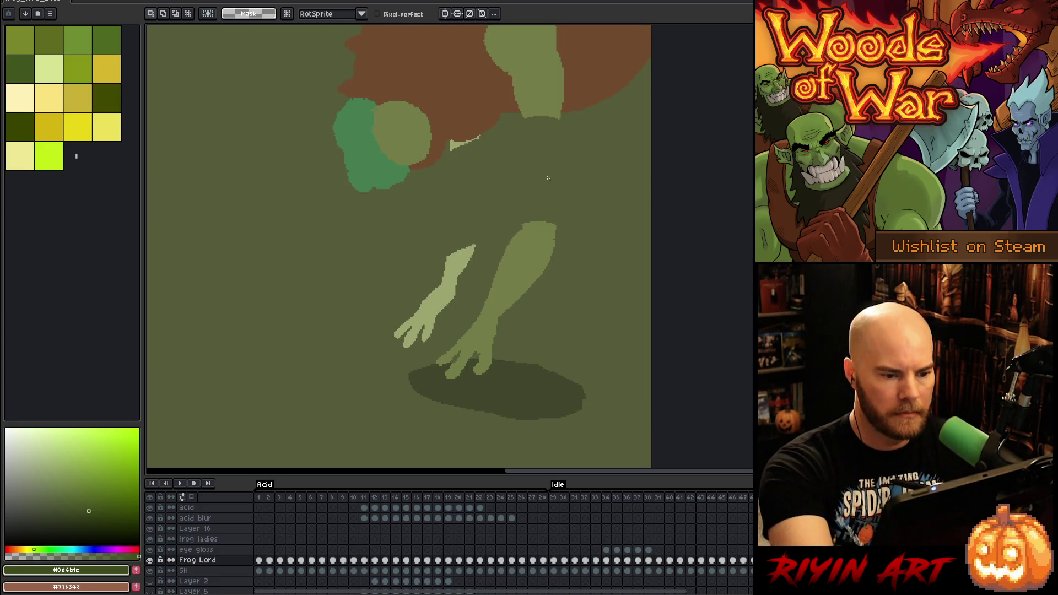
pyautogui.press('b')
pyautogui.keyDown('alt'); pyautogui.click(501, 274); pyautogui.keyUp('alt')
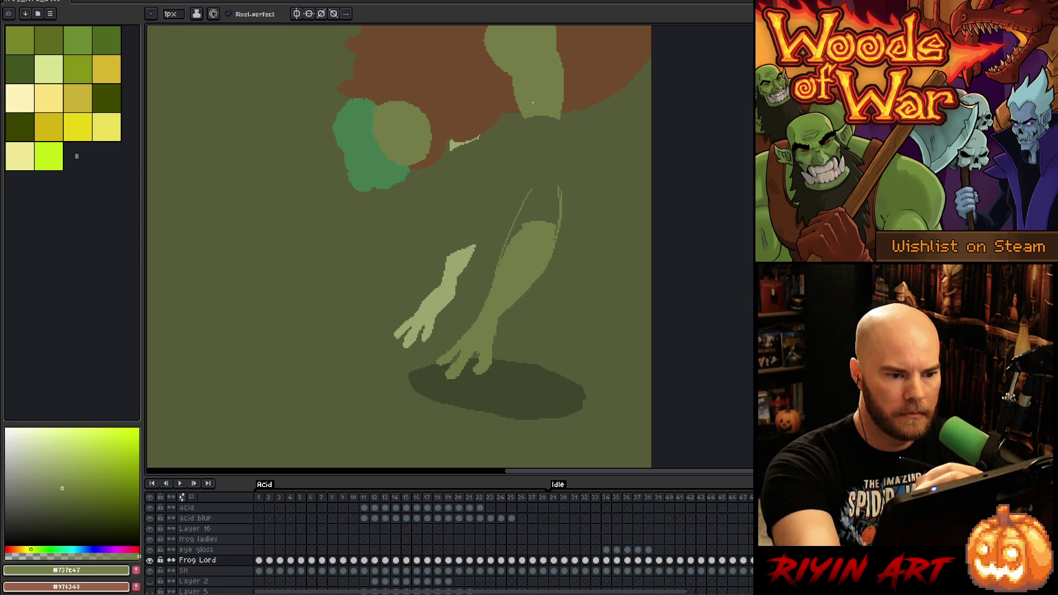
# Paint over the old upper arm with the background brown
pyautogui.moveTo(574, 182); pyautogui.dragTo(588, 235)
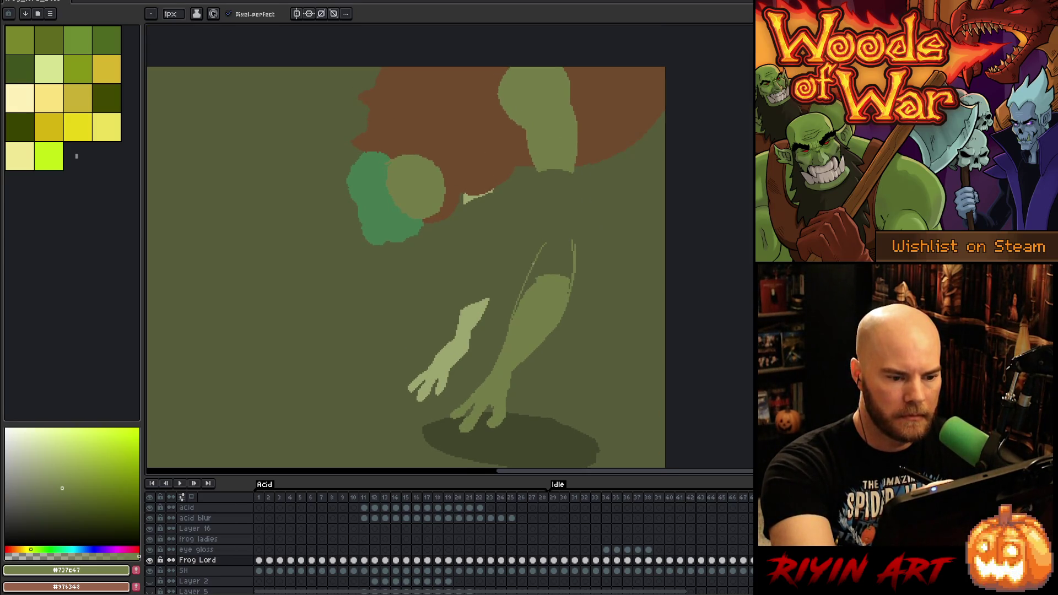
pyautogui.moveTo(578, 160); pyautogui.dragTo(579, 203)
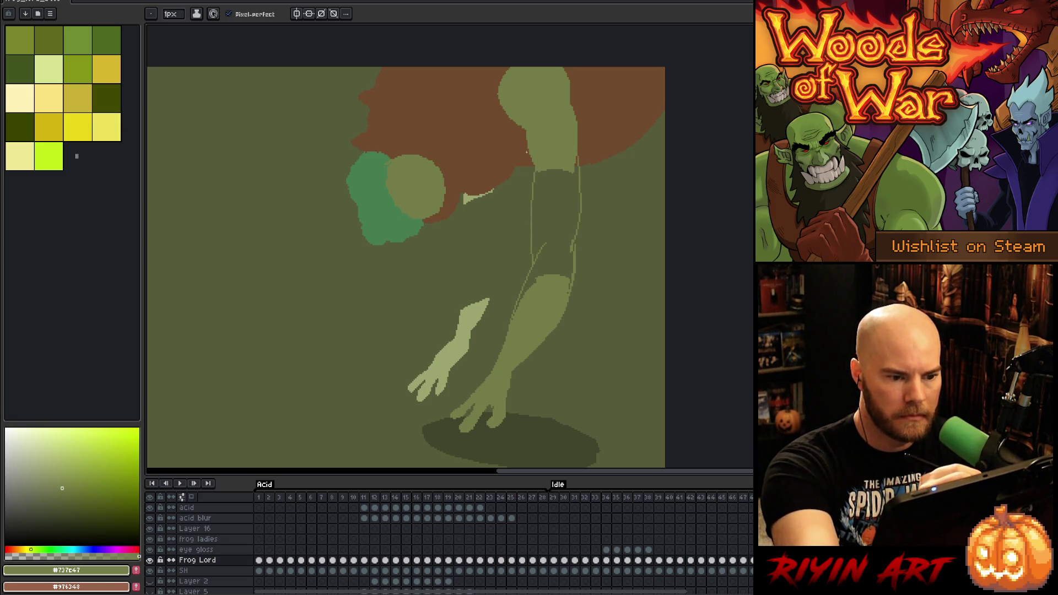
pyautogui.keyDown('alt'); pyautogui.click(589, 114); pyautogui.keyUp('alt')
pyautogui.press('g')
pyautogui.click(551, 137)
# Sketch the shoulder outline in olive, then pick a lighter olive for outlines
pyautogui.press('b')
pyautogui.keyDown('alt'); pyautogui.click(549, 278); pyautogui.keyUp('alt')
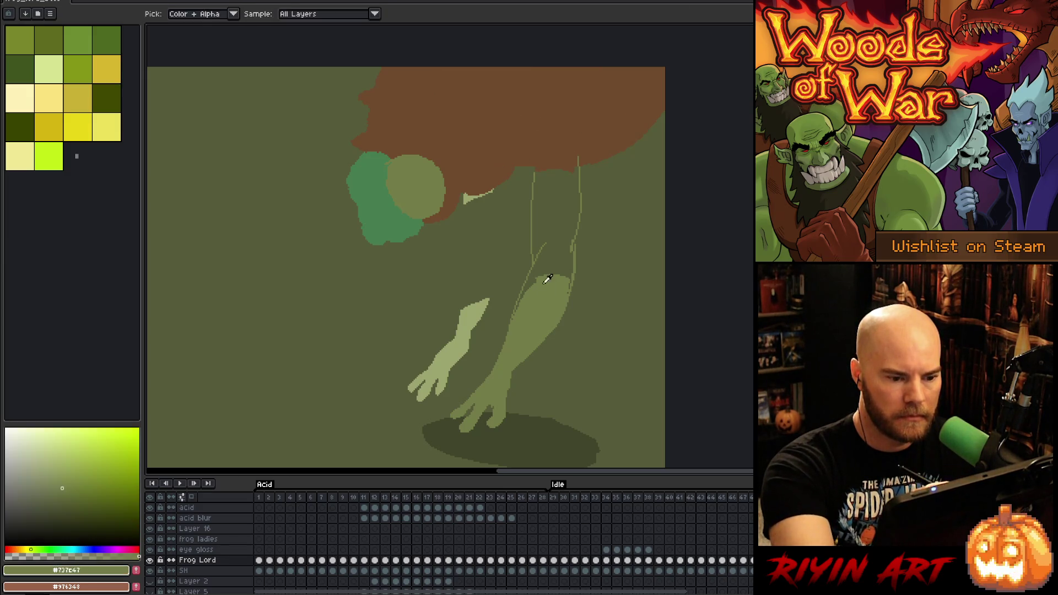
pyautogui.moveTo(530, 194); pyautogui.dragTo(521, 144)
pyautogui.moveTo(571, 113); pyautogui.dragTo(580, 187)
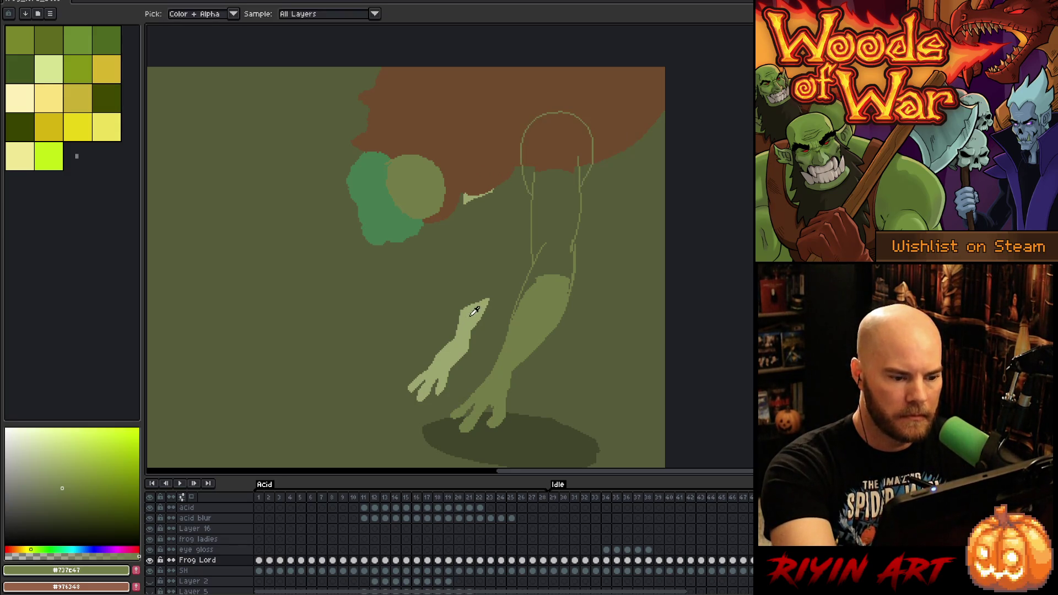
pyautogui.click(49, 469)
# Outline the near forearm and fill the near upper arm pale green
pyautogui.moveTo(507, 275); pyautogui.dragTo(482, 319)
pyautogui.hotkey('ctrl', 'z')
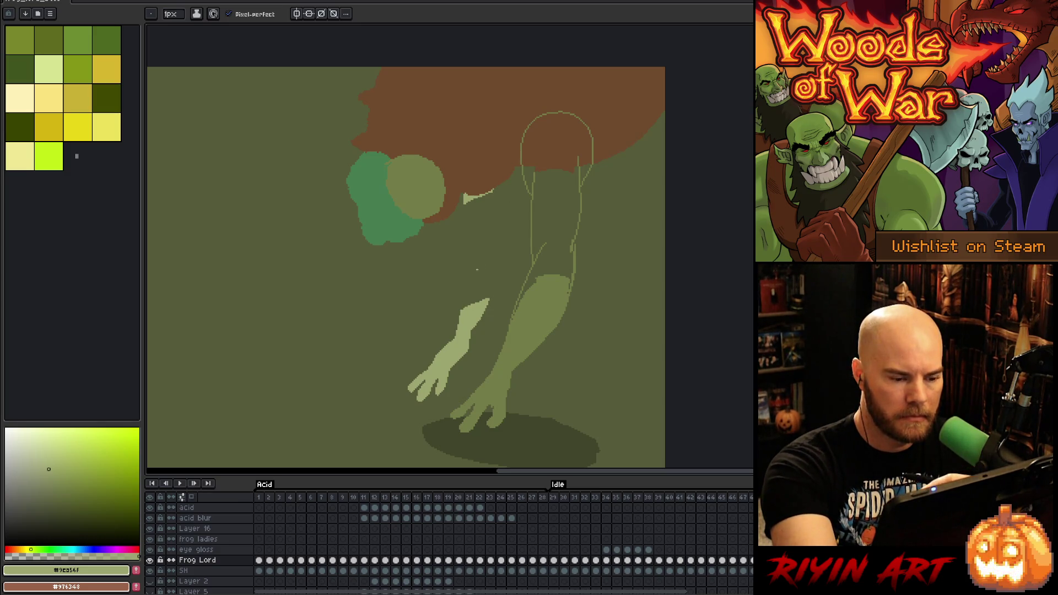
pyautogui.moveTo(499, 246); pyautogui.dragTo(492, 294)
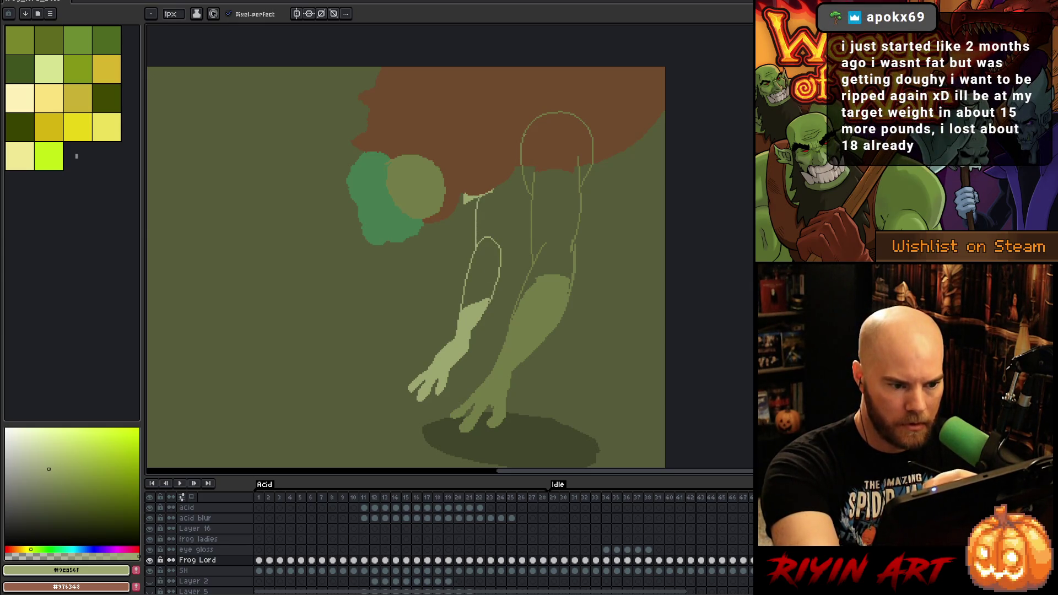
pyautogui.press('g')
pyautogui.click(493, 212)
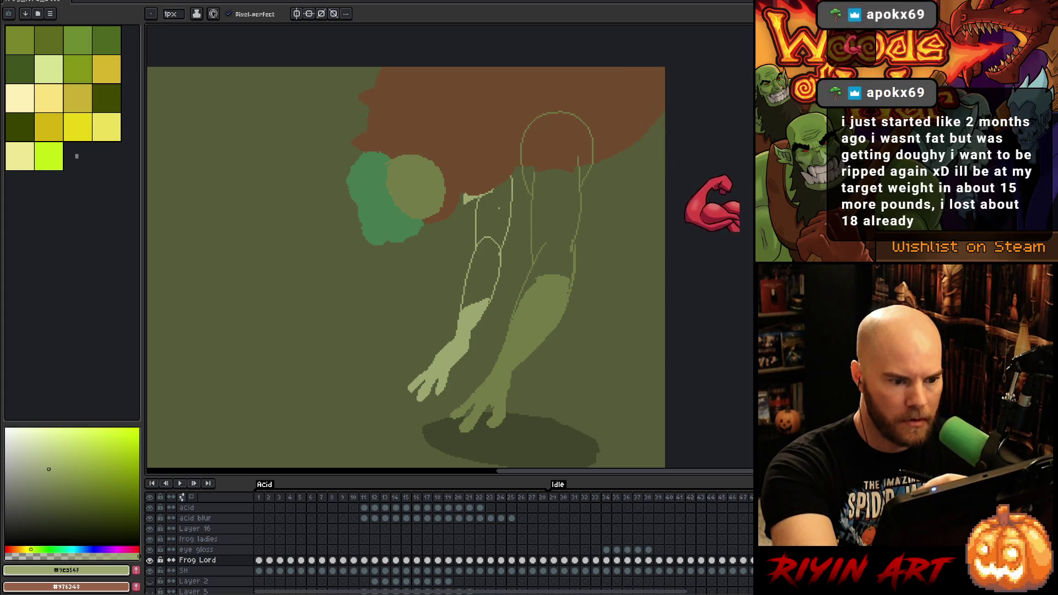
pyautogui.press('i')
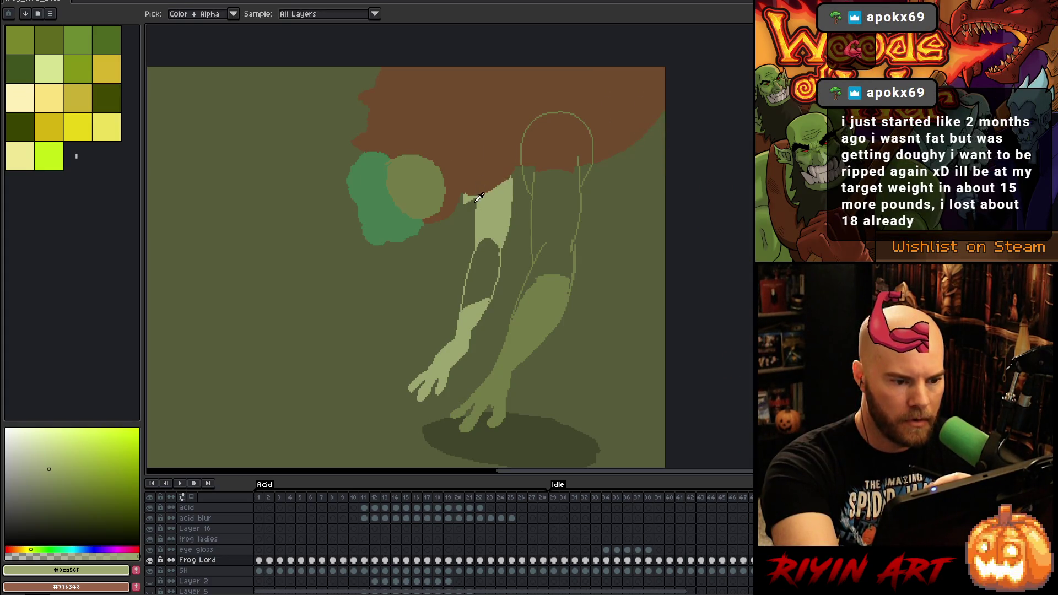
pyautogui.press('b')
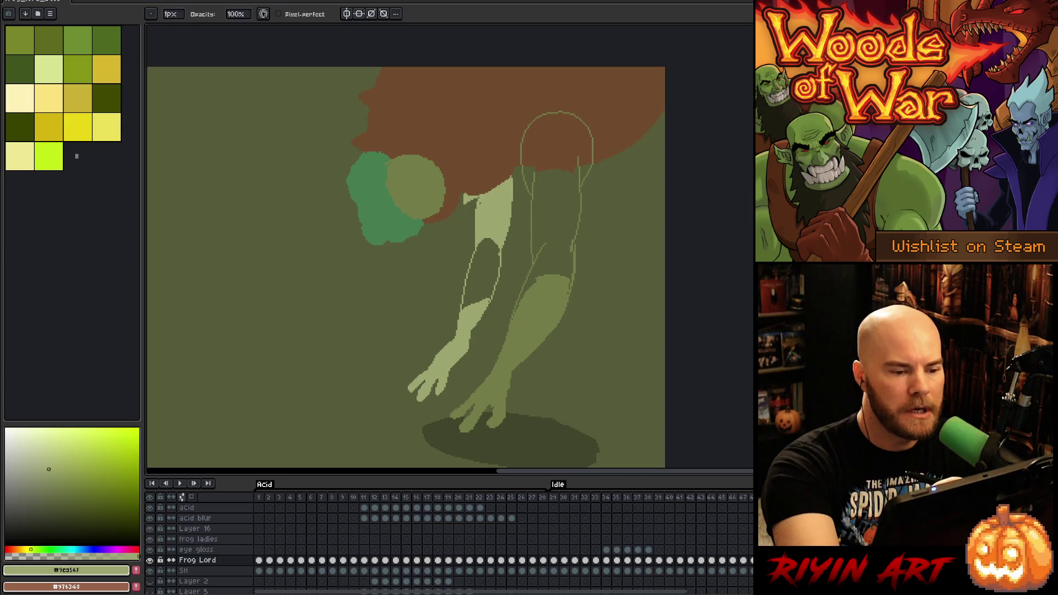
pyautogui.press('m')
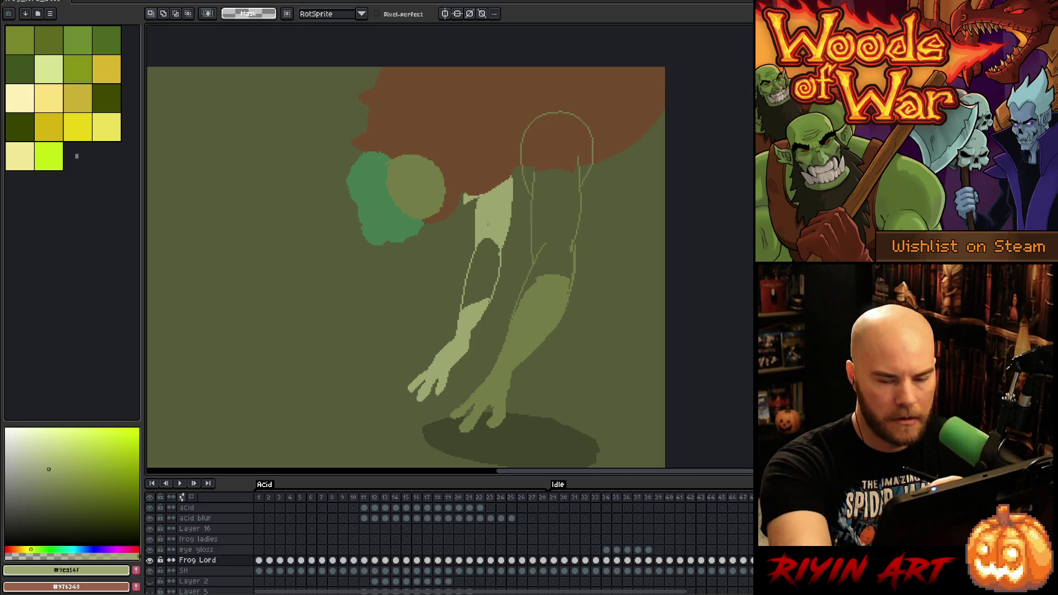
pyautogui.moveTo(461, 172); pyautogui.dragTo(515, 270)
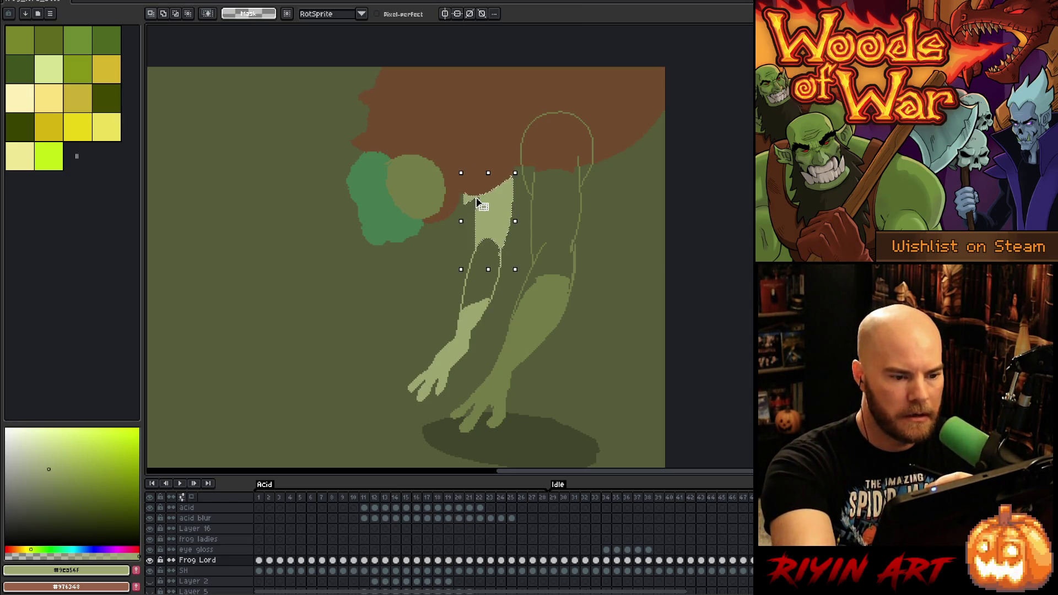
pyautogui.press('b')
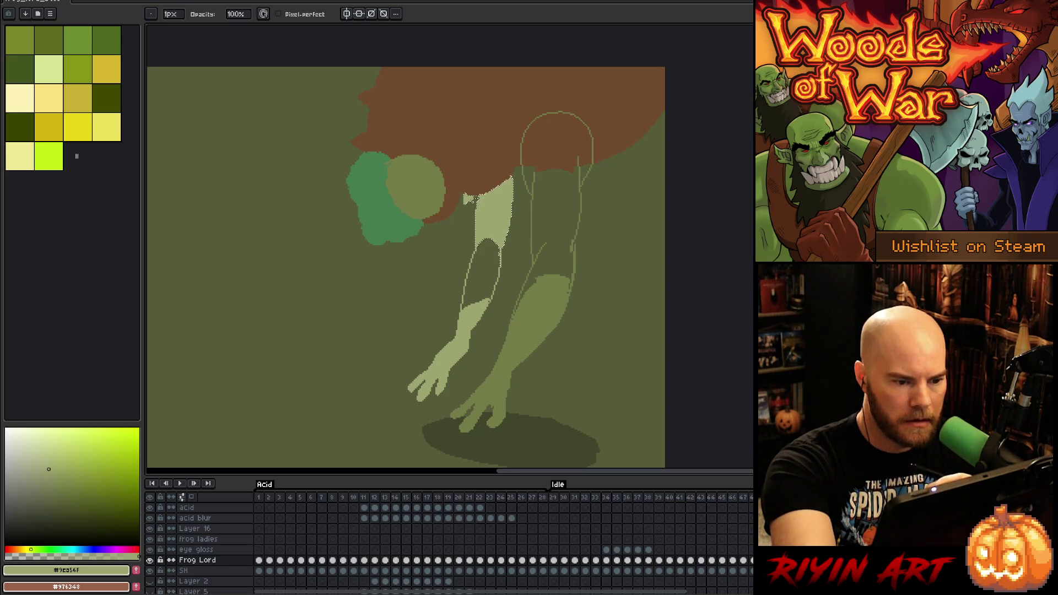
pyautogui.press('m')
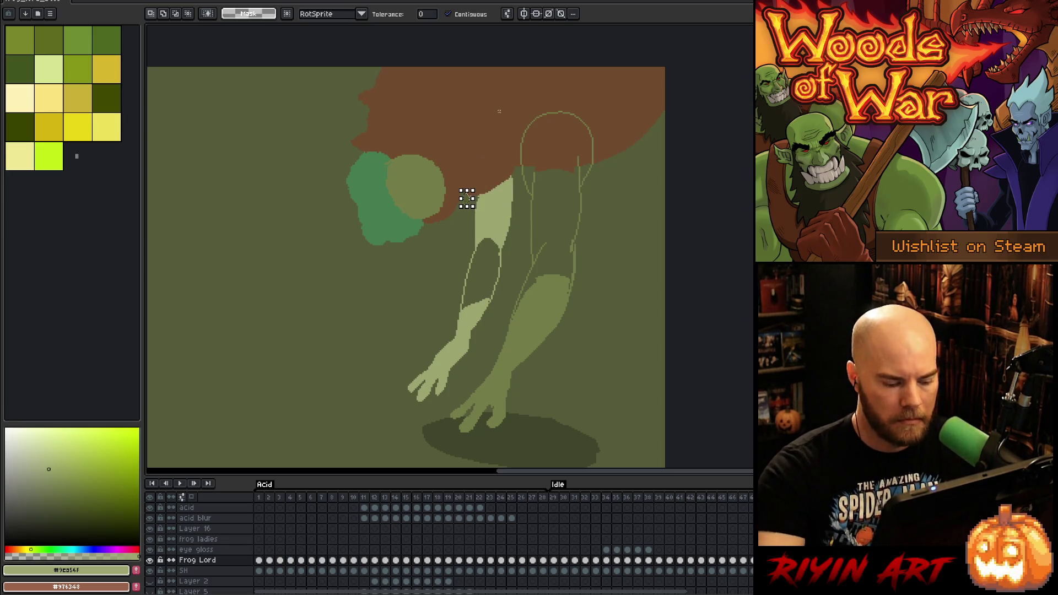
pyautogui.press('b')
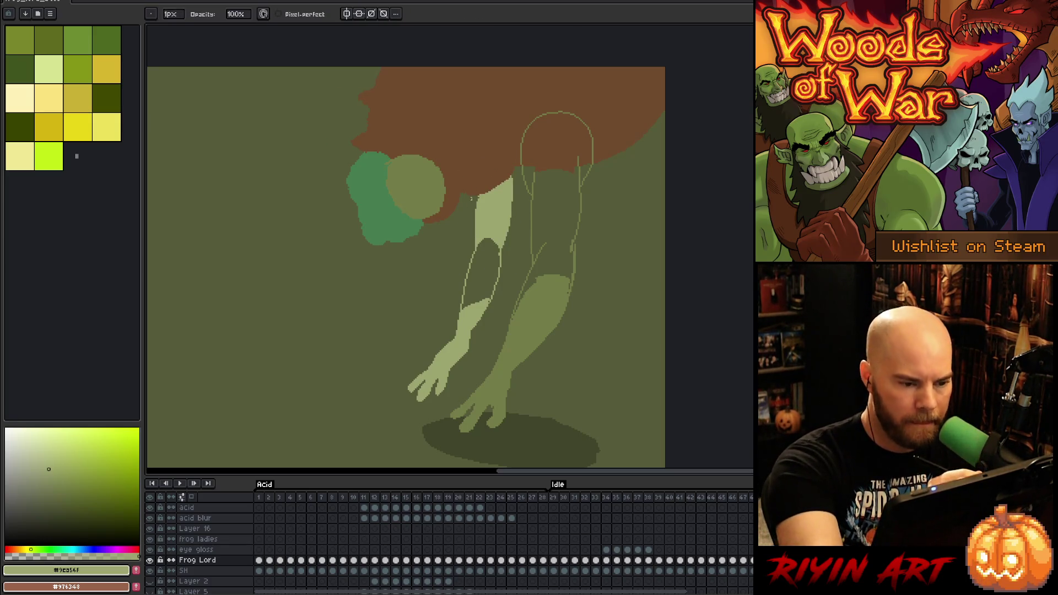
pyautogui.hotkey('ctrl', 'alt', 'c')
pyautogui.press('Escape')
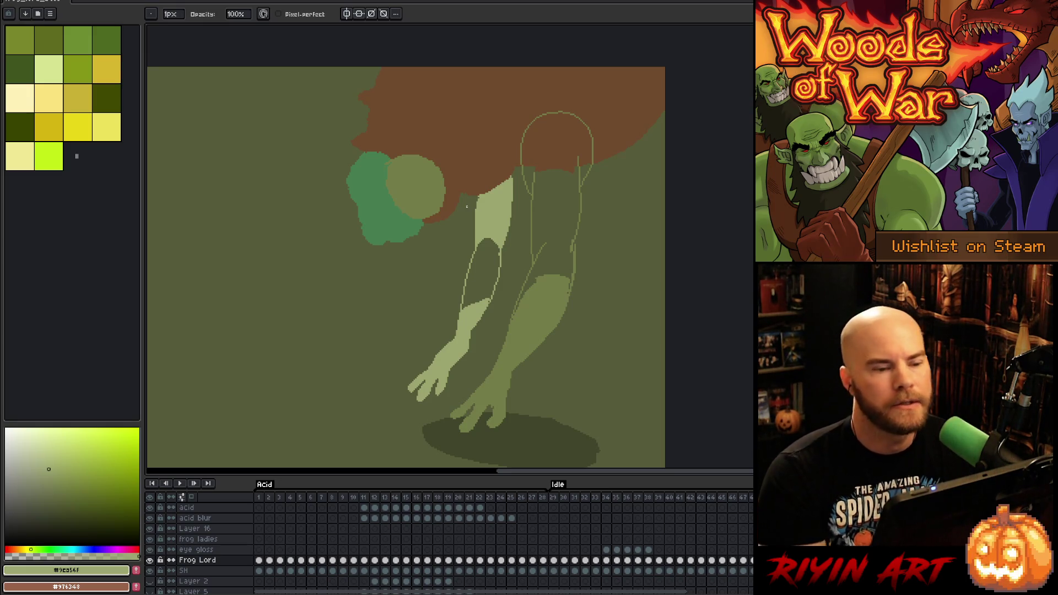
pyautogui.press('e')
pyautogui.press('b')
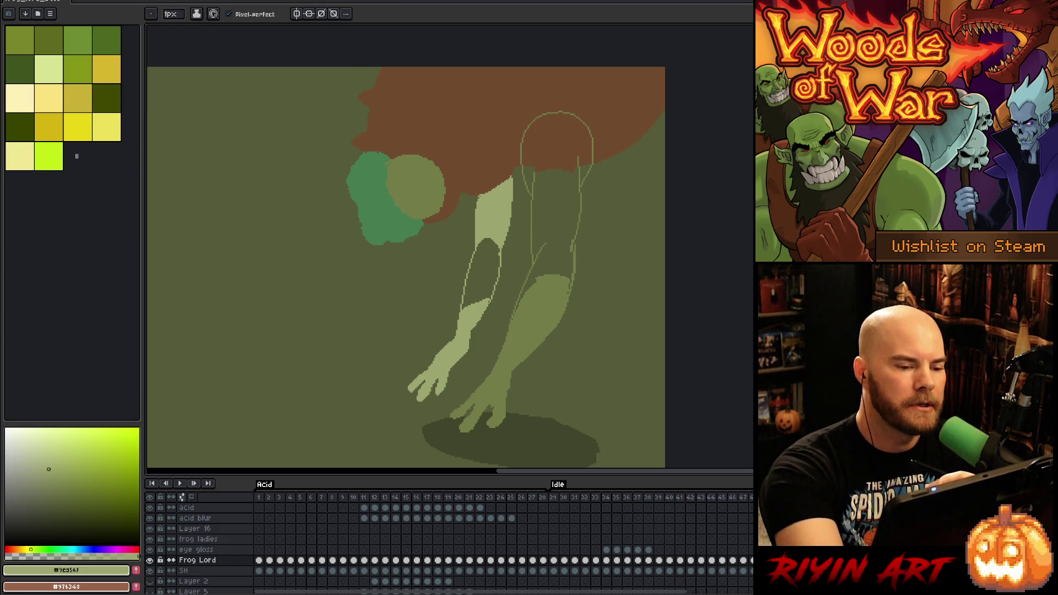
# Fill the near forearm pale green, and the far arm, shoulder circle and sliver olive #737C47
pyautogui.click(491, 256)
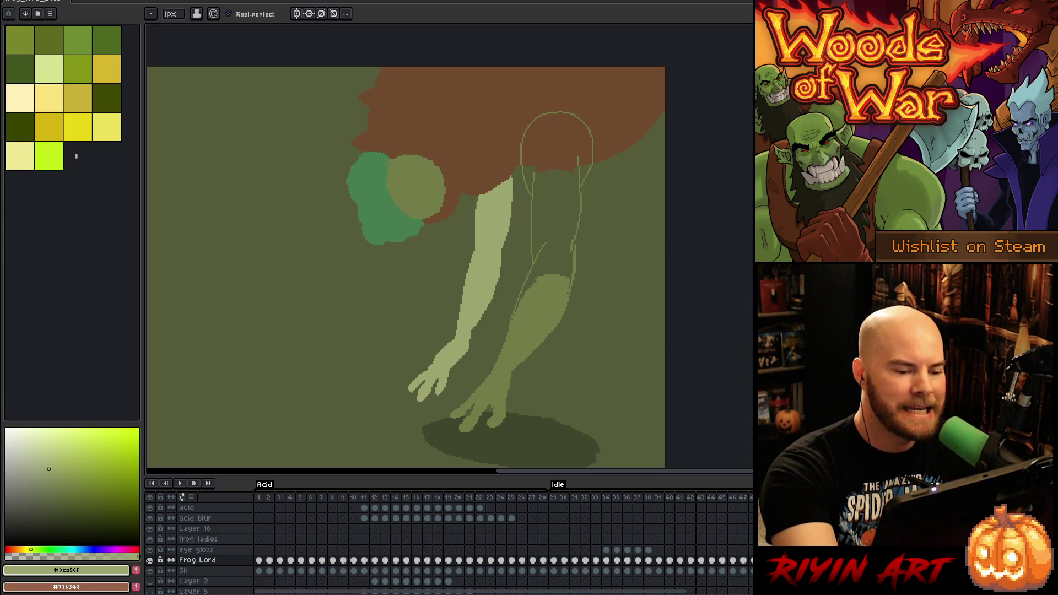
pyautogui.keyDown('alt'); pyautogui.click(538, 314); pyautogui.keyUp('alt')
pyautogui.press('g')
pyautogui.click(528, 264)
pyautogui.press('b')
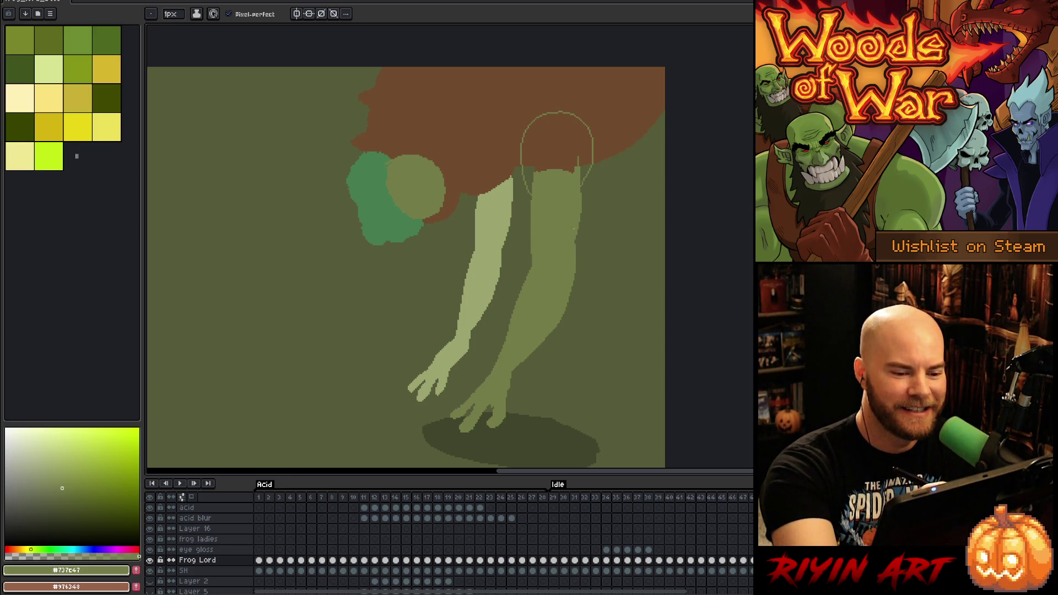
pyautogui.press('g')
pyautogui.click(556, 138)
pyautogui.click(529, 176)
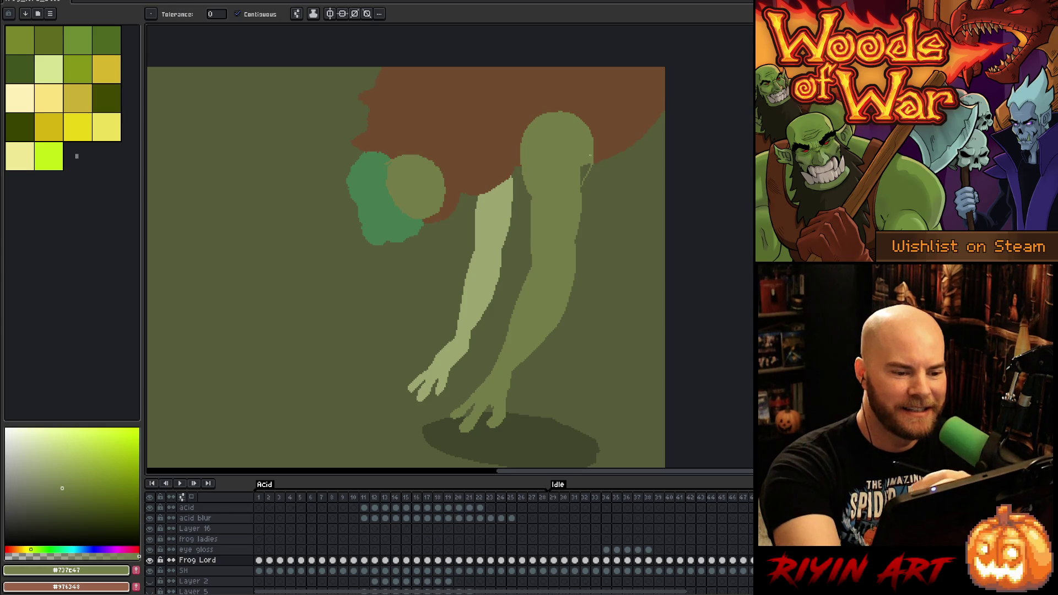
# Pick the brown background colour and play the animation
pyautogui.keyDown('alt'); pyautogui.click(638, 69); pyautogui.keyUp('alt')
pyautogui.press('b')
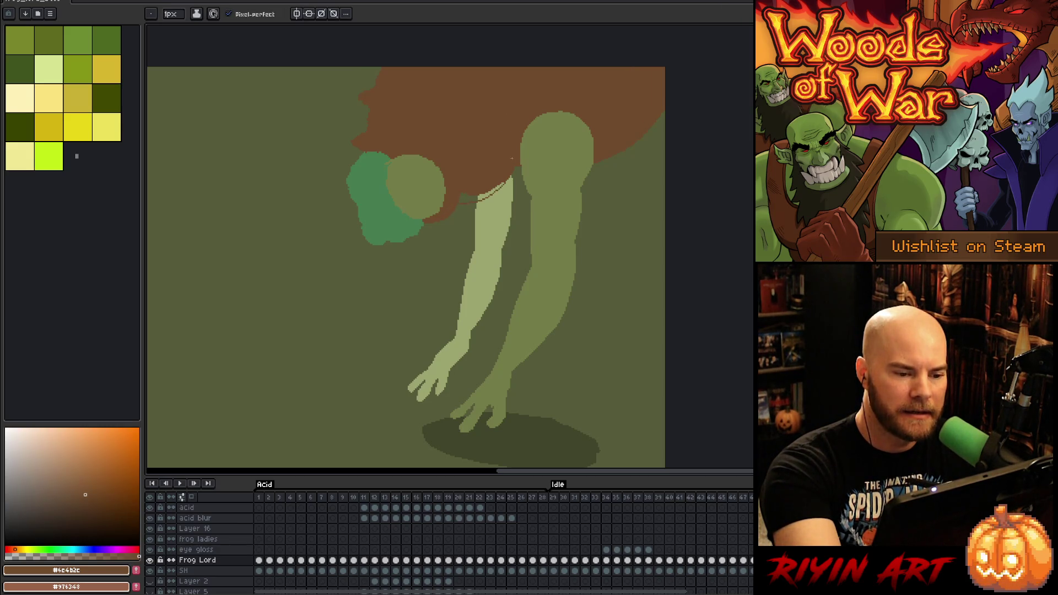
pyautogui.press('g')
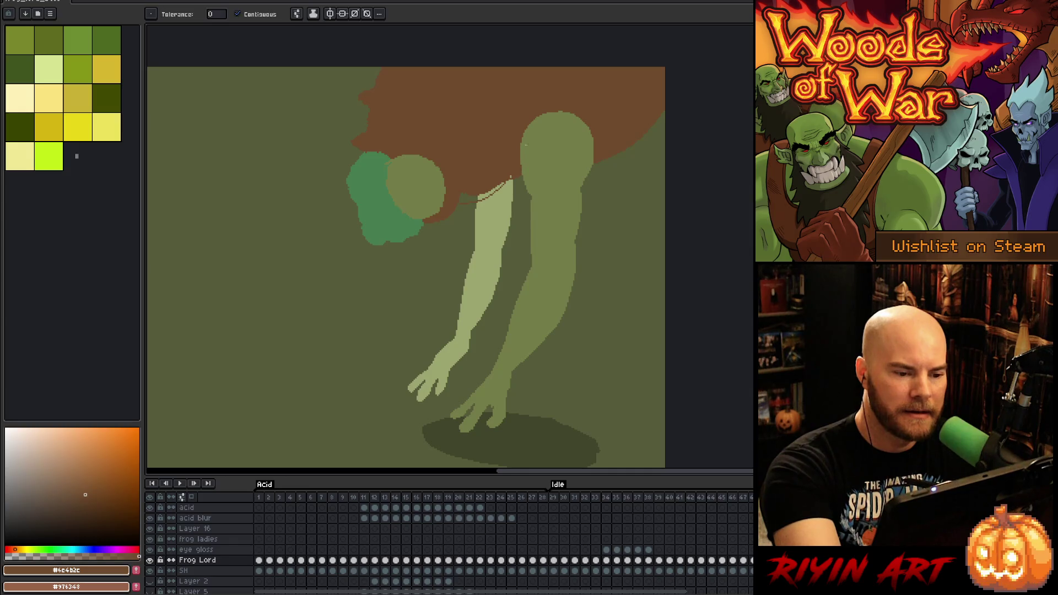
pyautogui.press('b')
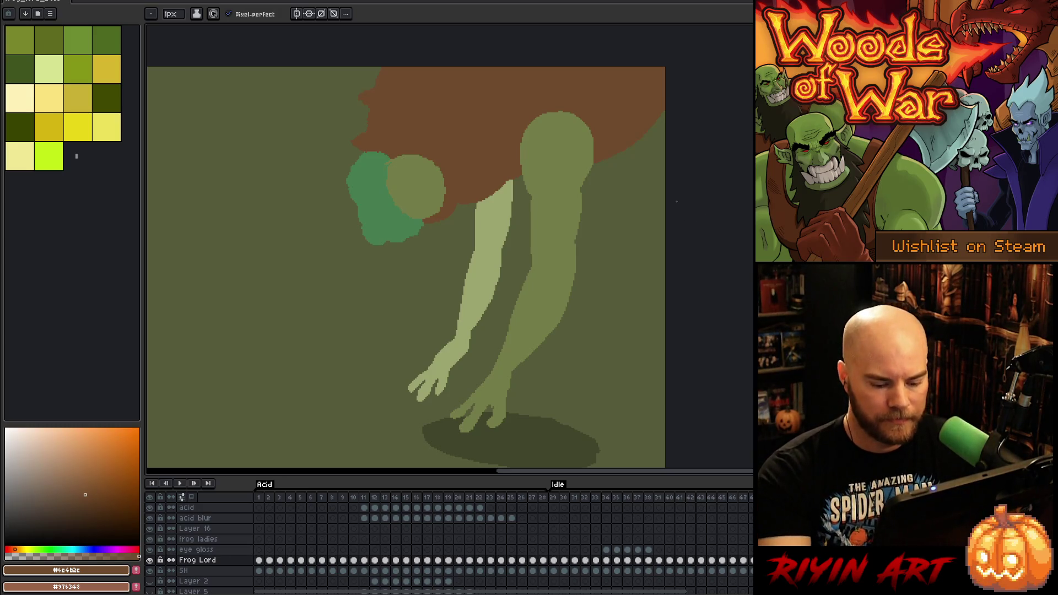
pyautogui.press('Return')
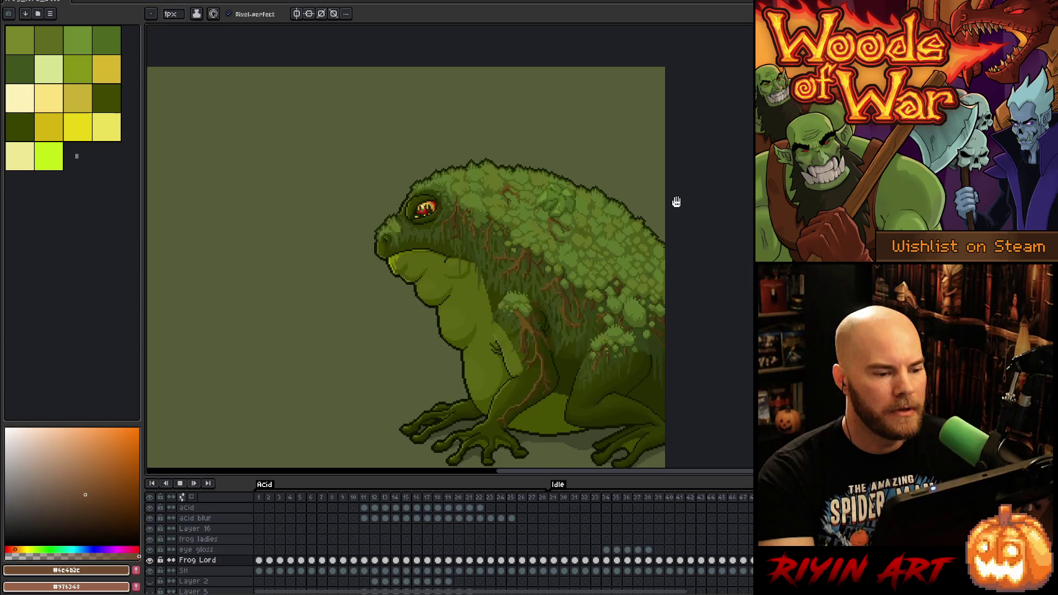
# Stop playback, save the file, and replay the animation before stopping it again
pyautogui.scroll(-1, 306, 166)
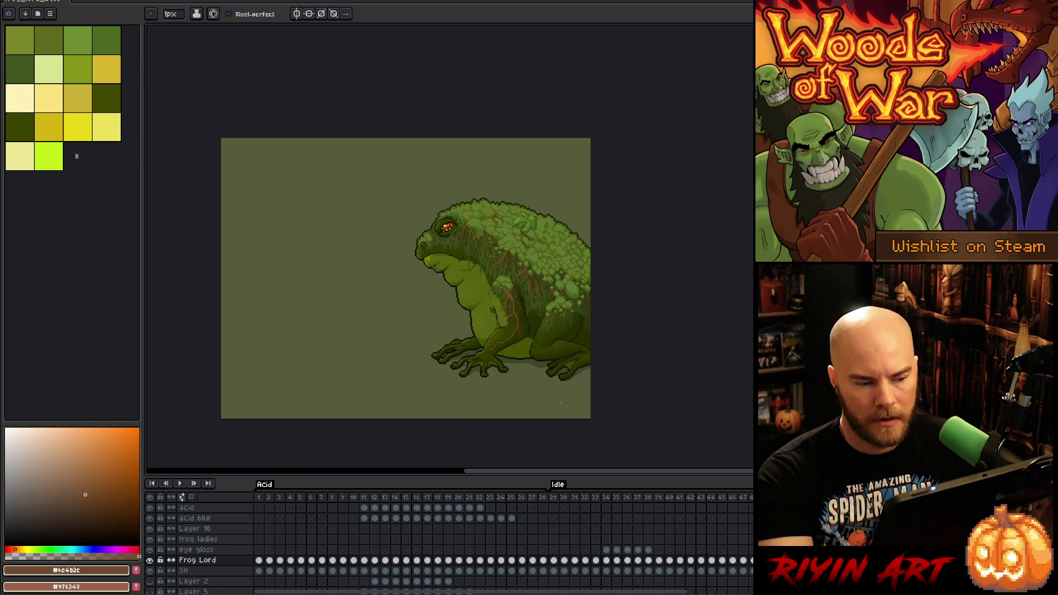
pyautogui.press('Return')
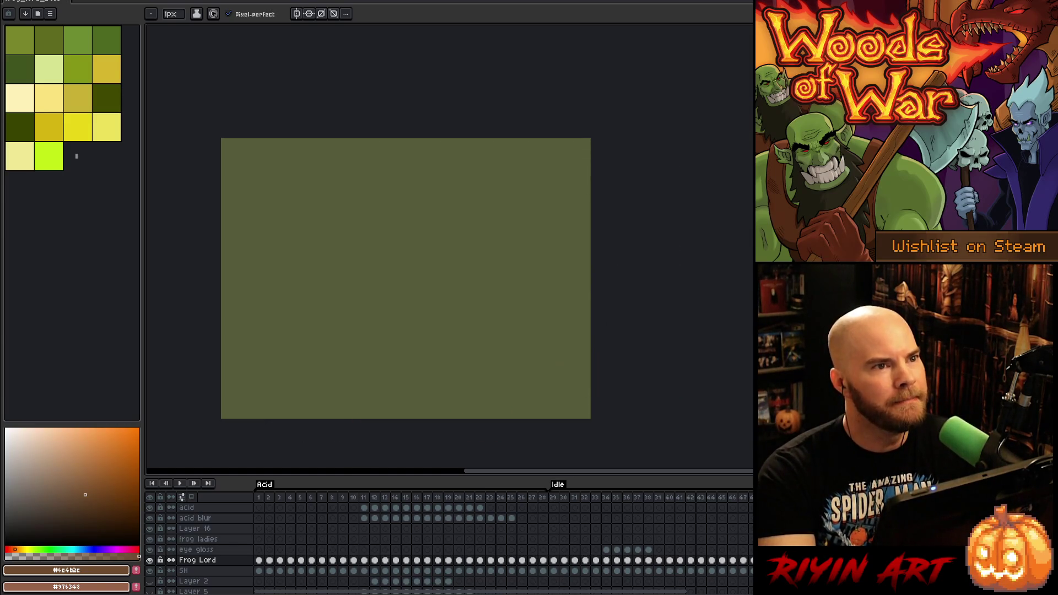
pyautogui.hotkey('ctrl', 's')
pyautogui.press('Return')
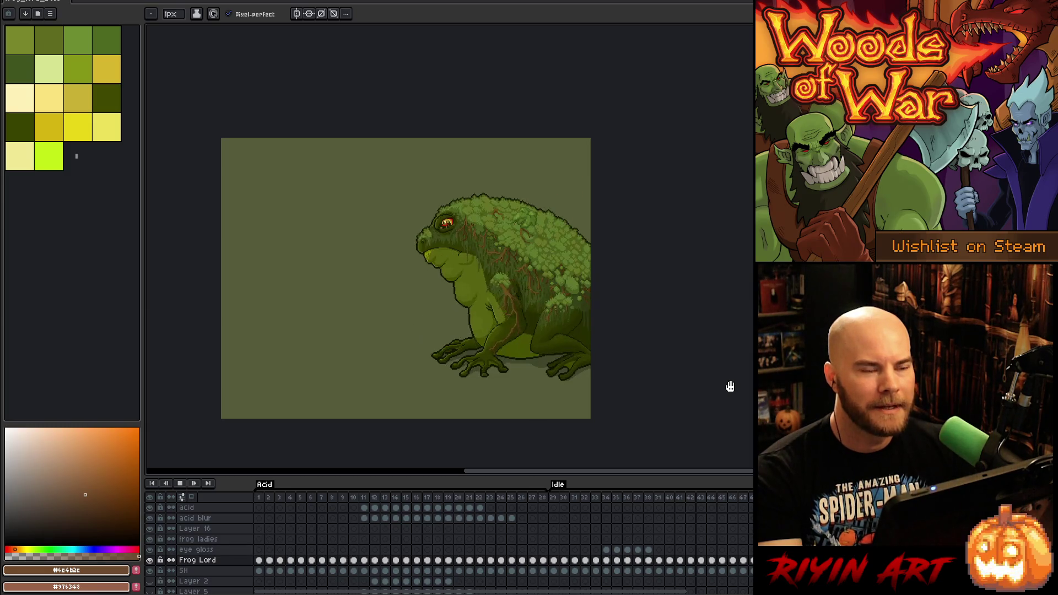
pyautogui.press('Return')
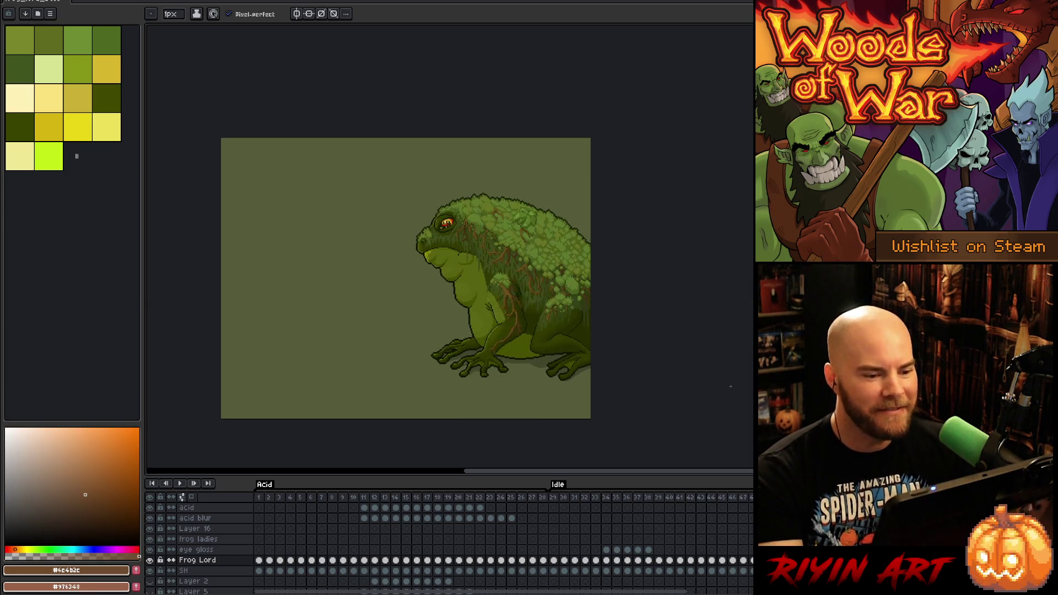
# On the crouched frog frame, eyedrop dark outline colour #101300 from the frog's back edge
pyautogui.press('Right')
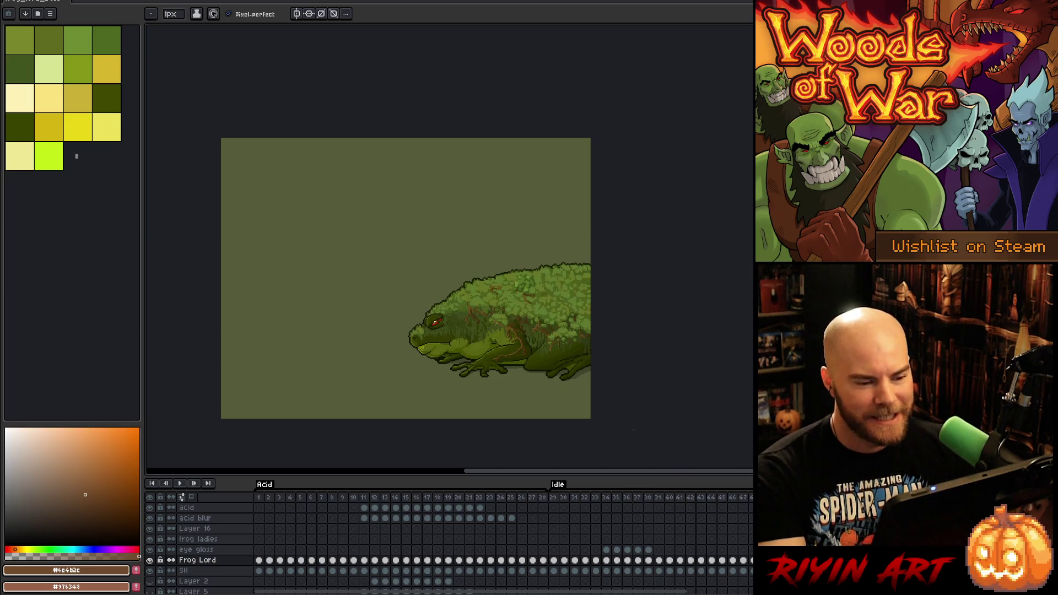
pyautogui.scroll(3, 549, 263)
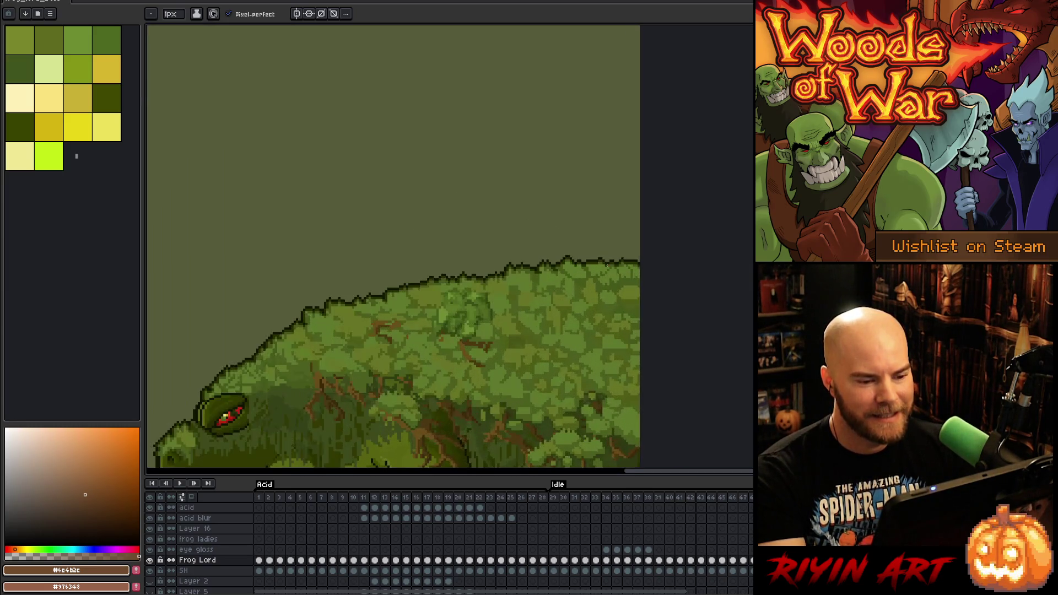
pyautogui.scroll(4, 640, 314)
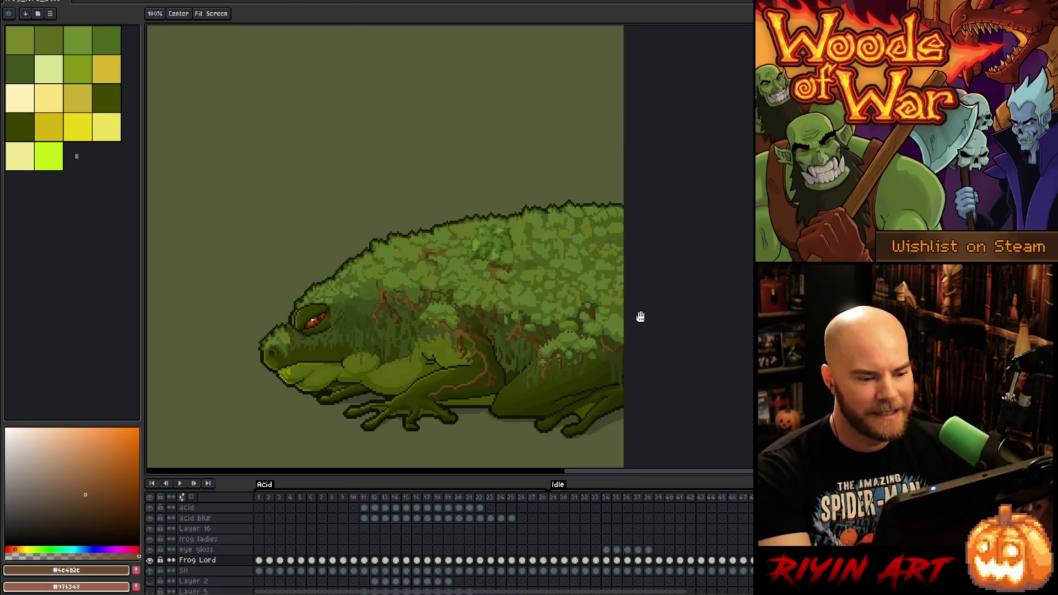
pyautogui.press('Right')
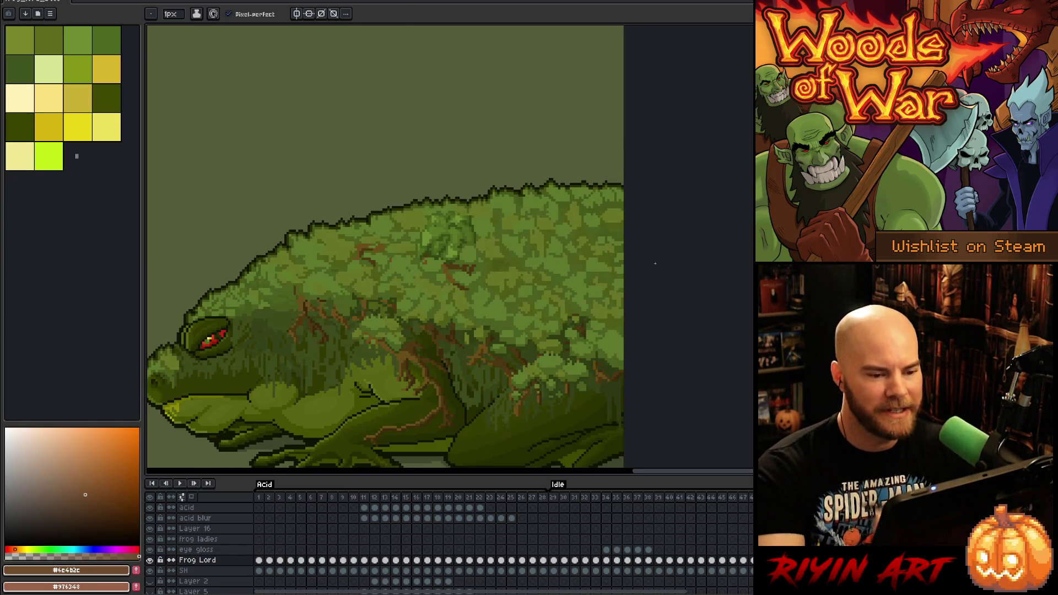
pyautogui.press('Left')
pyautogui.press('Right')
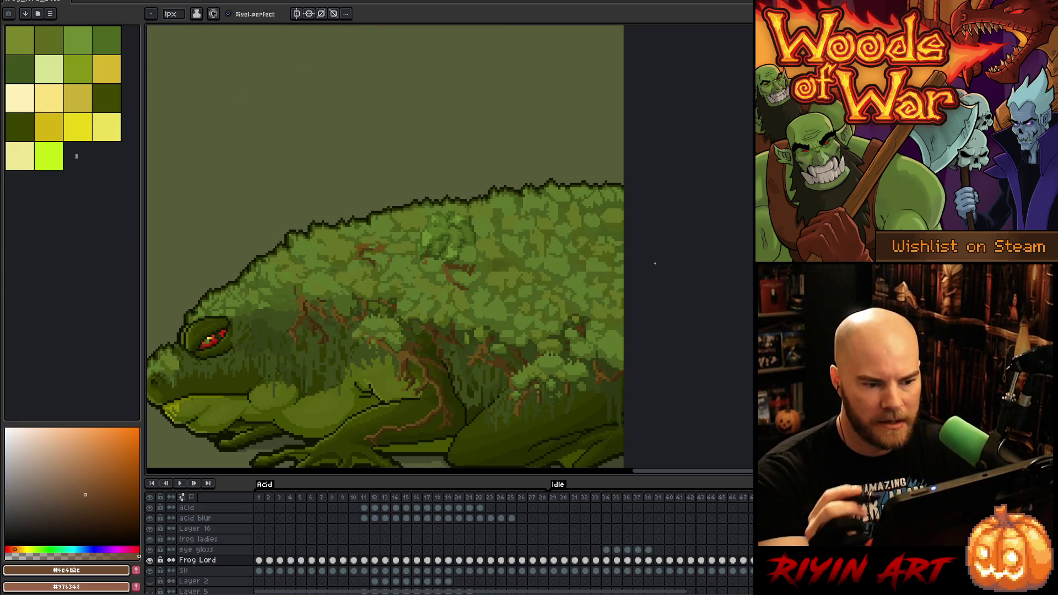
pyautogui.keyDown('alt'); pyautogui.click(520, 187); pyautogui.keyUp('alt')
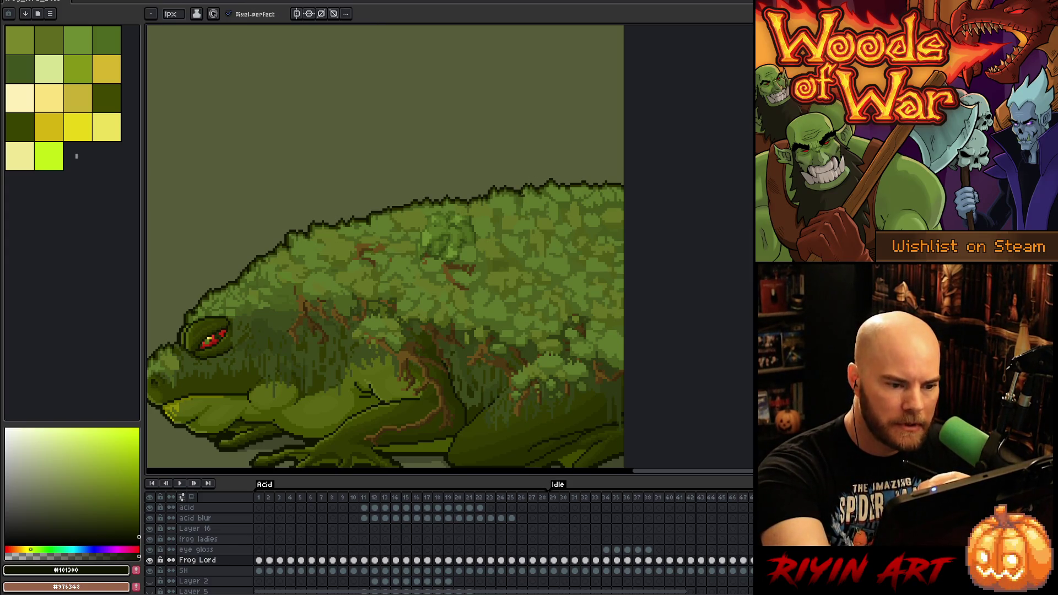
pyautogui.press('m')
pyautogui.moveTo(625, 211)
pyautogui.mouseDown()
pyautogui.moveTo(544, 202)
pyautogui.moveTo(623, 174)
pyautogui.mouseUp()
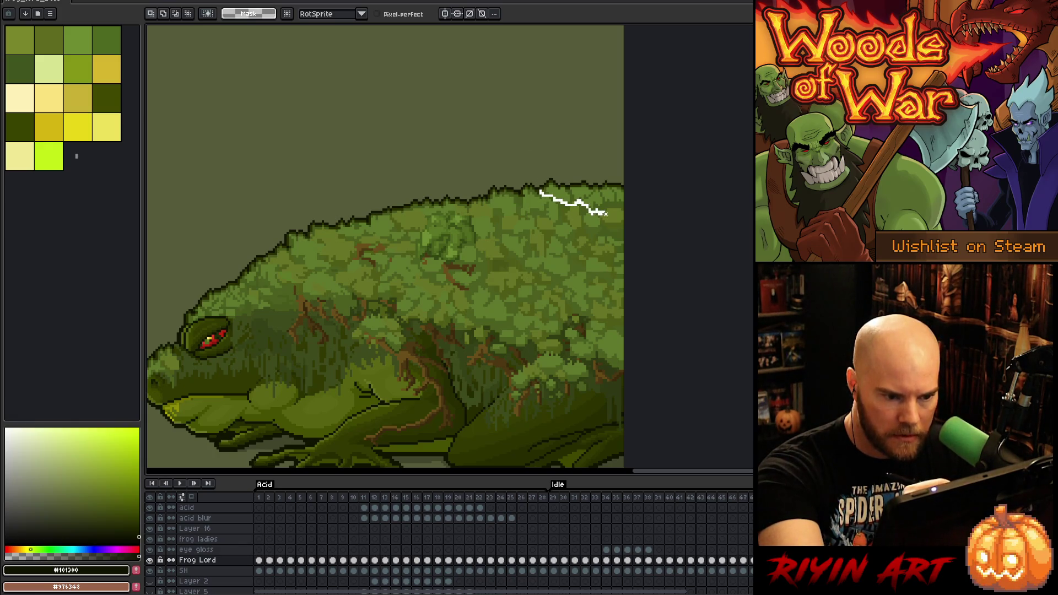
# Erase the pixels along the frog's upper-right back to lower its outline
pyautogui.moveTo(575, 137); pyautogui.dragTo(524, 133)
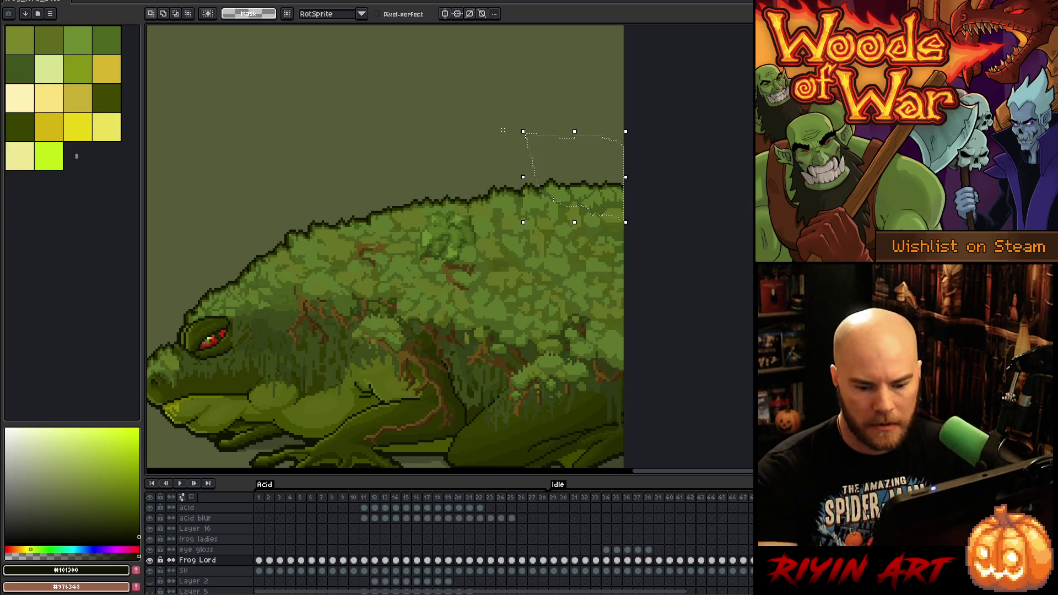
pyautogui.press('Delete')
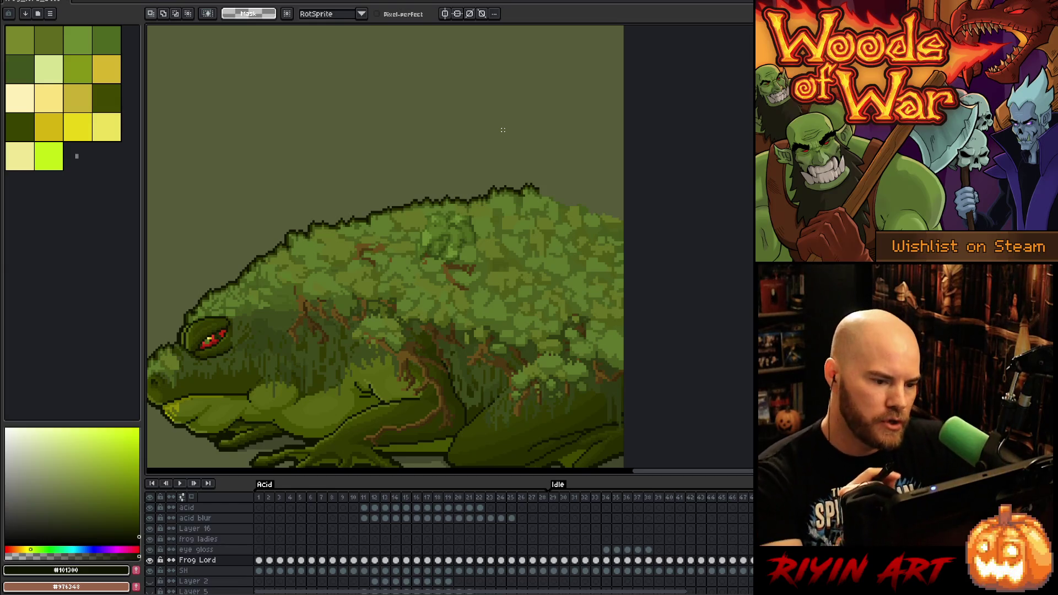
pyautogui.scroll(1, 502, 129)
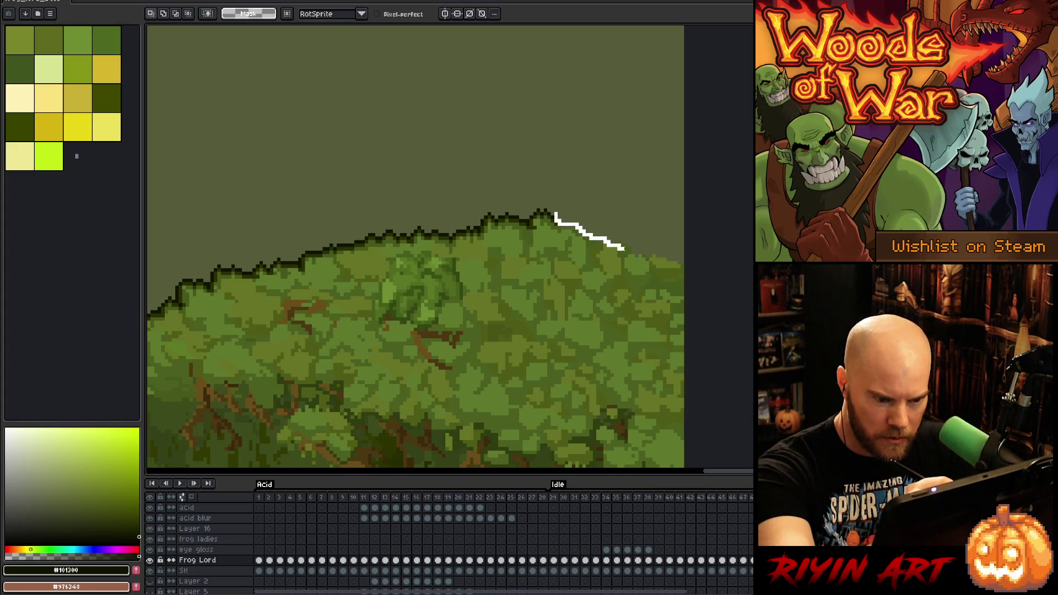
pyautogui.moveTo(710, 319); pyautogui.dragTo(630, 146)
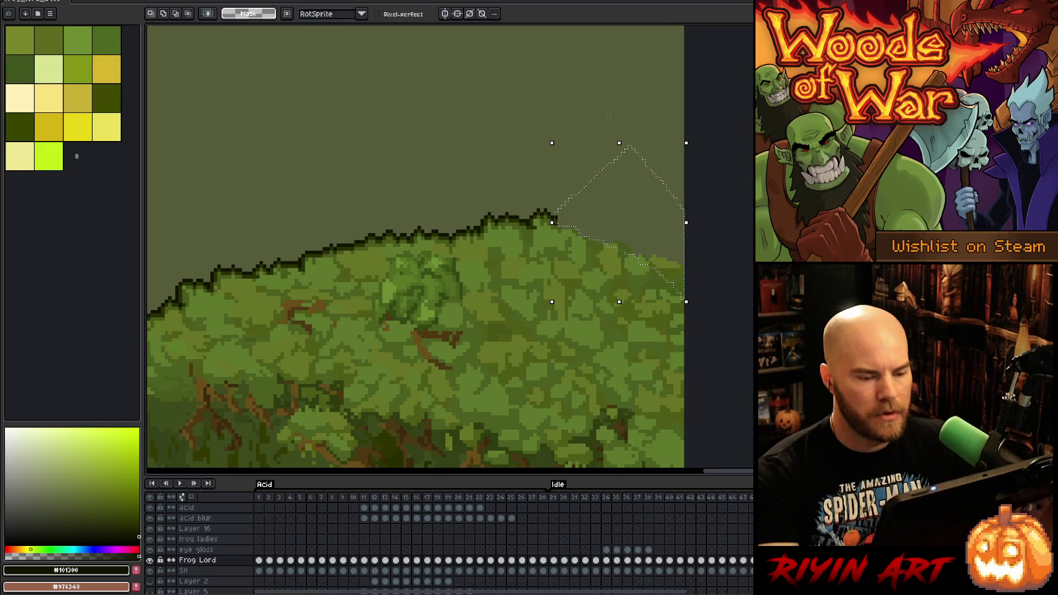
pyautogui.scroll(-2, 578, 164)
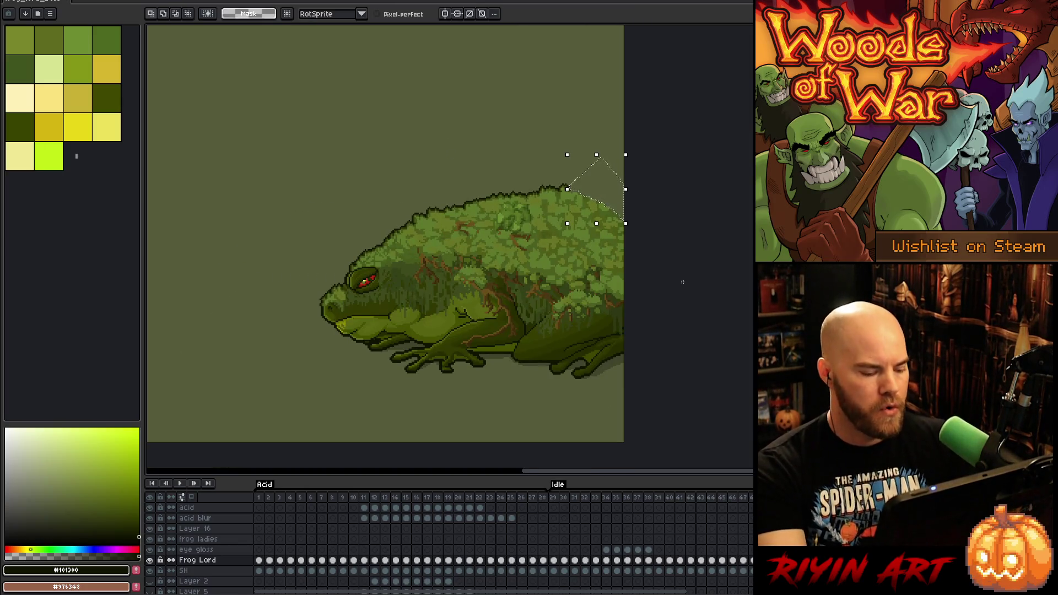
pyautogui.hotkey('ctrl', 'd')
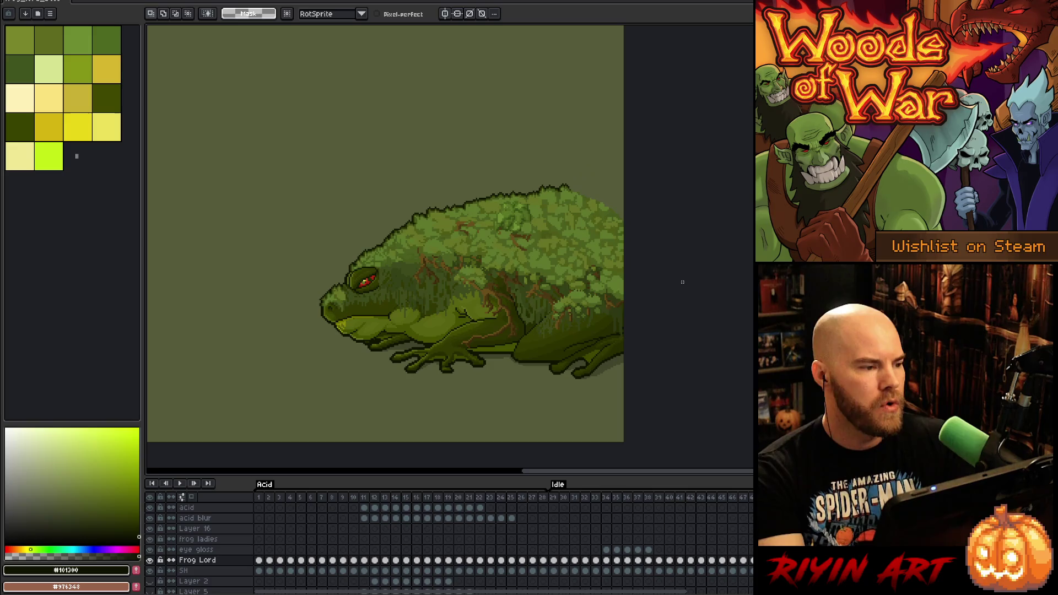
pyautogui.scroll(4, 633, 231)
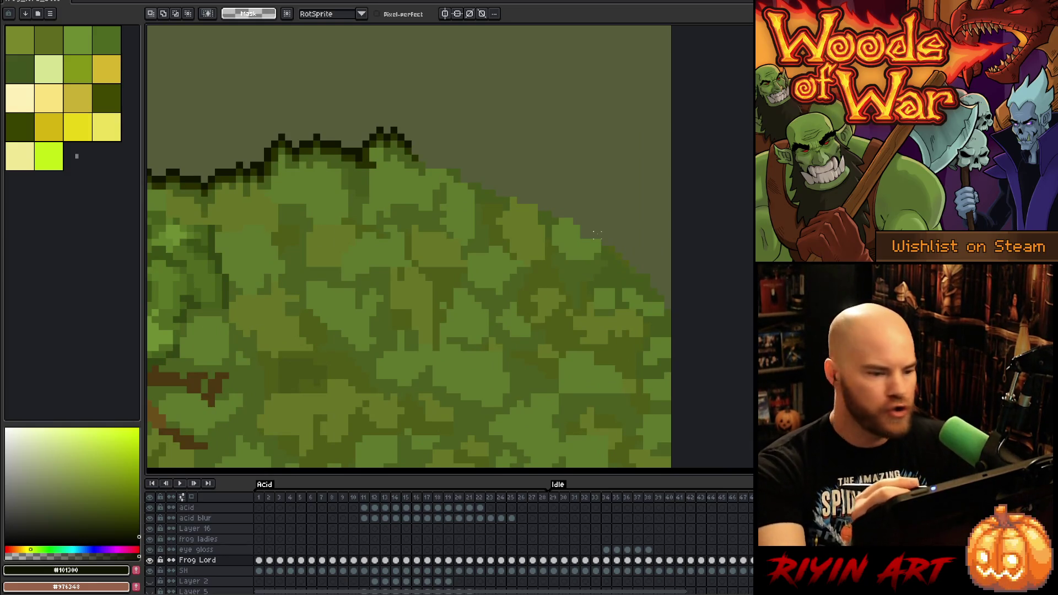
# Outline the upper-right moss edge in dark olive pixels, then deselect
pyautogui.moveTo(681, 305)
pyautogui.mouseDown()
pyautogui.moveTo(432, 141)
pyautogui.moveTo(413, 160)
pyautogui.moveTo(435, 282)
pyautogui.mouseUp()
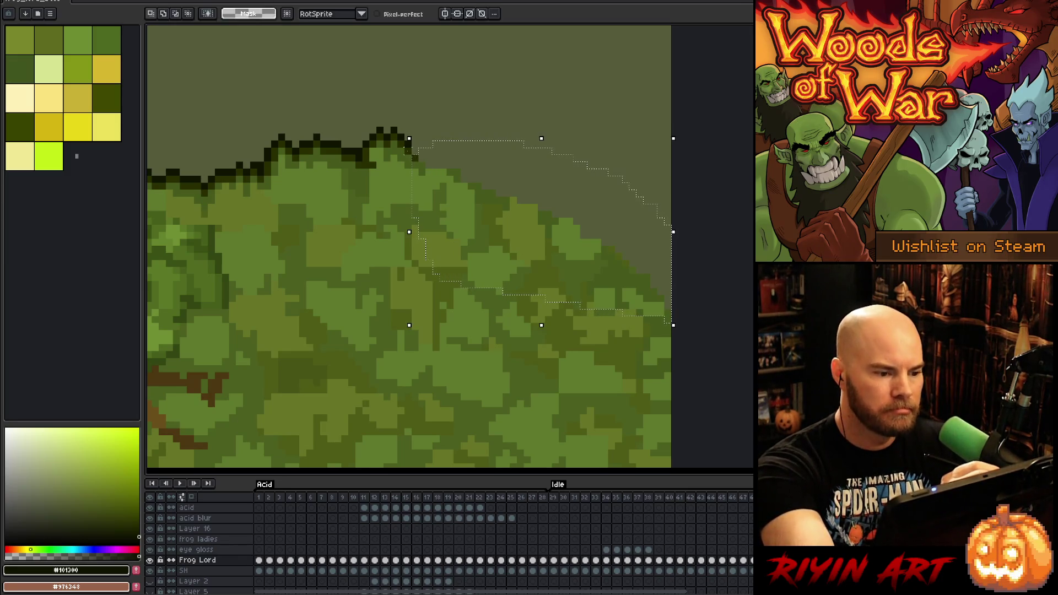
pyautogui.keyDown('alt'); pyautogui.click(415, 158); pyautogui.keyUp('alt')
pyautogui.hotkey('shift', 'o')
pyautogui.press('Return')
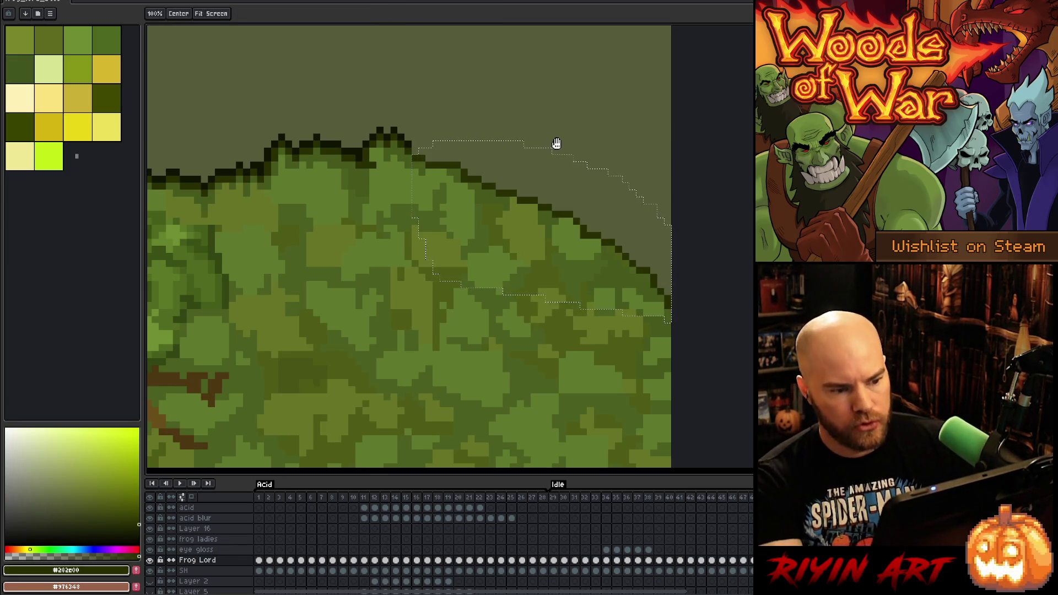
pyautogui.press('v')
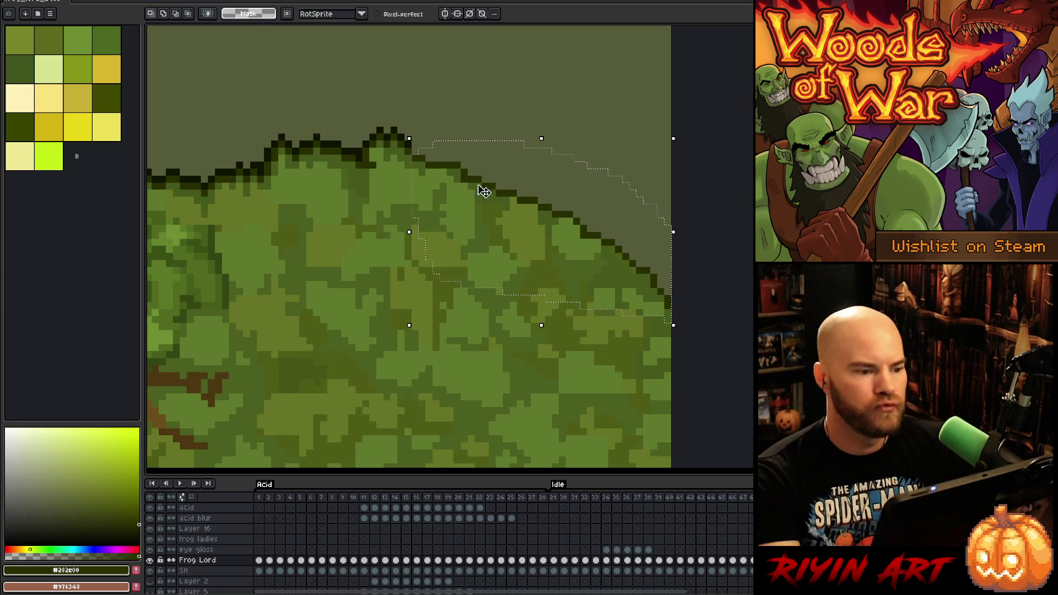
pyautogui.press('i')
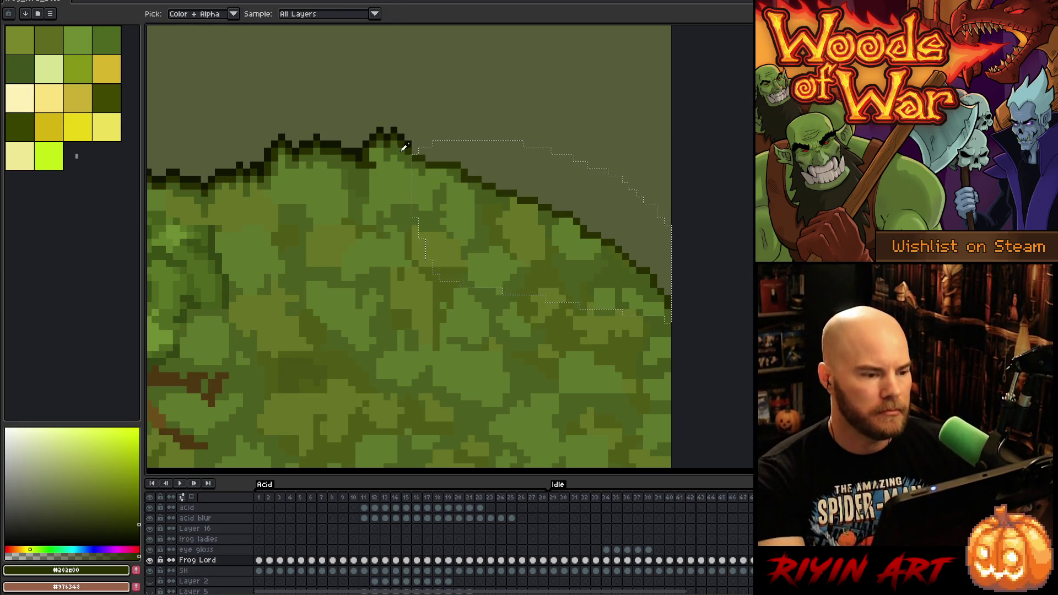
pyautogui.click(402, 135)
pyautogui.hotkey('ctrl', 'd')
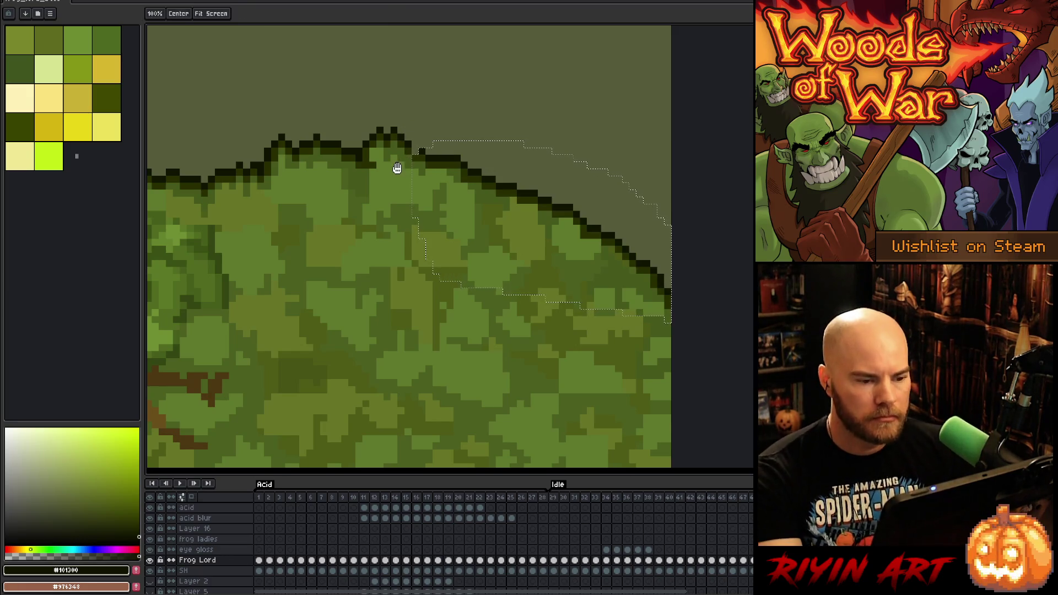
pyautogui.press('b')
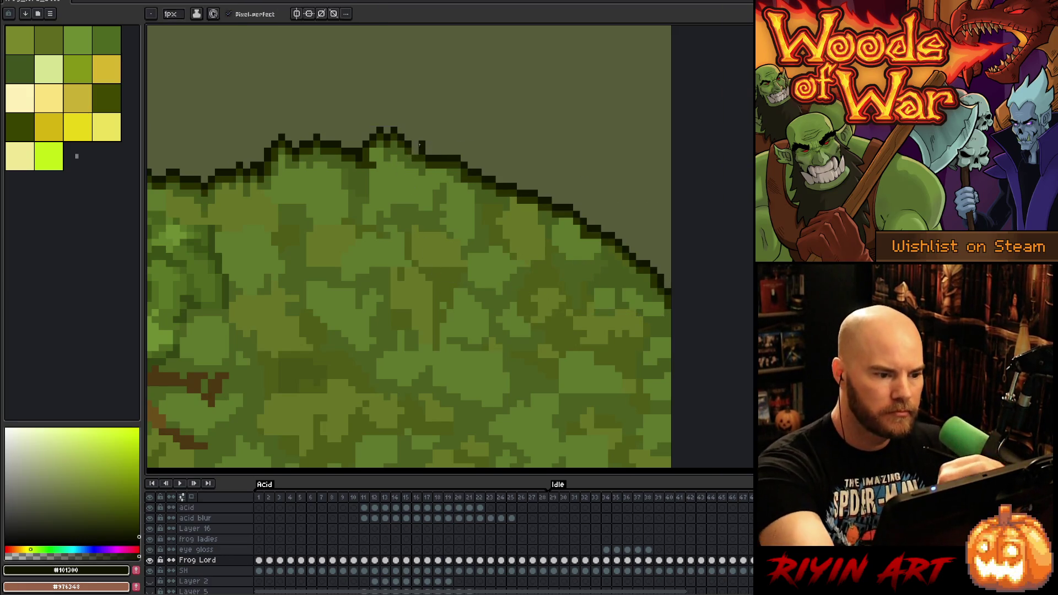
pyautogui.scroll(-4, 450, 298)
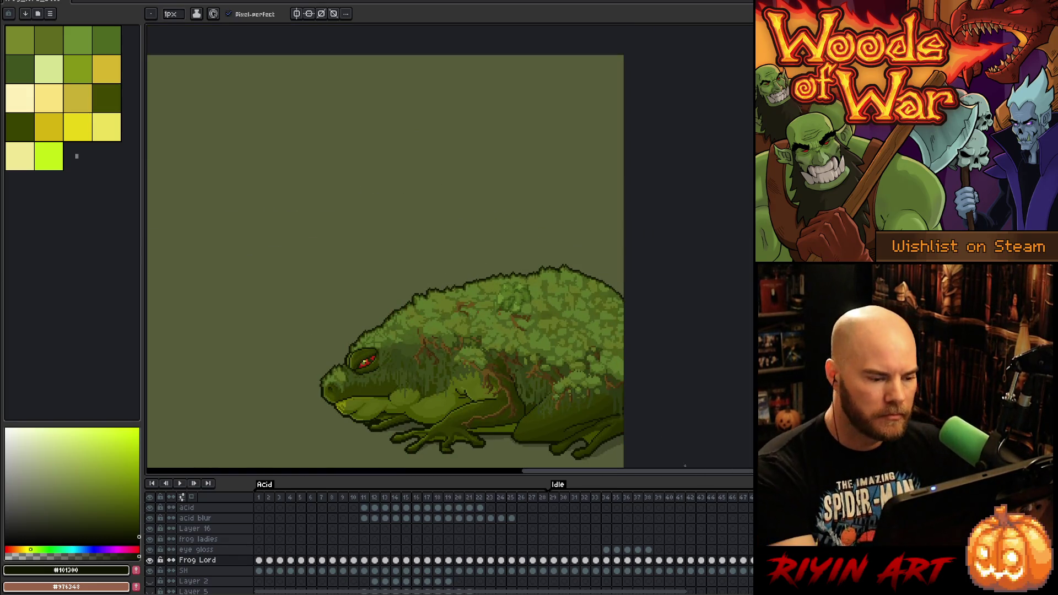
pyautogui.press('Right')
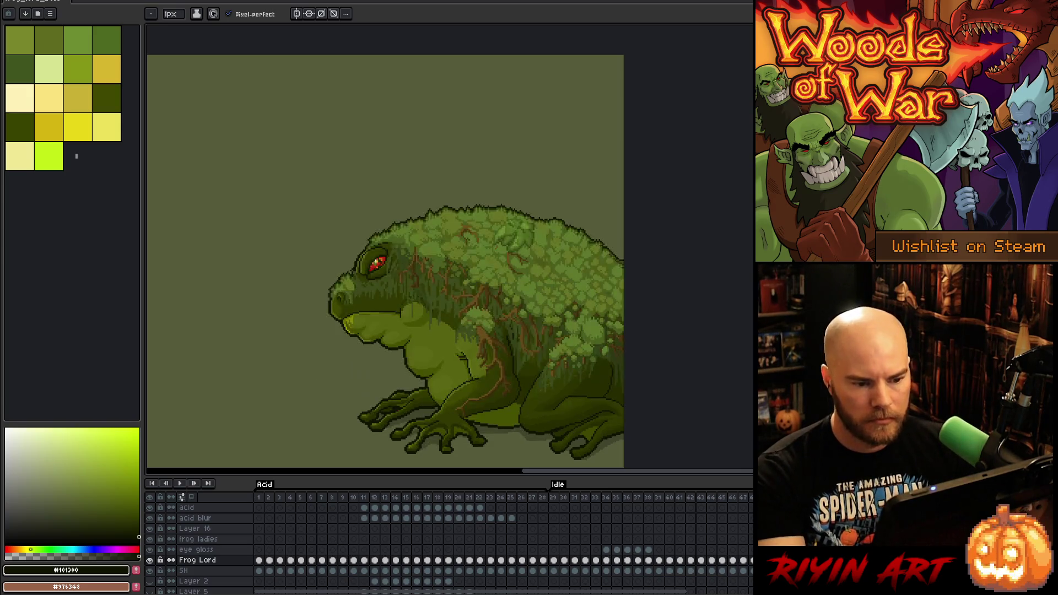
pyautogui.press('Right')
pyautogui.press('Right')
pyautogui.press('Right')
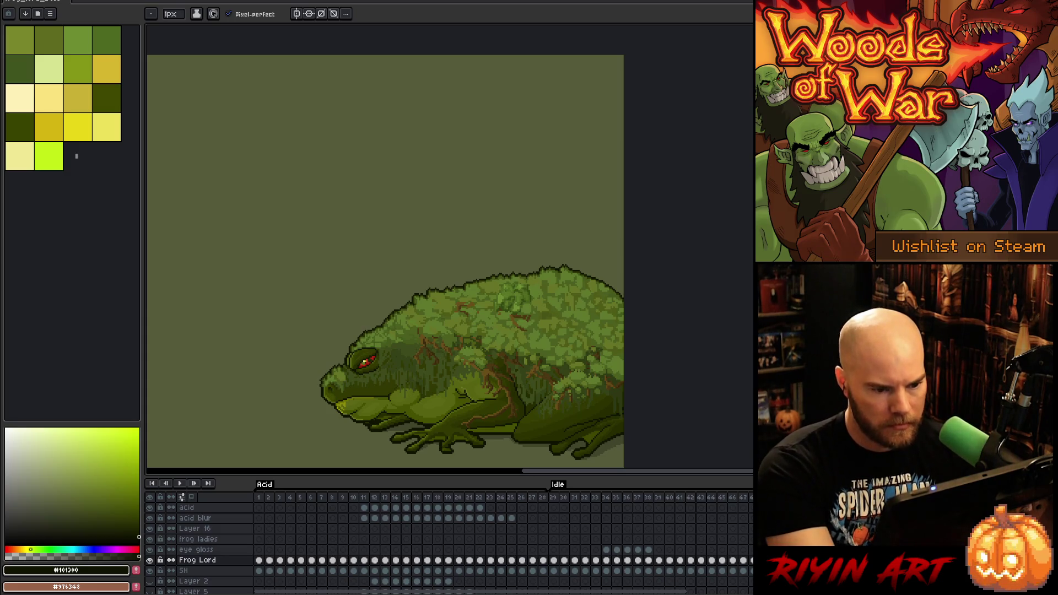
pyautogui.scroll(4, 429, 219)
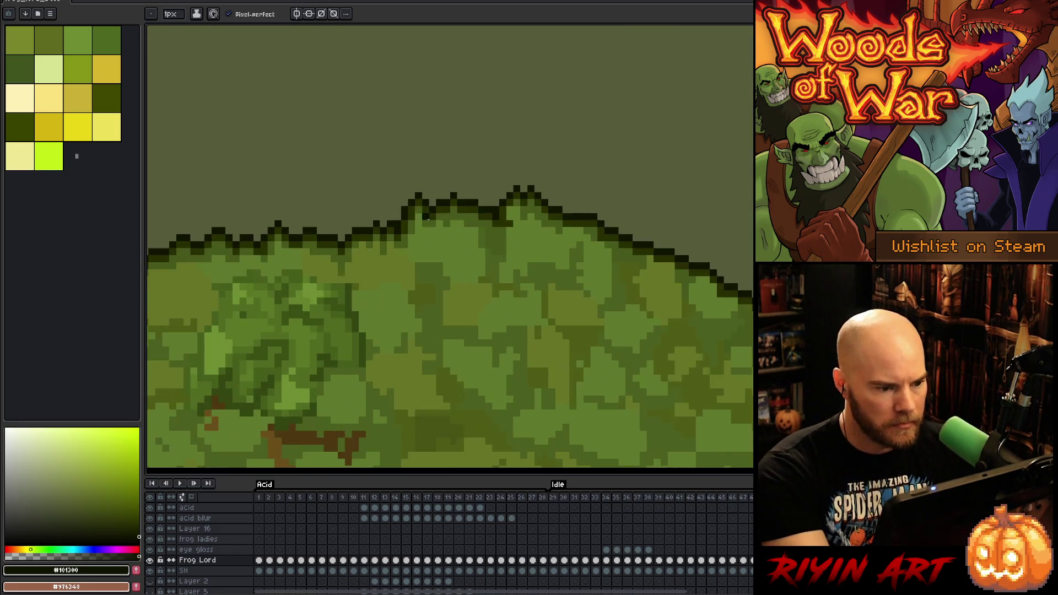
pyautogui.scroll(-2, 418, 216)
pyautogui.moveTo(329, 267); pyautogui.dragTo(686, 273)
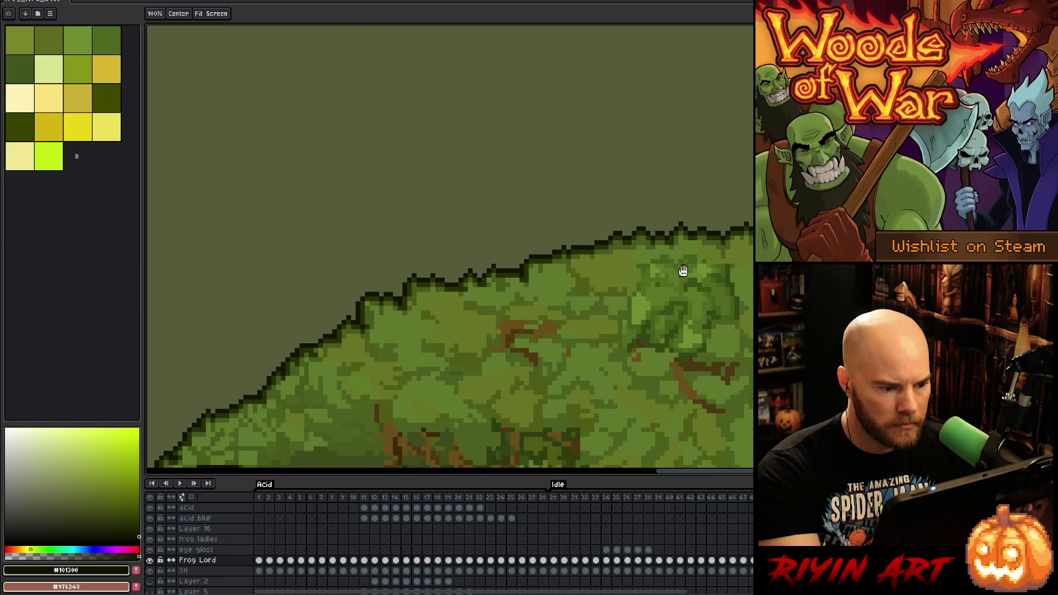
pyautogui.scroll(-1, 581, 333)
pyautogui.moveTo(581, 333); pyautogui.dragTo(496, 263)
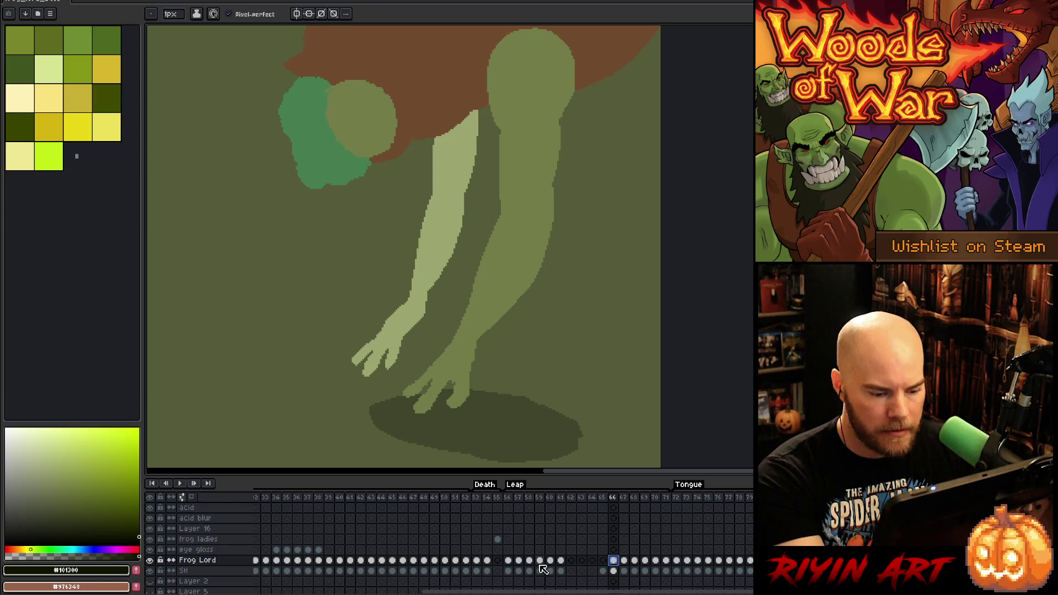
pyautogui.click(522, 561)
# Compare the frog poses on frames 58, 57, 67 and 56
pyautogui.click(526, 560)
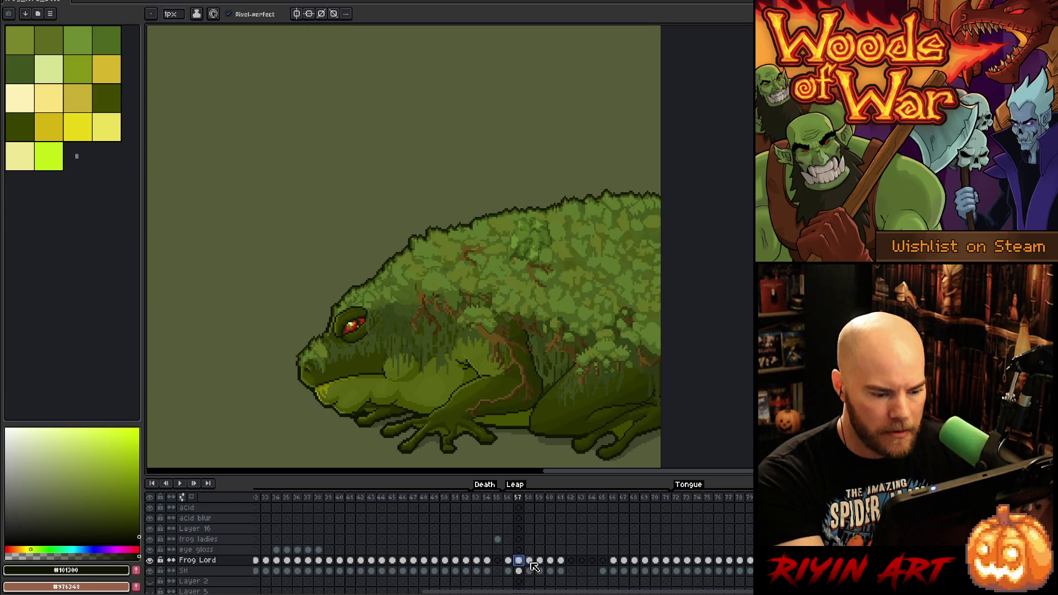
pyautogui.click(521, 561)
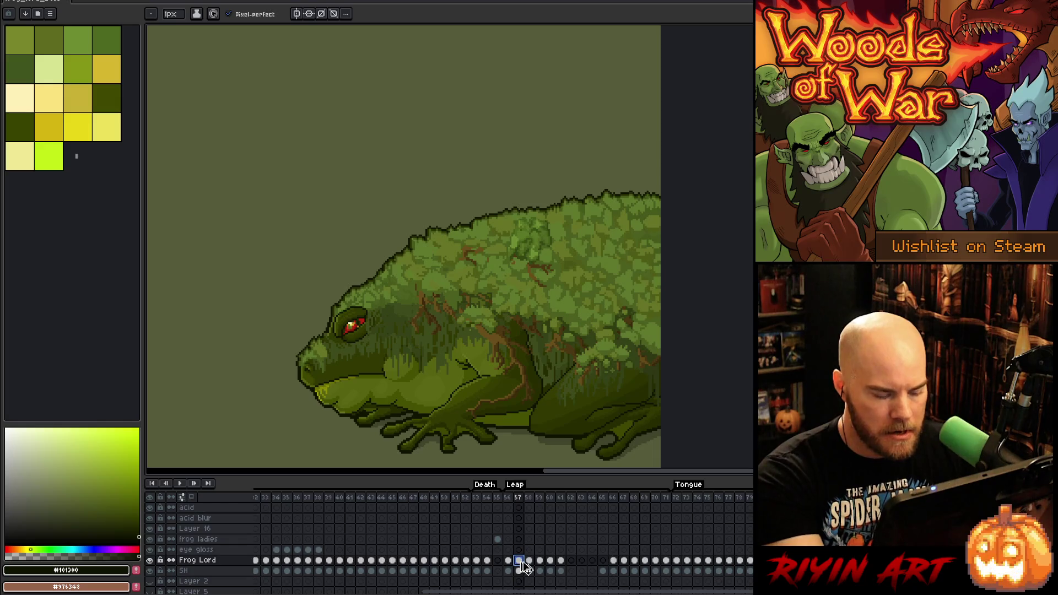
pyautogui.click(624, 561)
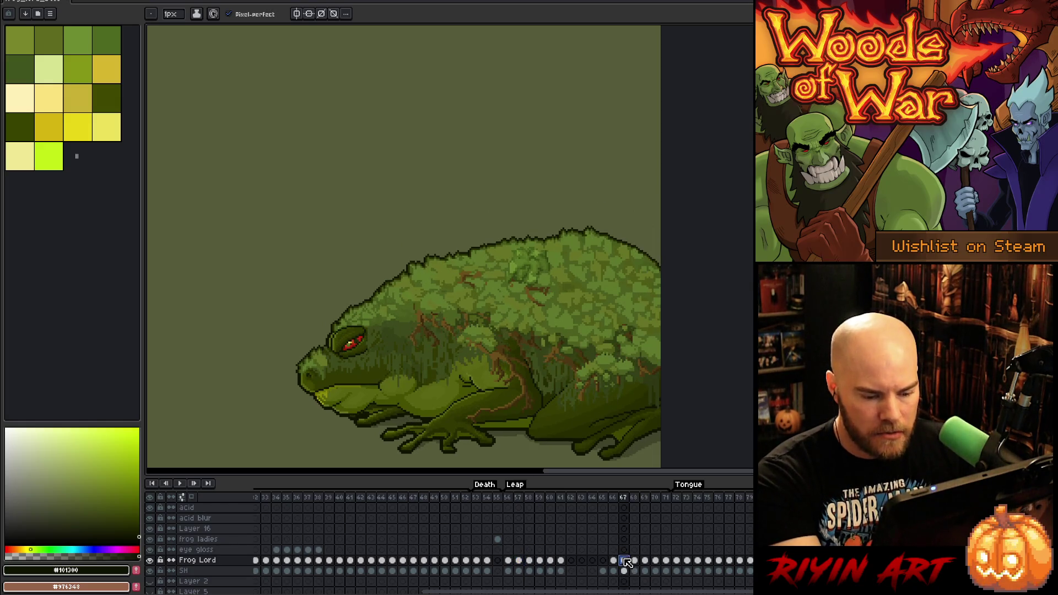
pyautogui.click(530, 561)
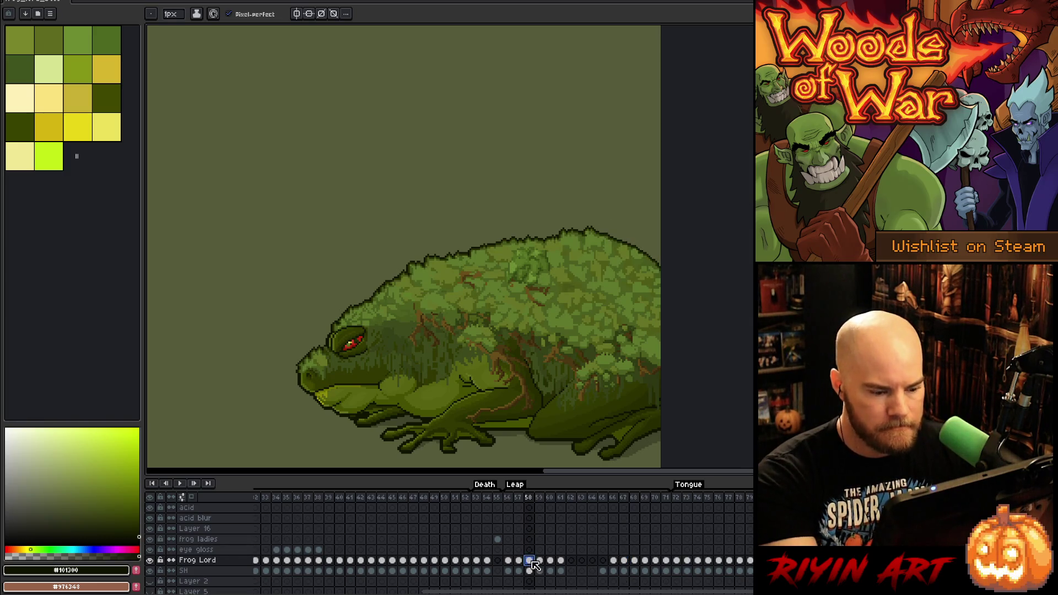
pyautogui.click(511, 499)
# Play the Frog Lord animation from frame 56 and pan the canvas
pyautogui.press('Return')
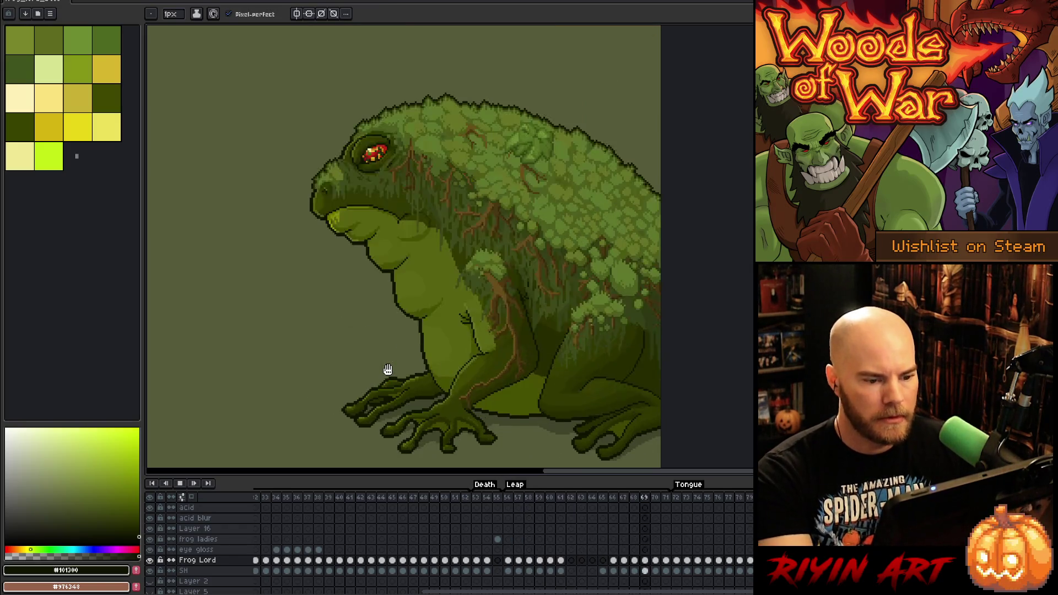
pyautogui.scroll(-2, 333, 340)
pyautogui.scroll(1, 334, 340)
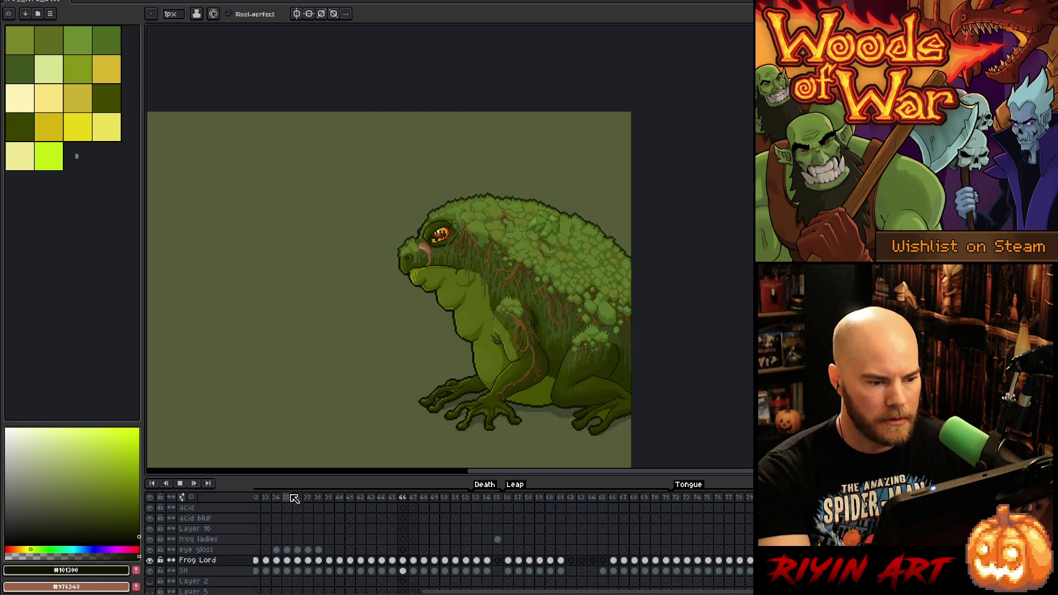
pyautogui.moveTo(523, 474)
pyautogui.mouseDown()
pyautogui.moveTo(436, 470)
pyautogui.moveTo(474, 470)
pyautogui.mouseUp()
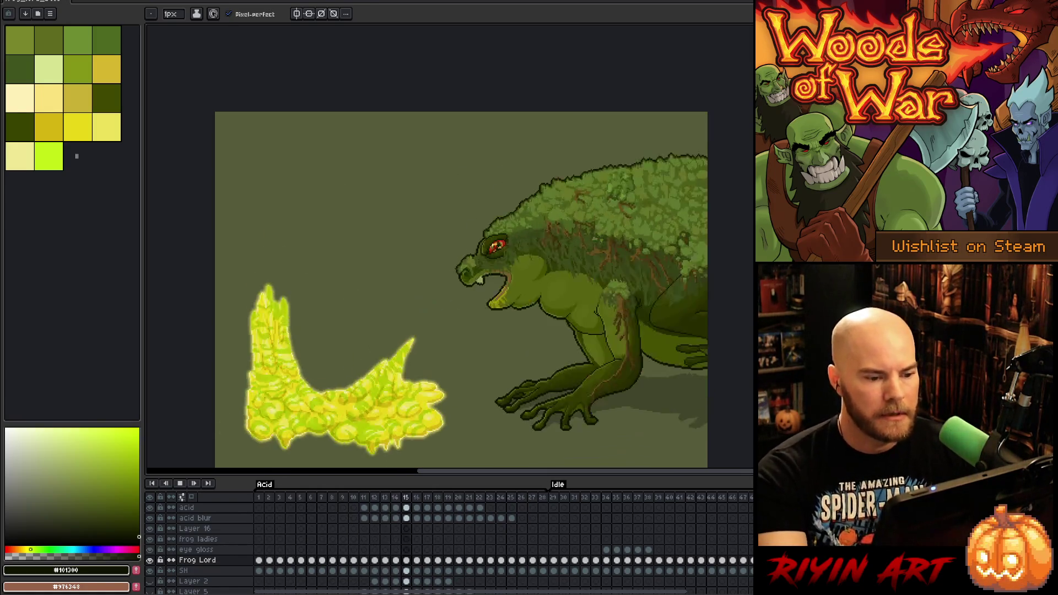
pyautogui.hotkey('ctrl', 's')
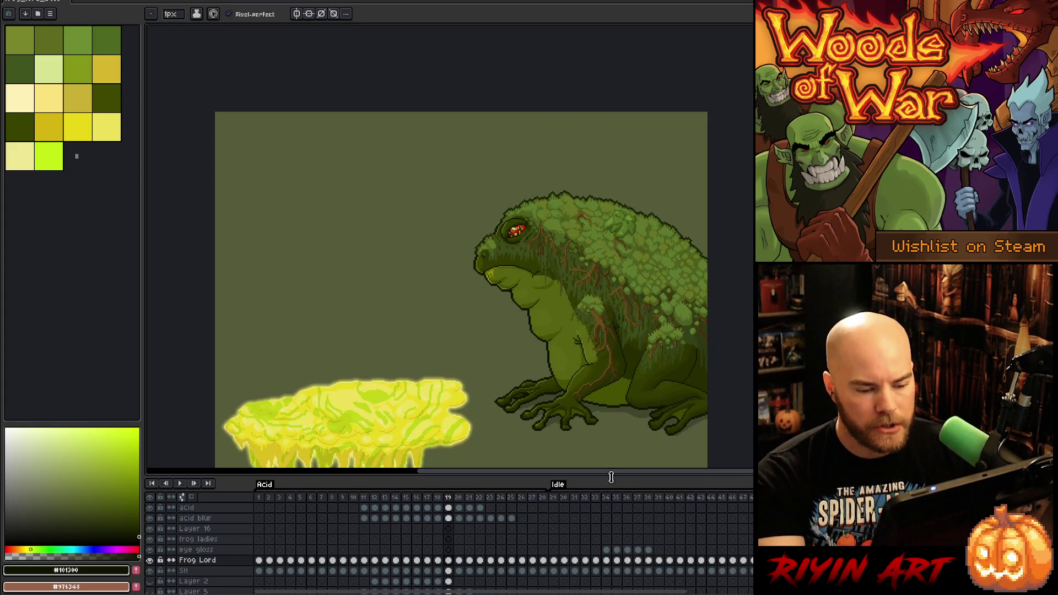
pyautogui.press('Return')
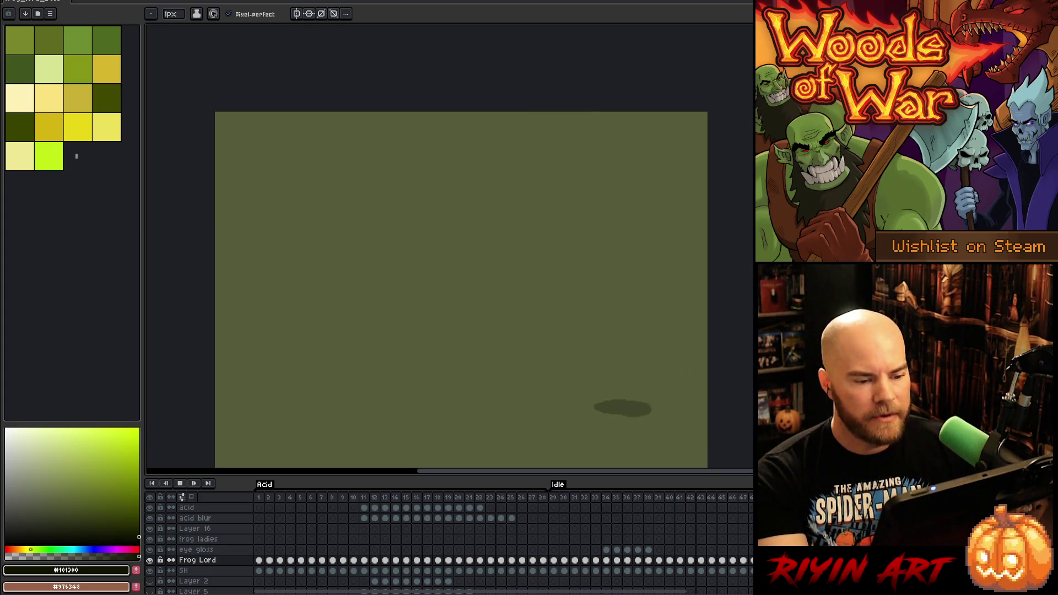
pyautogui.press('Return')
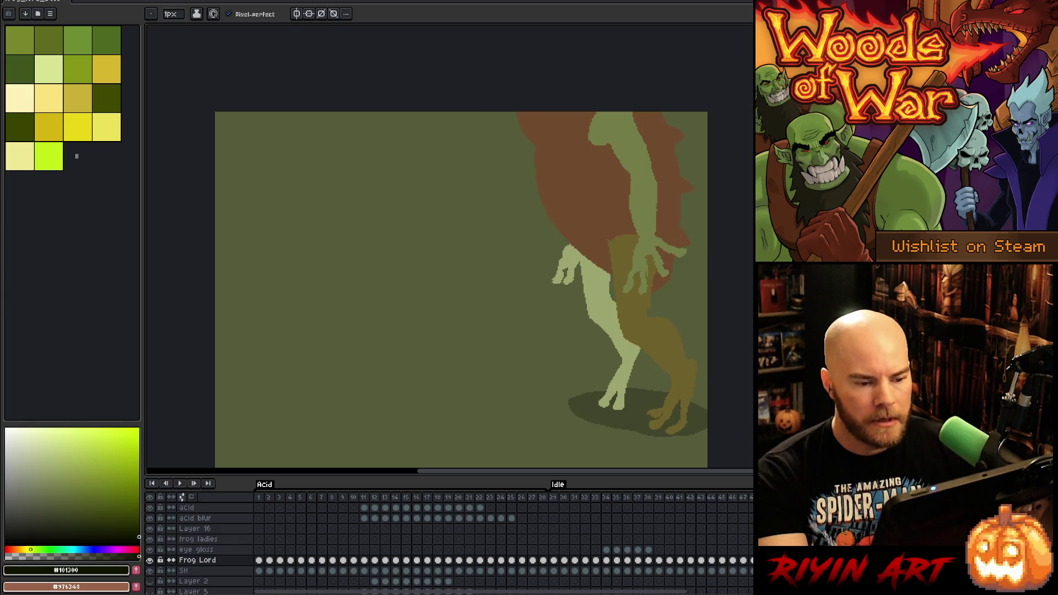
pyautogui.press('Right')
pyautogui.press('Left')
pyautogui.press('Right')
pyautogui.press('Left')
pyautogui.press('Right')
pyautogui.press('Right')
pyautogui.press('Left')
pyautogui.press('Right')
pyautogui.press('Left')
pyautogui.press('Right')
pyautogui.press('Left')
pyautogui.press('Right')
pyautogui.press('Left')
pyautogui.press('Right')
pyautogui.press('Left')
pyautogui.press('Right')
pyautogui.press('Left')
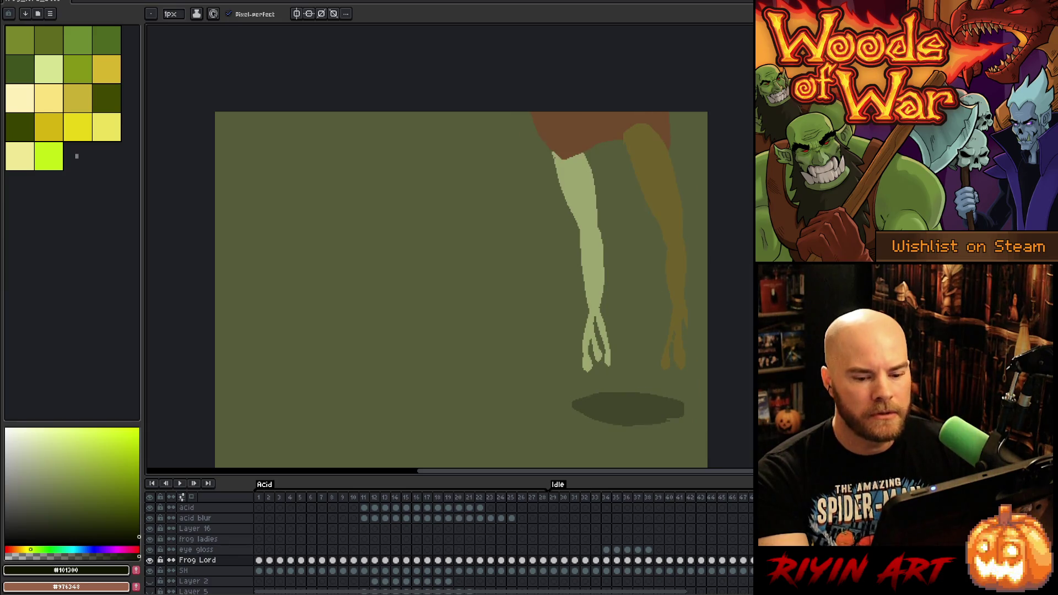
pyautogui.press('Right')
pyautogui.press('Left')
pyautogui.press('Right')
pyautogui.press('Left')
pyautogui.press('Right')
pyautogui.press('Left')
pyautogui.press('Right')
pyautogui.press('Left')
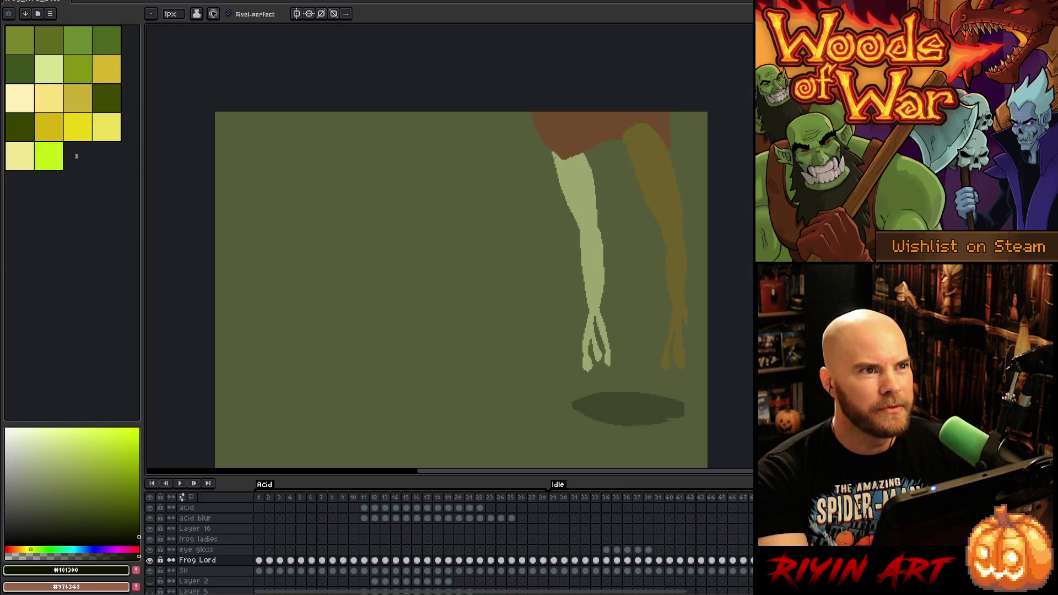
pyautogui.press('Right')
pyautogui.press('Left')
pyautogui.press('Left')
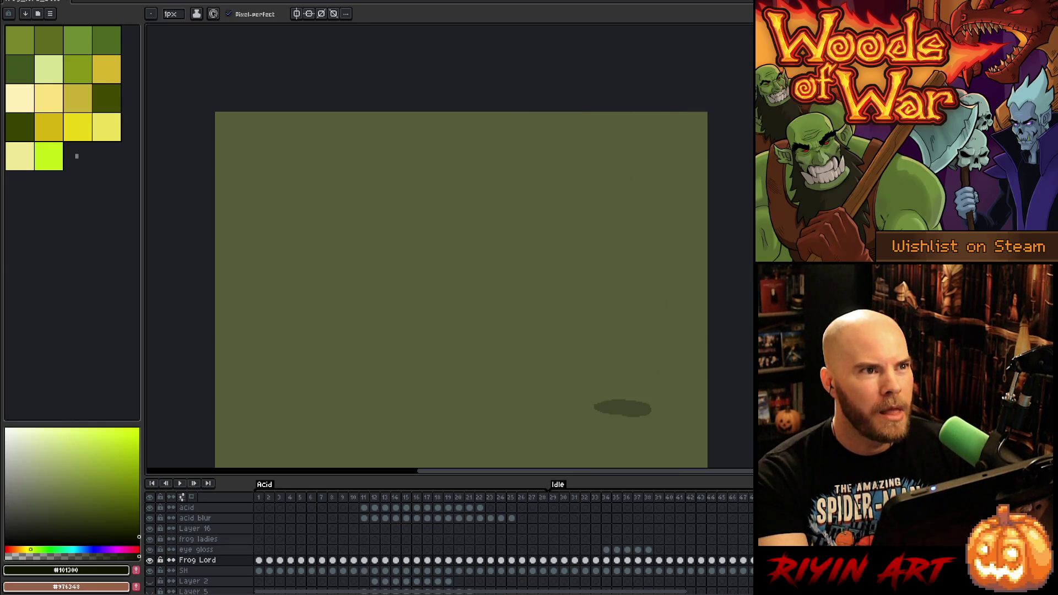
pyautogui.press('Left')
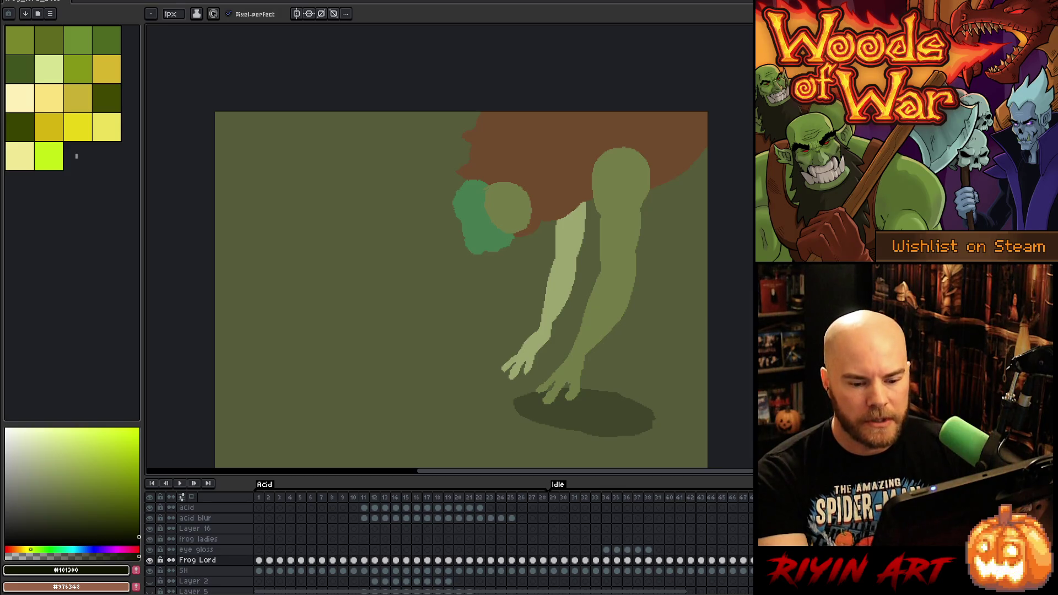
pyautogui.press('Right')
pyautogui.press('Right')
pyautogui.press('Left')
pyautogui.press('Left')
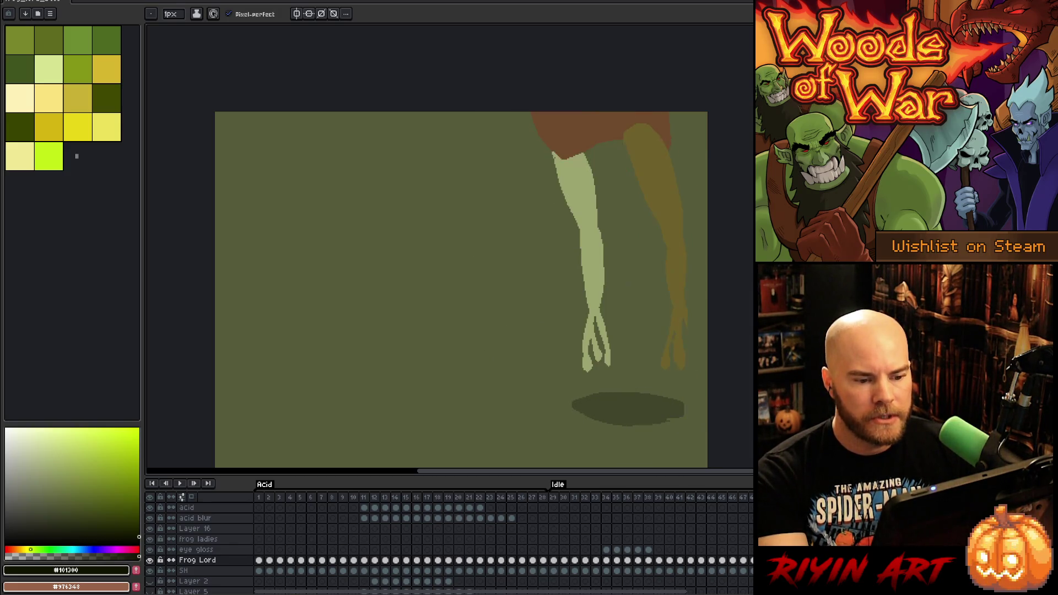
pyautogui.press('Right')
pyautogui.press('Right')
pyautogui.press('Right')
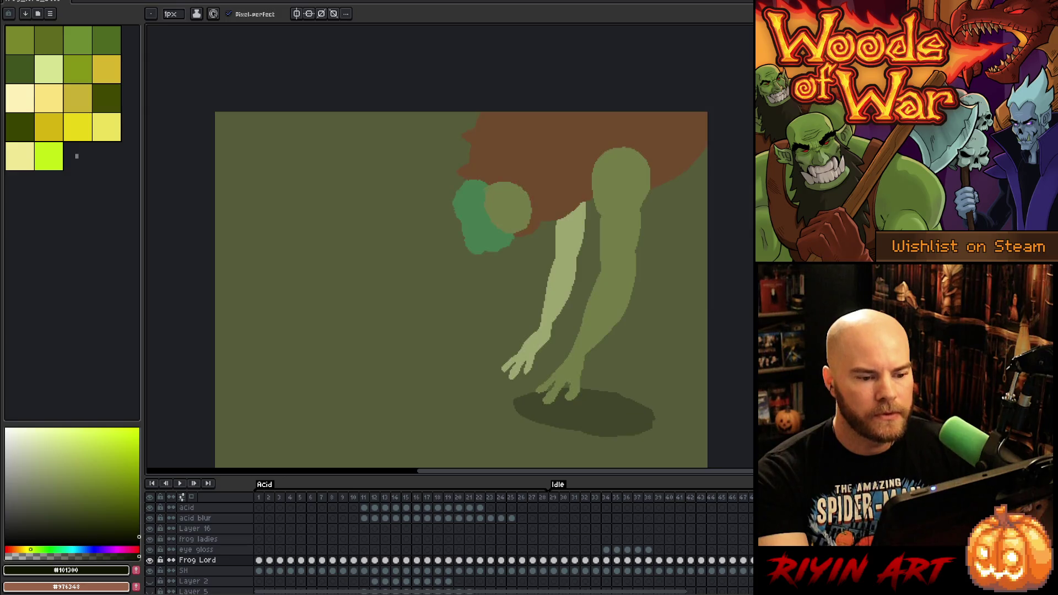
pyautogui.press('Right')
pyautogui.press('Right')
pyautogui.press('Left')
pyautogui.press('Left')
pyautogui.press('Left')
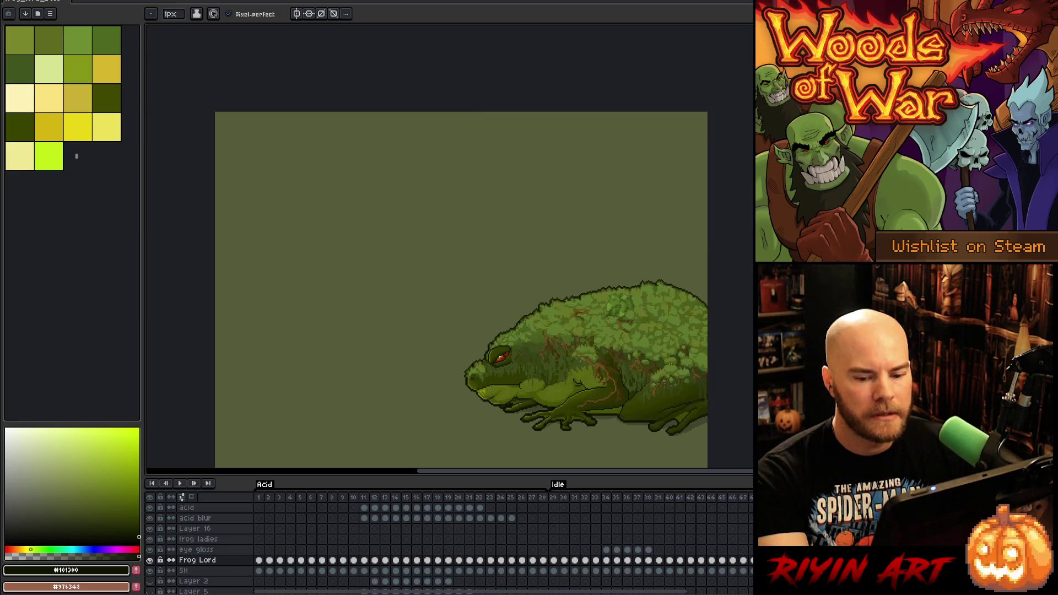
pyautogui.press('Right')
pyautogui.press('Right')
pyautogui.press('Right')
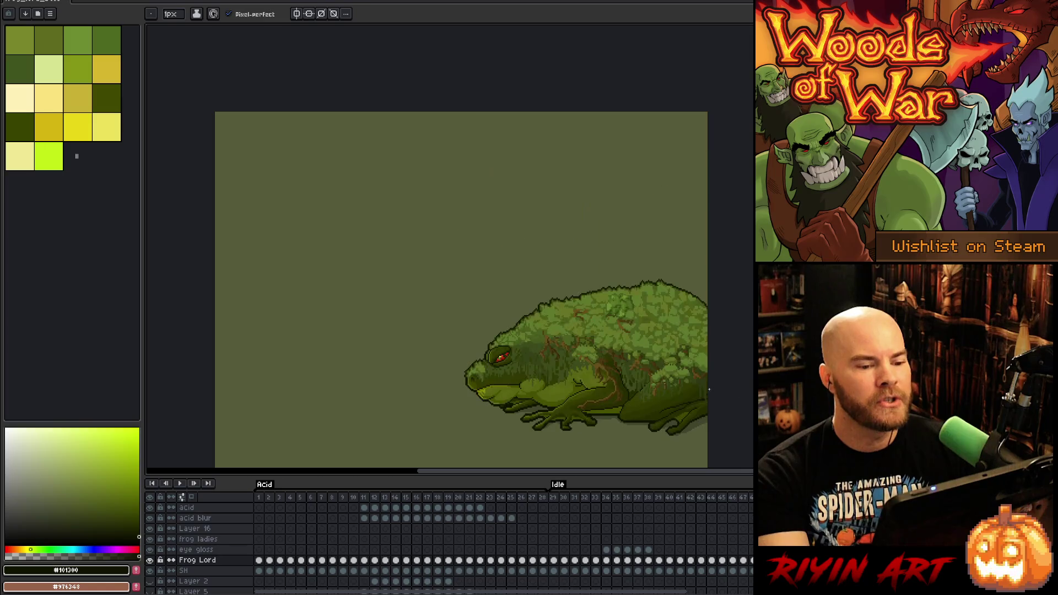
pyautogui.press('Left')
pyautogui.press('Right')
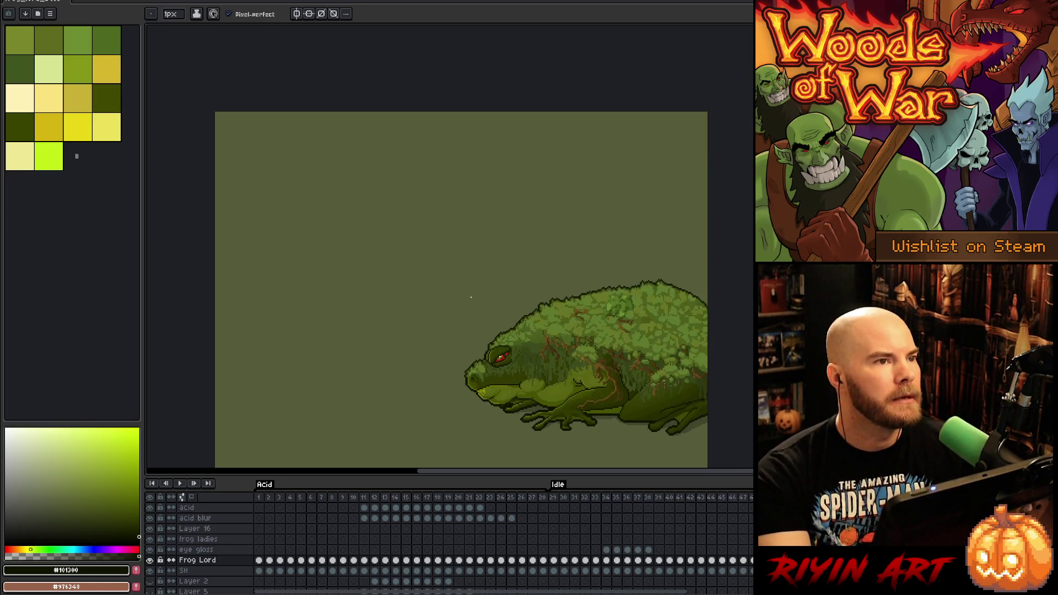
pyautogui.scroll(2, 547, 225)
pyautogui.scroll(-1, 547, 224)
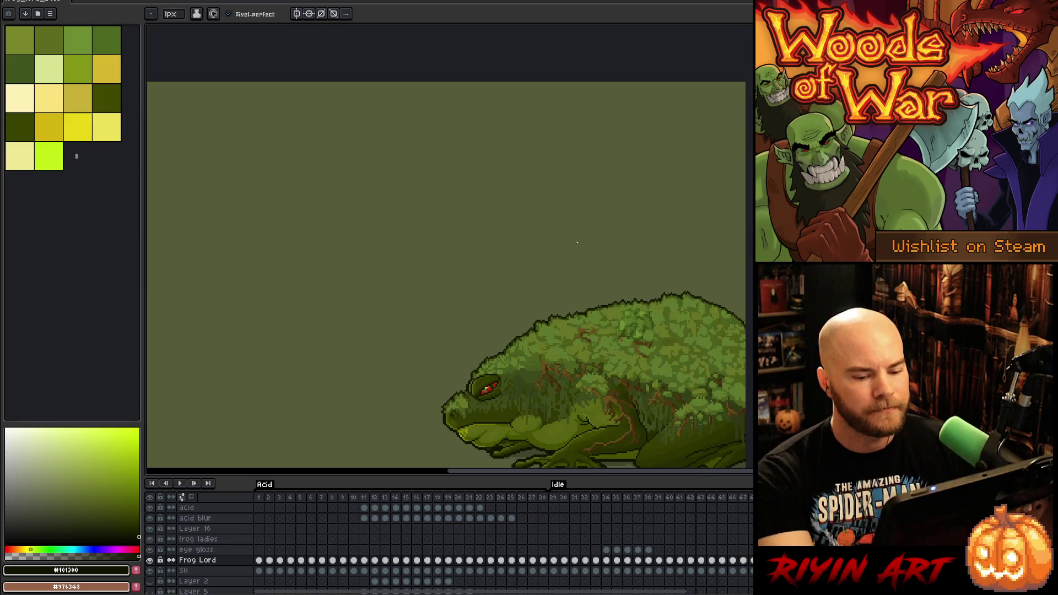
pyautogui.press('Left')
pyautogui.press('Left')
pyautogui.press('Right')
pyautogui.press('Right')
pyautogui.press('Right')
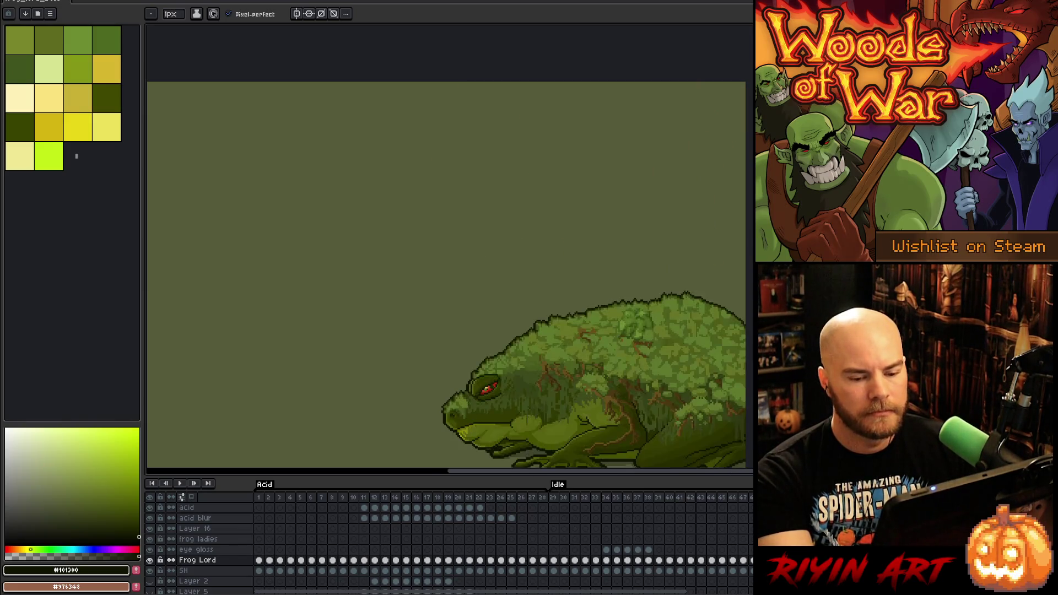
pyautogui.press('Right')
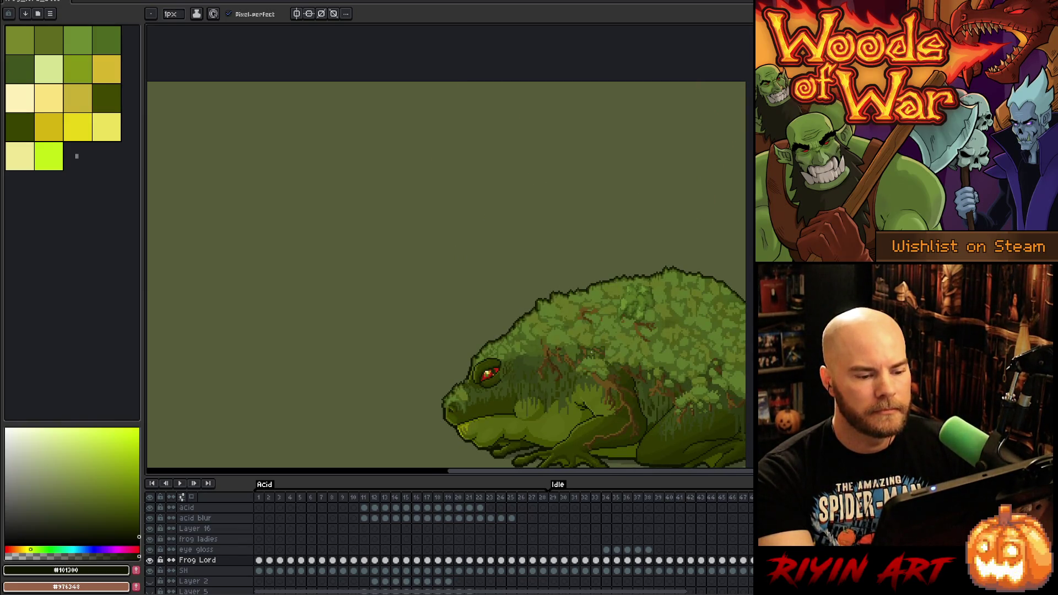
pyautogui.press('Right')
pyautogui.press('Right')
pyautogui.moveTo(590, 351)
pyautogui.mouseDown()
pyautogui.moveTo(543, 266)
pyautogui.moveTo(551, 243)
pyautogui.mouseUp()
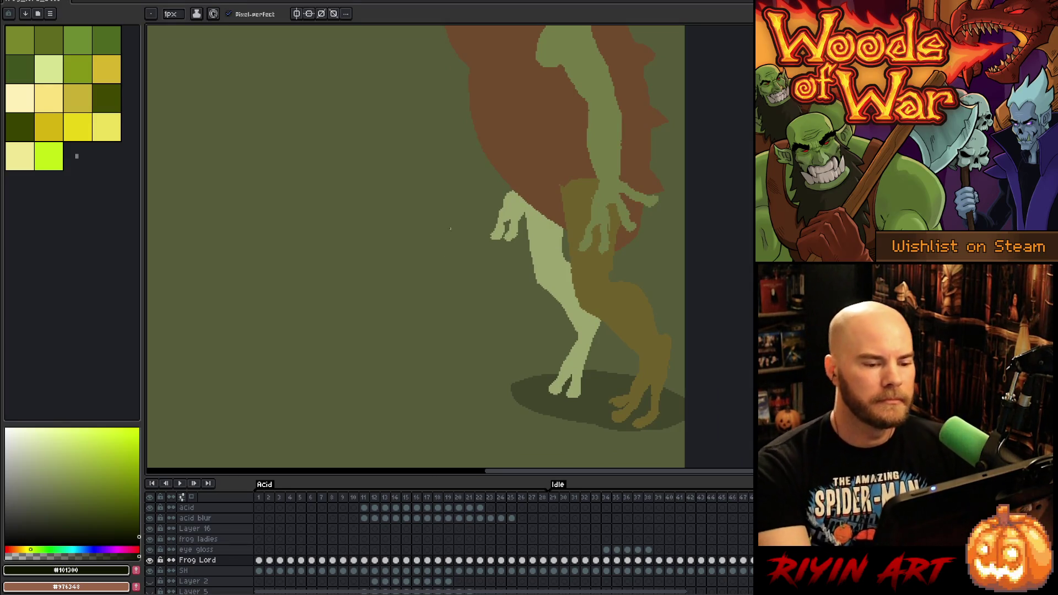
# Sample the arm's olive colour and draw a vertical stroke widening the arm's right edge
pyautogui.moveTo(640, 123); pyautogui.dragTo(610, 165)
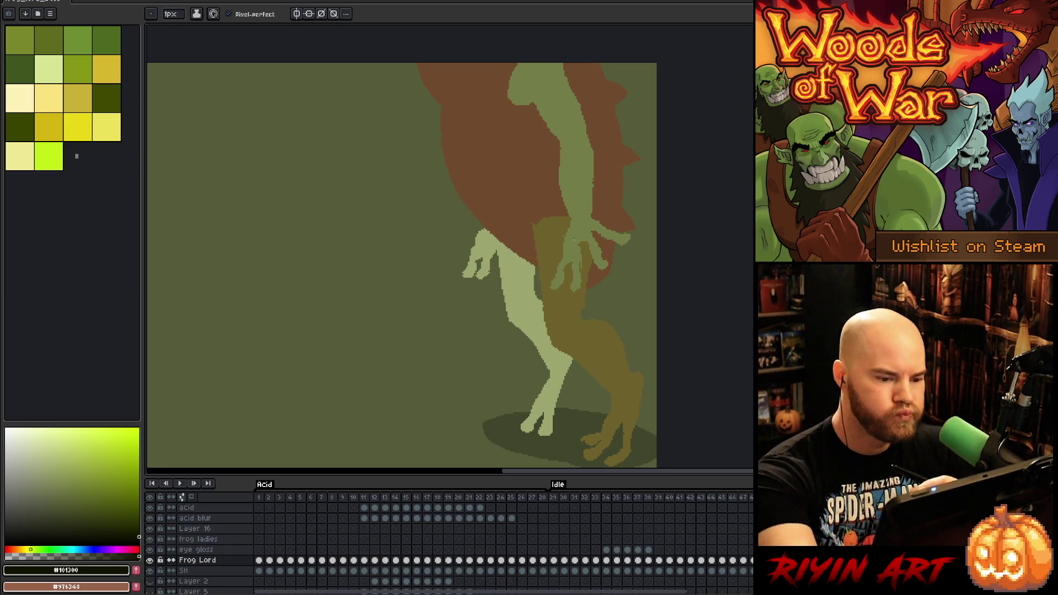
pyautogui.keyDown('alt'); pyautogui.click(578, 265); pyautogui.keyUp('alt')
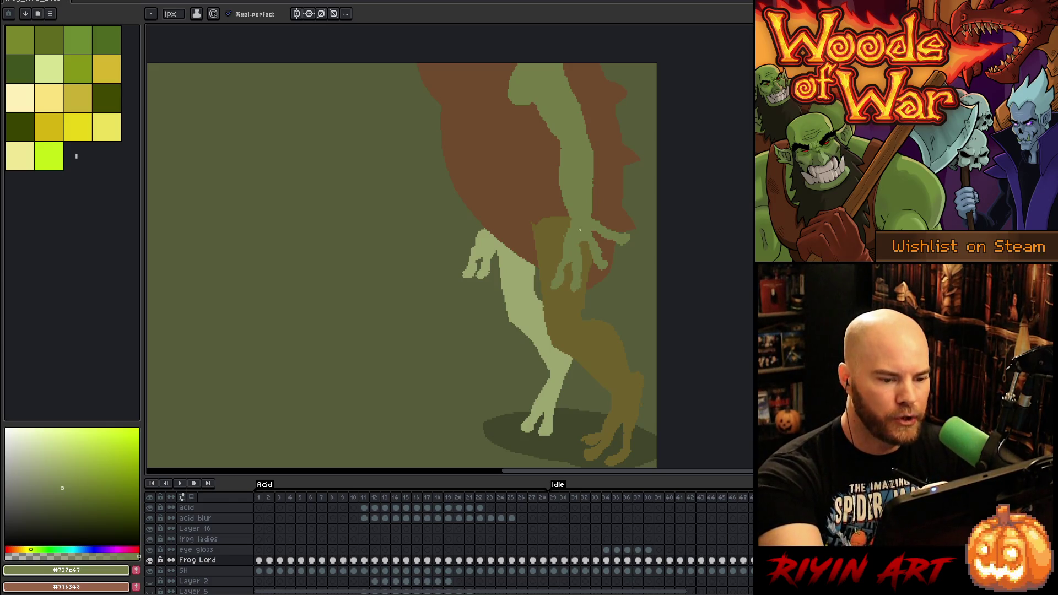
pyautogui.keyDown('alt'); pyautogui.click(564, 233); pyautogui.keyUp('alt')
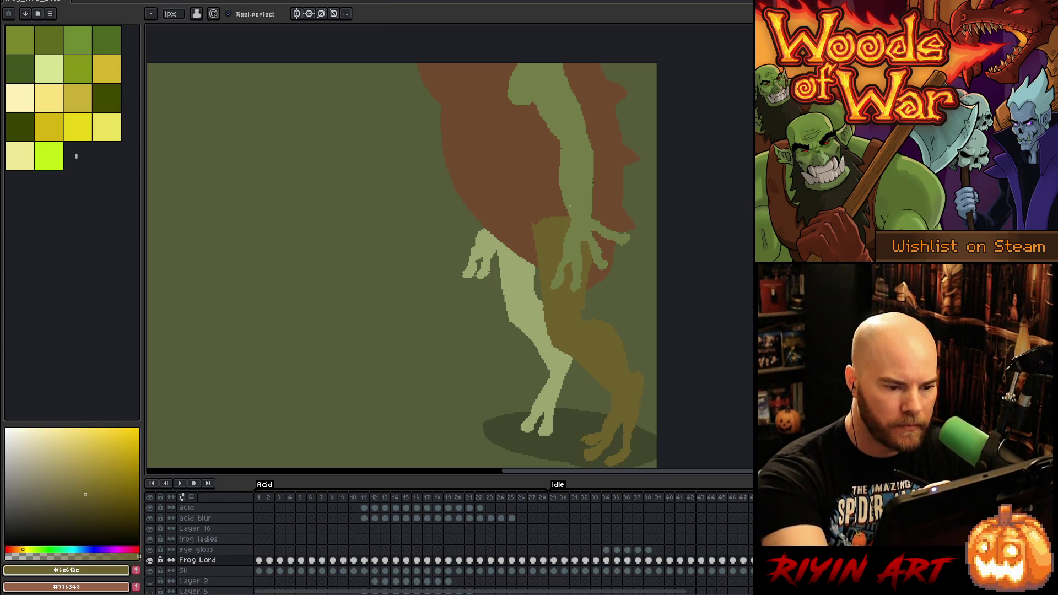
pyautogui.keyDown('alt'); pyautogui.click(530, 236); pyautogui.keyUp('alt')
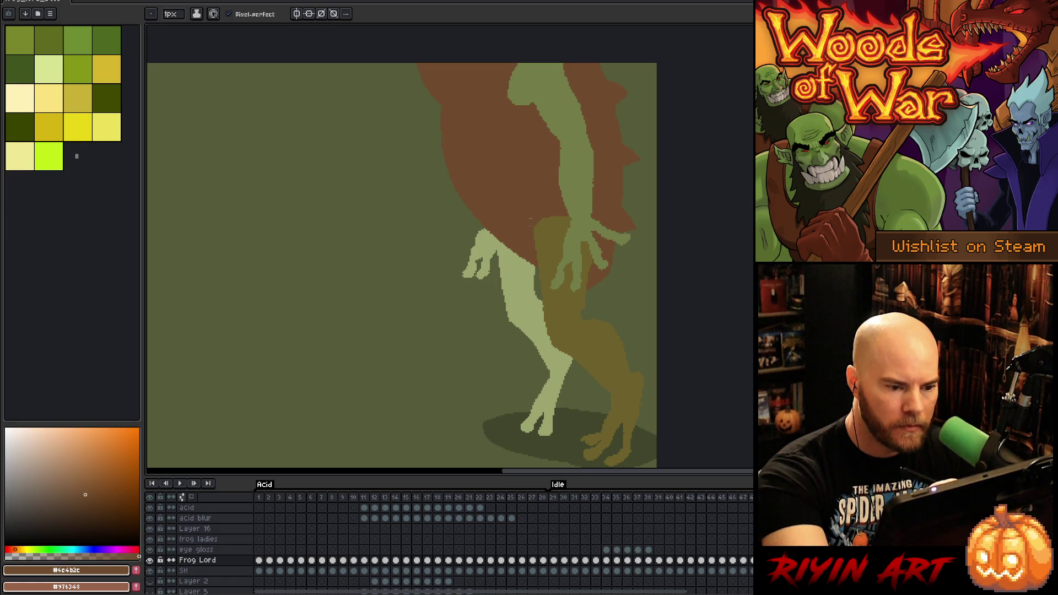
pyautogui.keyDown('alt'); pyautogui.click(593, 185); pyautogui.keyUp('alt')
pyautogui.moveTo(594, 194)
pyautogui.mouseDown()
pyautogui.moveTo(595, 168)
pyautogui.moveTo(560, 147)
pyautogui.mouseUp()
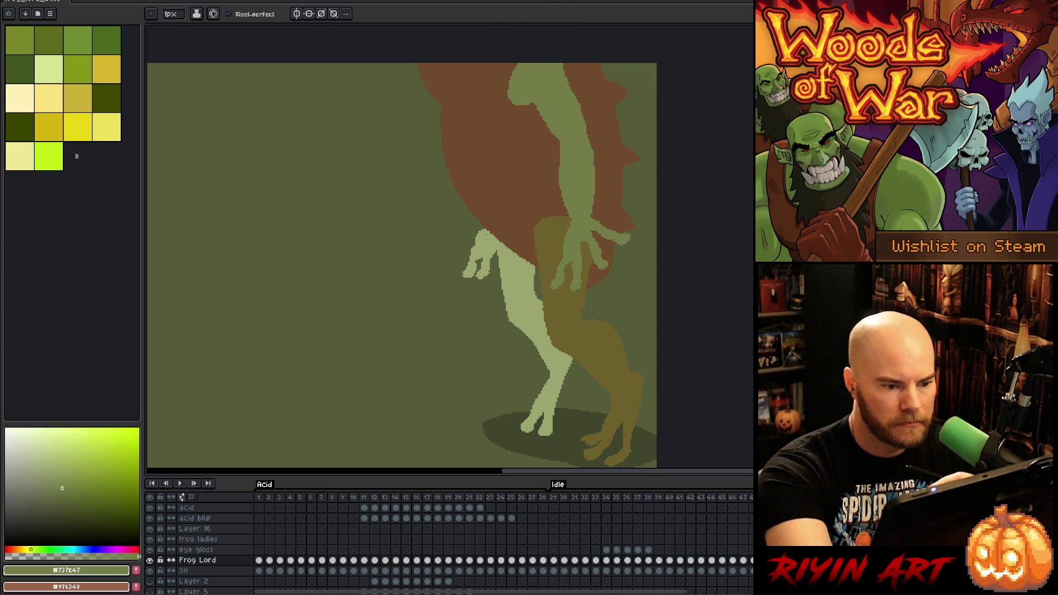
pyautogui.keyDown('alt'); pyautogui.click(491, 255); pyautogui.keyUp('alt')
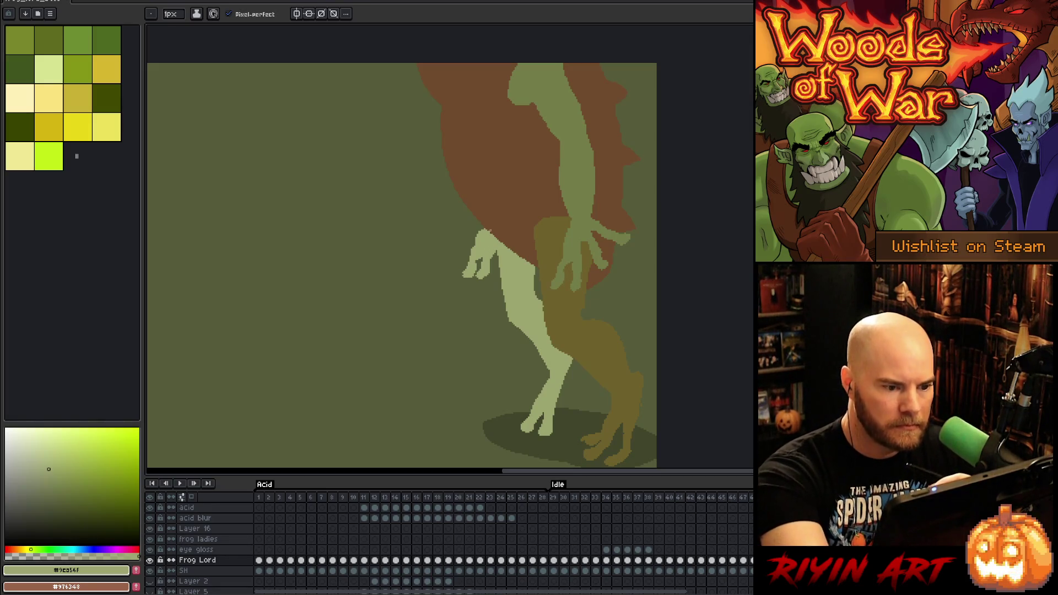
pyautogui.keyDown('alt'); pyautogui.click(493, 219); pyautogui.keyUp('alt')
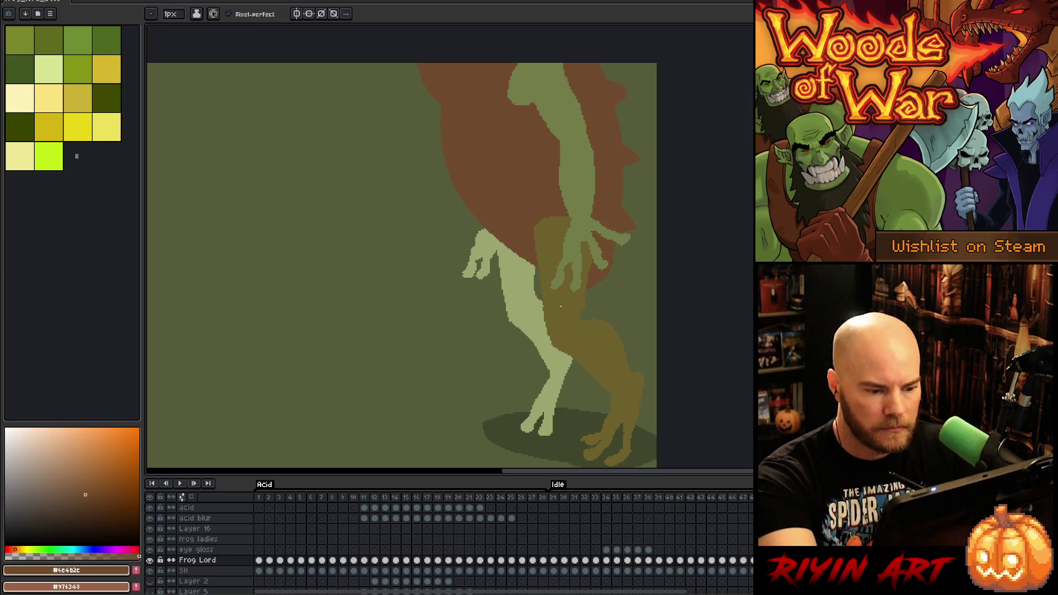
pyautogui.keyDown('alt'); pyautogui.click(545, 292); pyautogui.keyUp('alt')
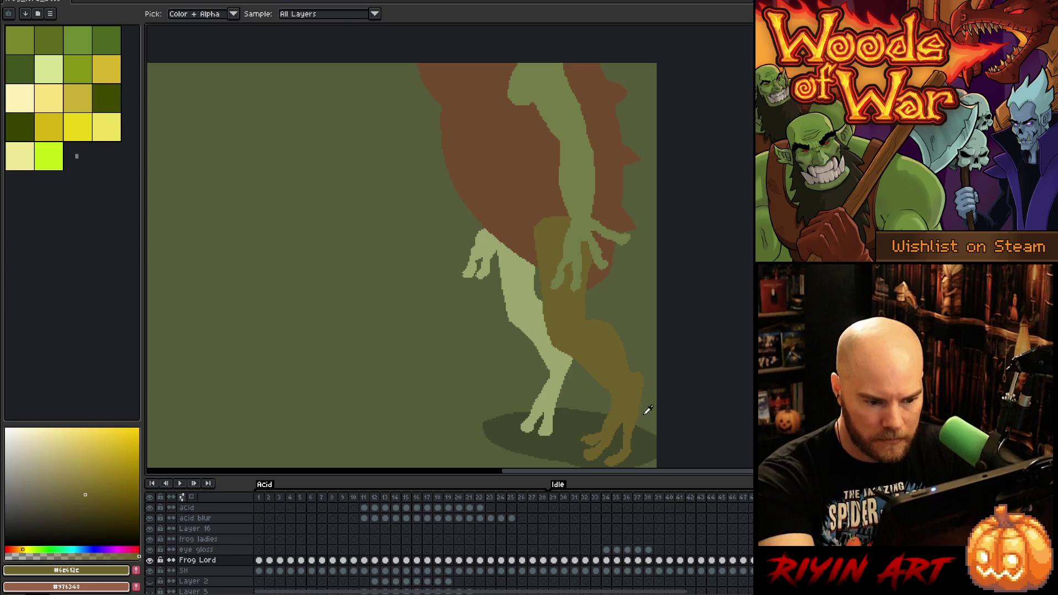
pyautogui.press('e')
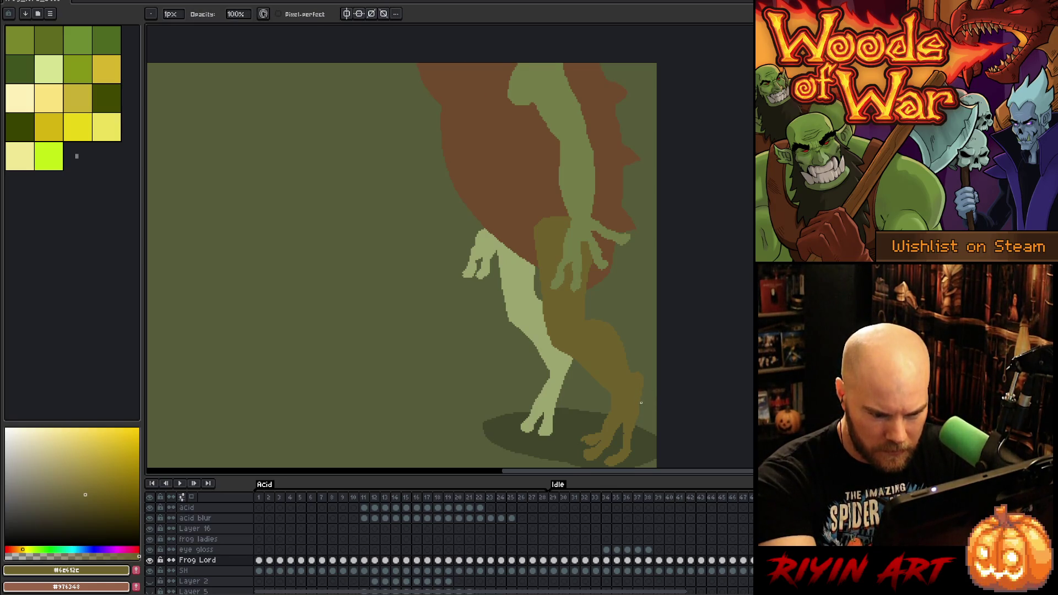
pyautogui.press('b')
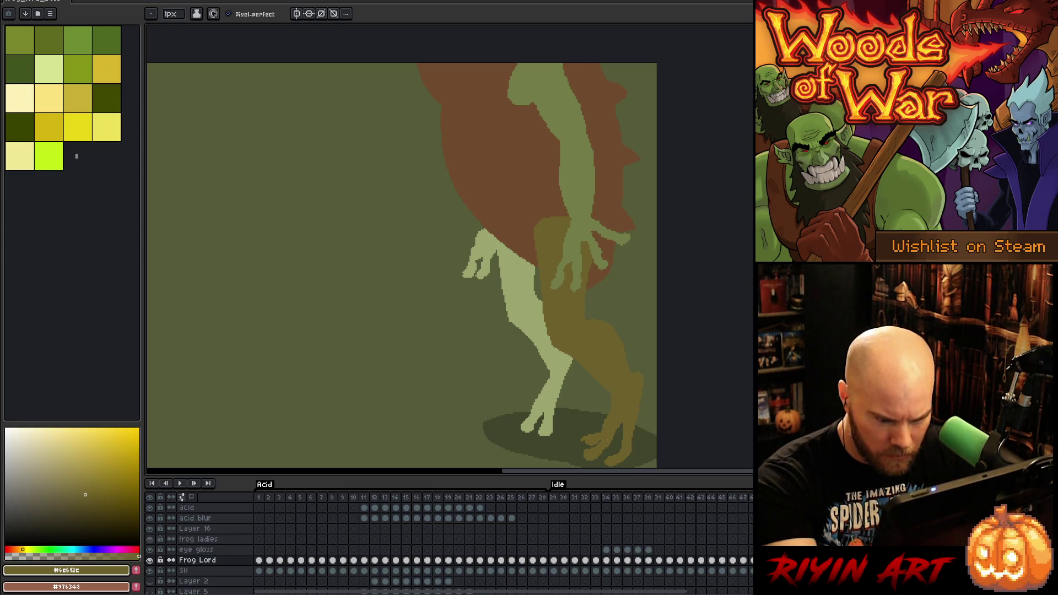
pyautogui.press('e')
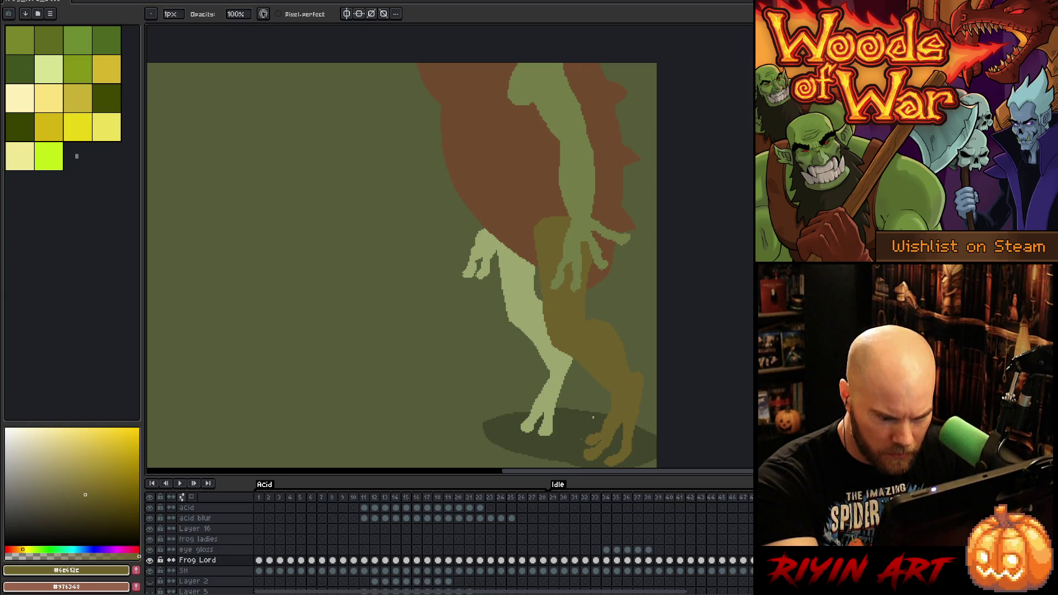
pyautogui.press('b')
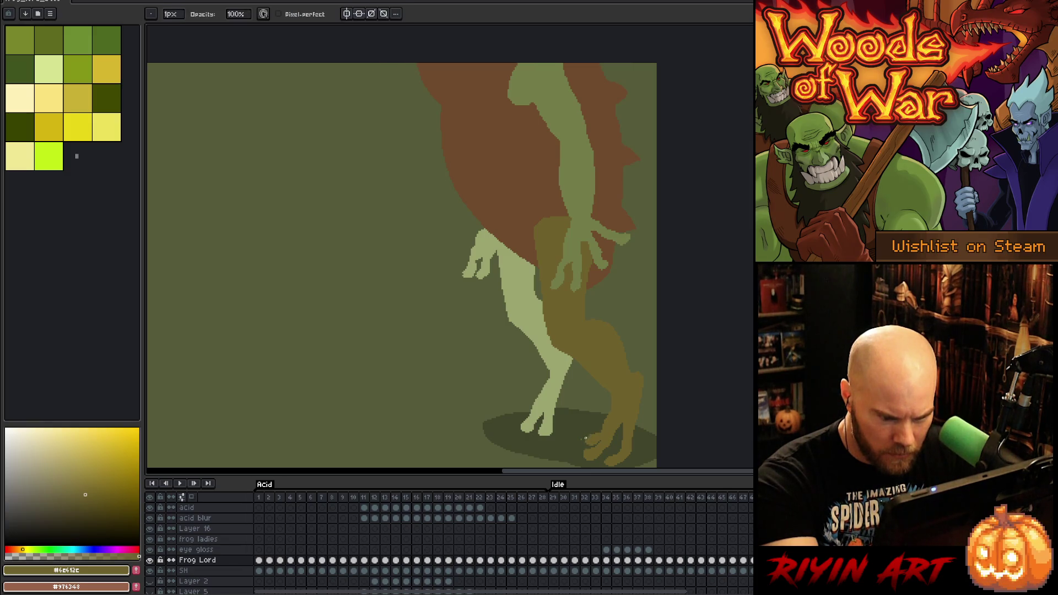
pyautogui.press('e')
pyautogui.press('b')
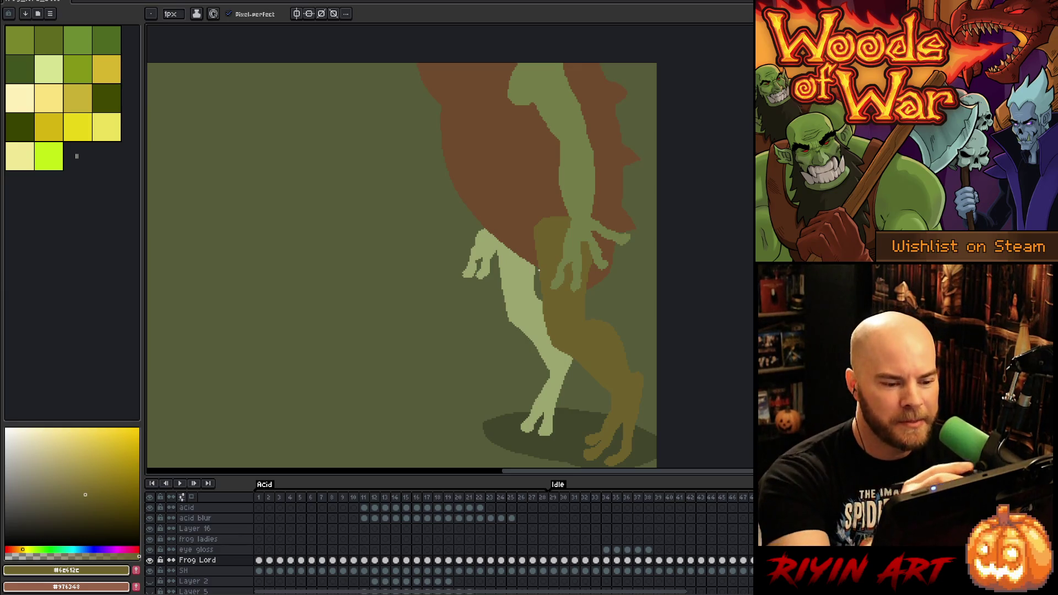
pyautogui.keyDown('alt'); pyautogui.click(539, 296); pyautogui.keyUp('alt')
# Add thin light green strokes along the leg's edge
pyautogui.moveTo(536, 271); pyautogui.dragTo(537, 295)
pyautogui.moveTo(536, 270); pyautogui.dragTo(537, 295)
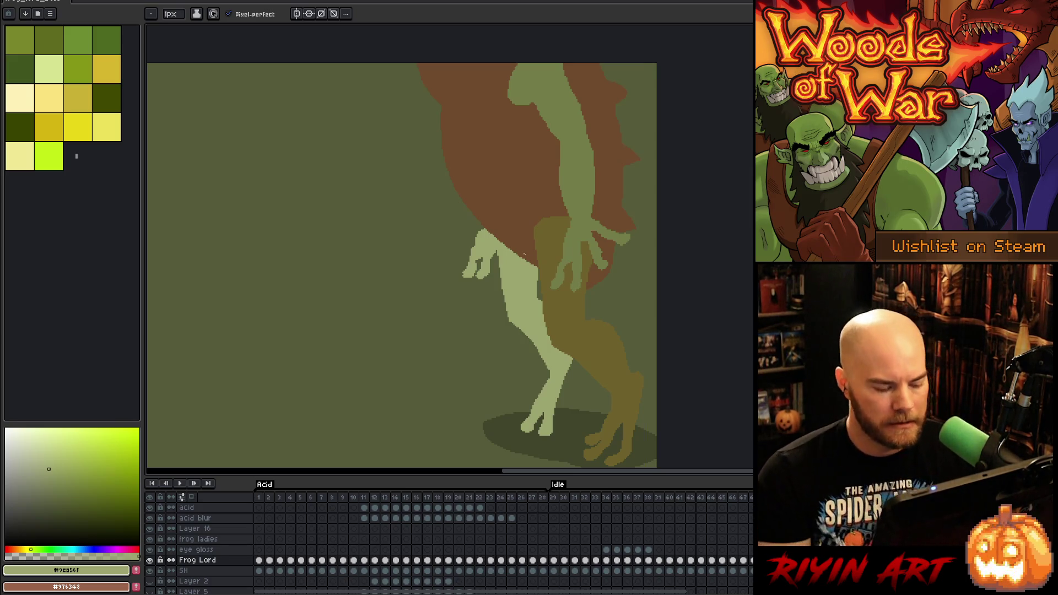
pyautogui.rightClick(525, 254)
pyautogui.press('Escape')
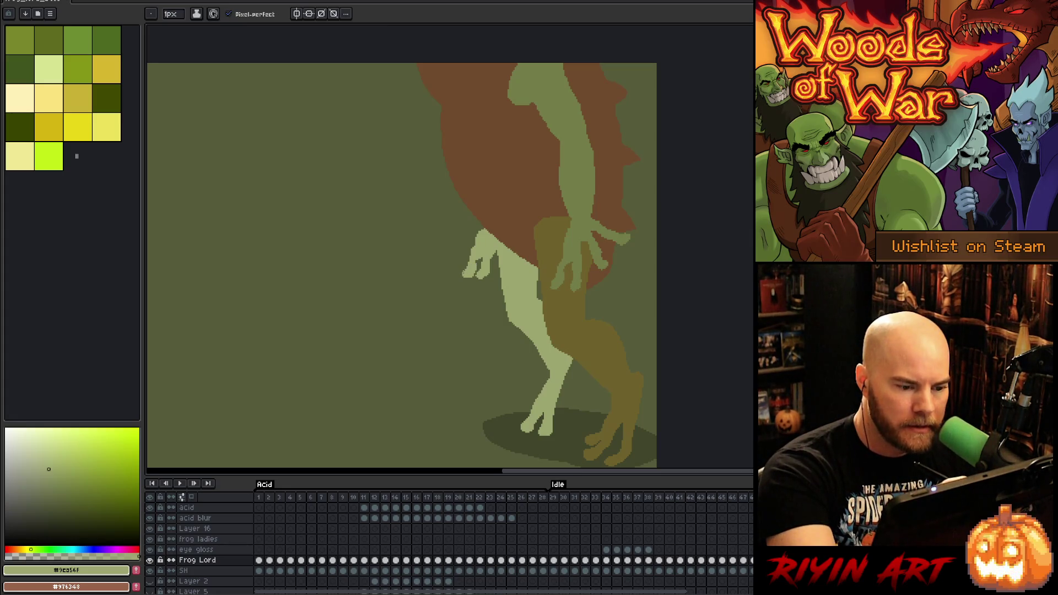
# Sample the arm's light green (#737c47) as the foreground colour
pyautogui.press('b')
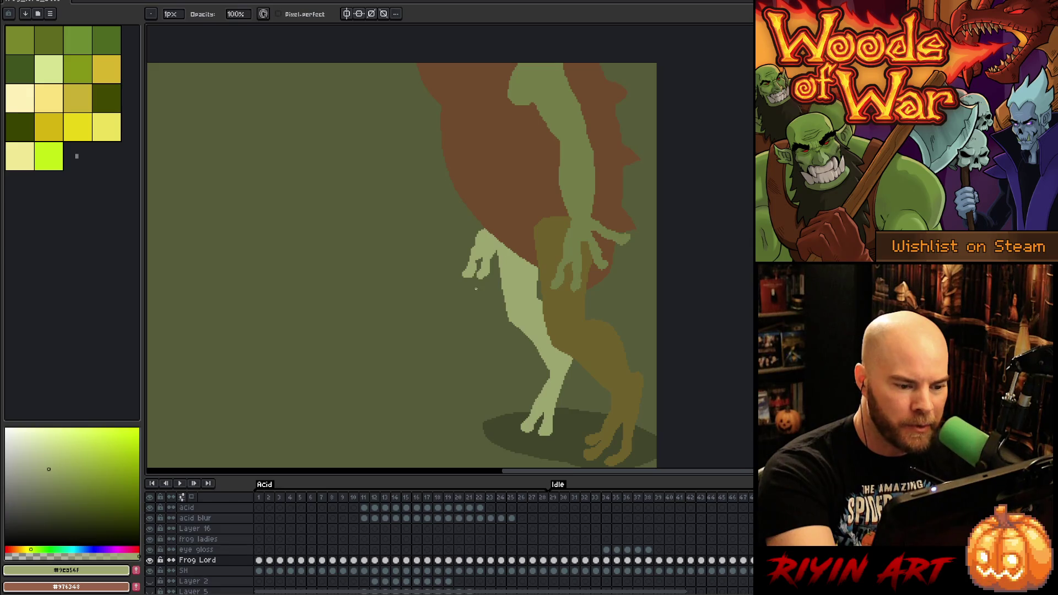
pyautogui.press('e')
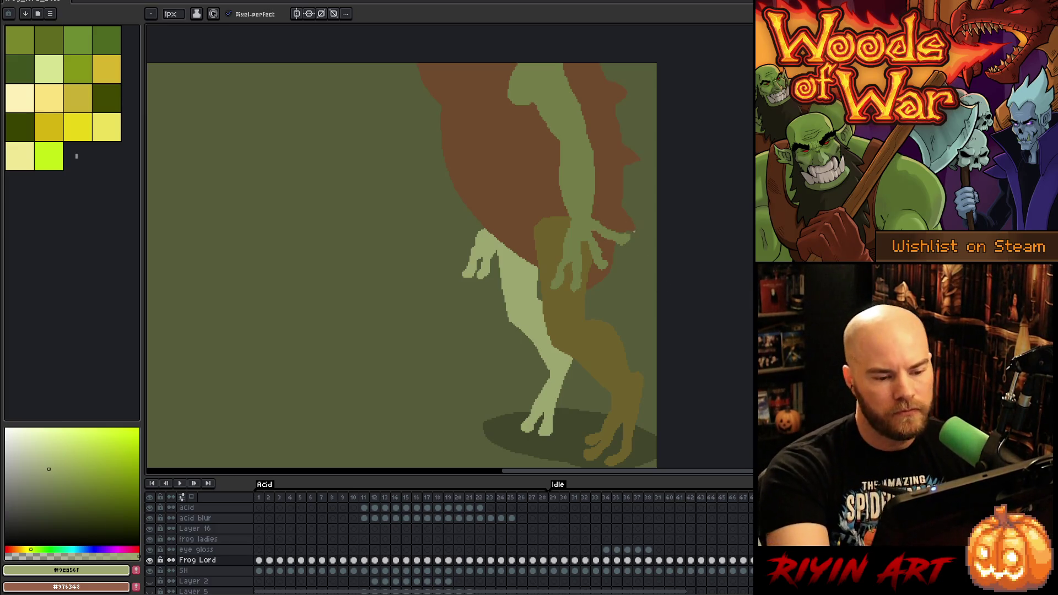
pyautogui.keyDown('alt'); pyautogui.click(585, 251); pyautogui.keyUp('alt')
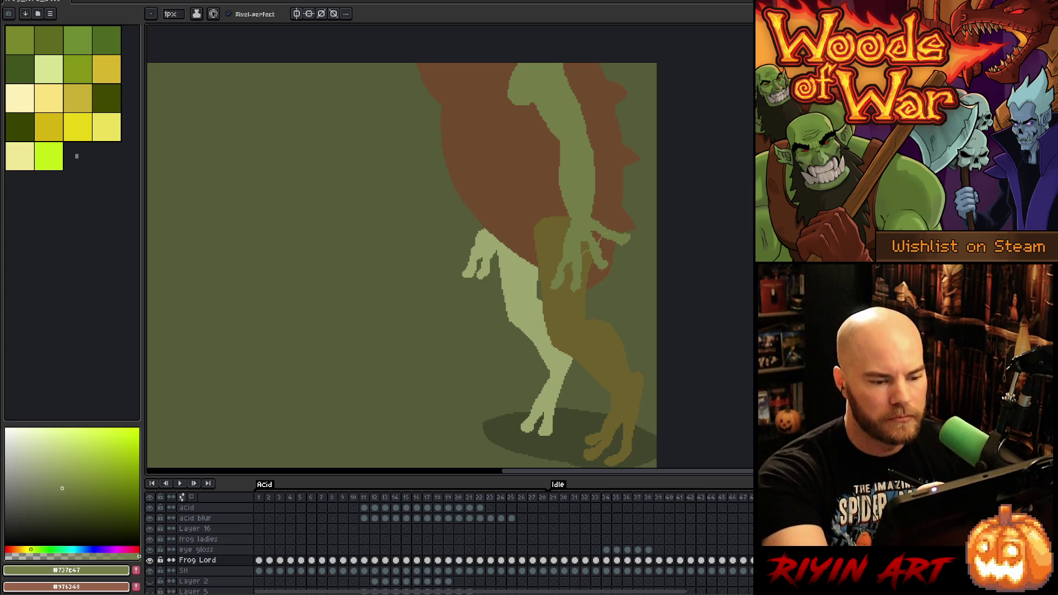
pyautogui.press('g')
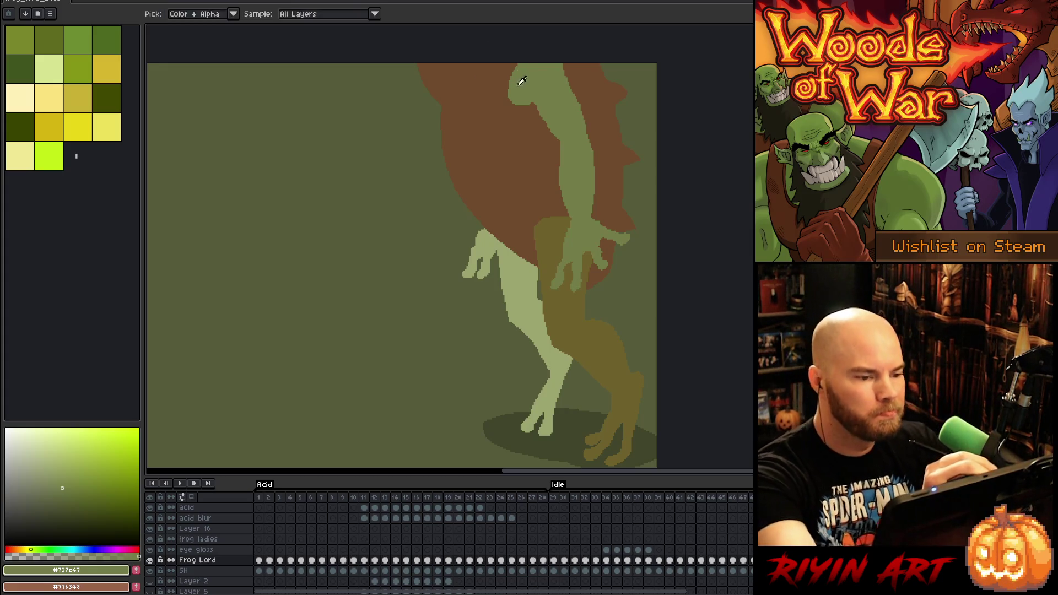
# Draw a new top edge on the light green arm and bucket-fill the sliver beside it
pyautogui.press('b')
pyautogui.moveTo(508, 68); pyautogui.dragTo(507, 90)
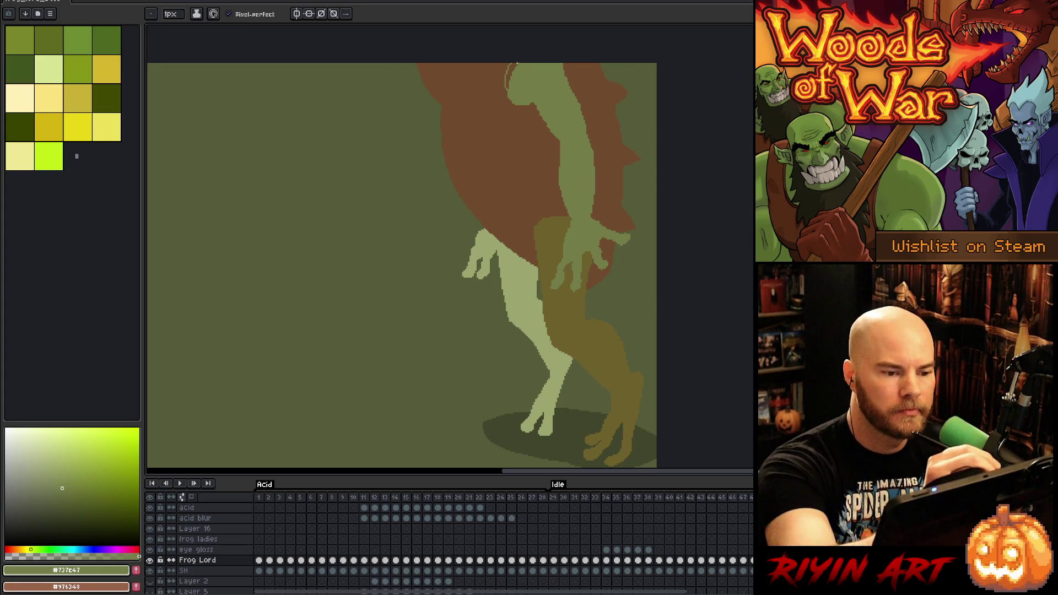
pyautogui.press('g')
pyautogui.click(507, 74)
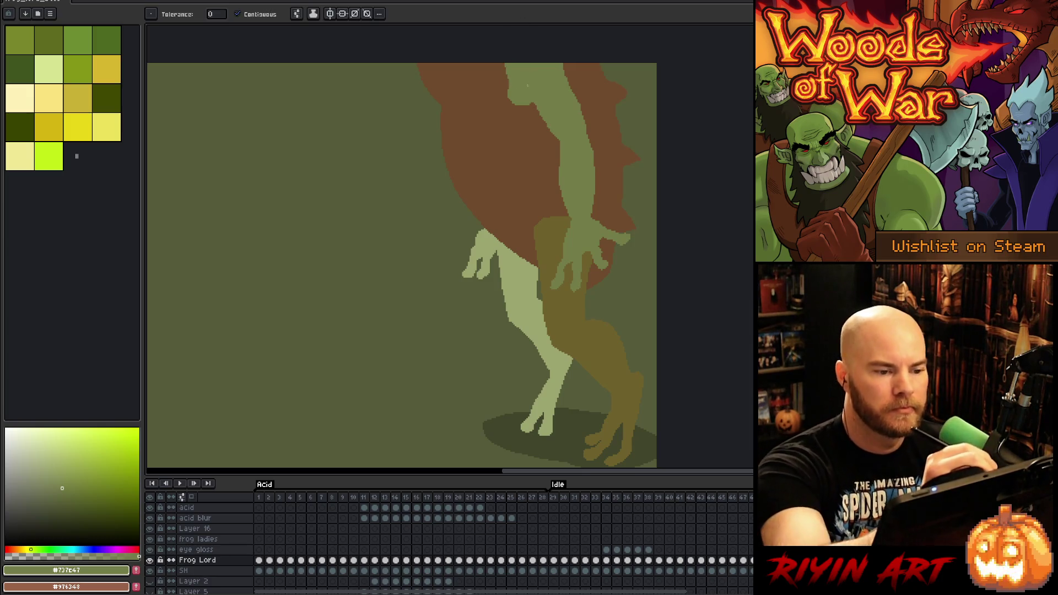
pyautogui.press('i')
pyautogui.click(537, 104)
pyautogui.press('b')
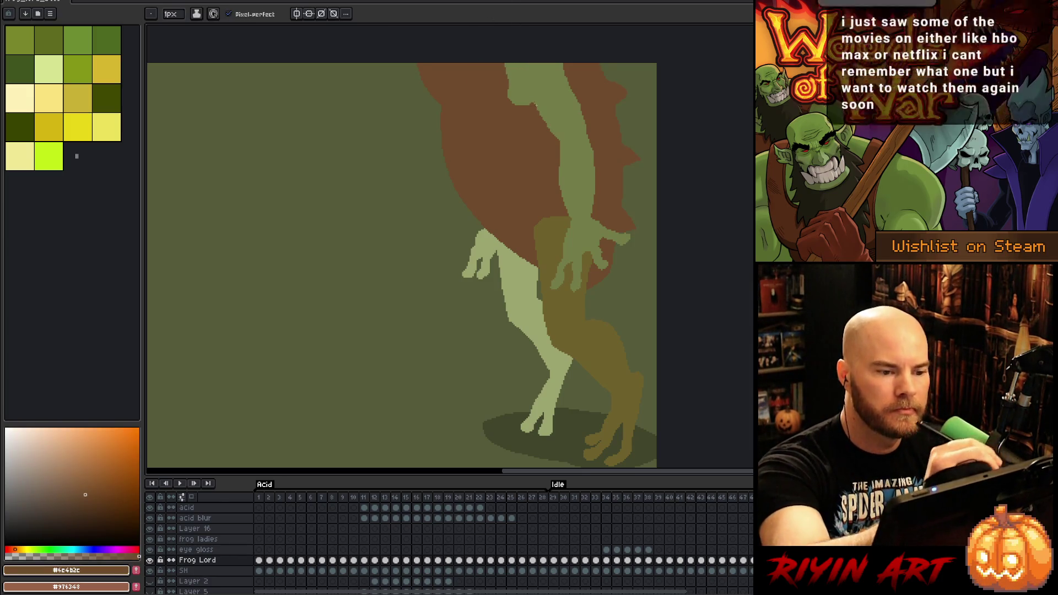
# Redraw the arm's top edge in green and add green pixels along its right edge
pyautogui.press('i')
pyautogui.click(509, 72)
pyautogui.press('b')
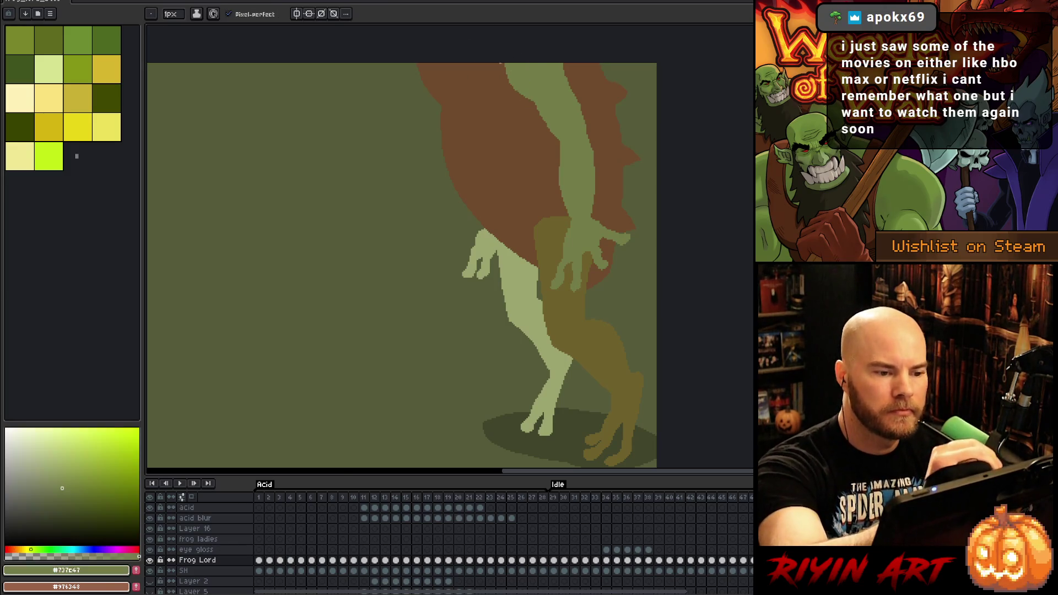
pyautogui.moveTo(501, 64)
pyautogui.mouseDown()
pyautogui.moveTo(511, 85)
pyautogui.moveTo(508, 77)
pyautogui.mouseUp()
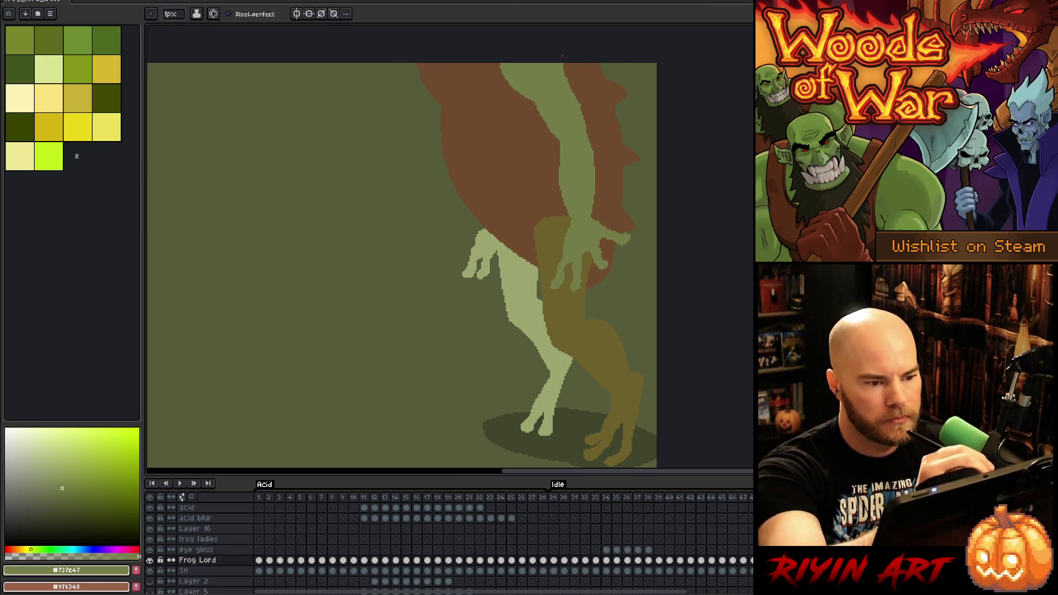
pyautogui.moveTo(565, 75); pyautogui.dragTo(576, 106)
pyautogui.hotkey('ctrl', 'z')
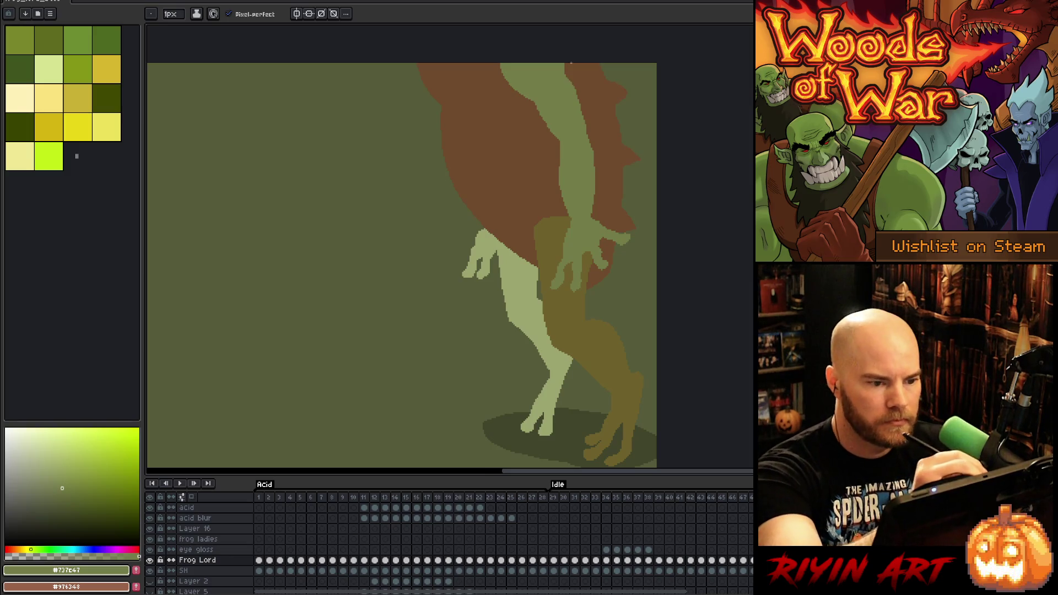
pyautogui.moveTo(585, 127); pyautogui.dragTo(595, 174)
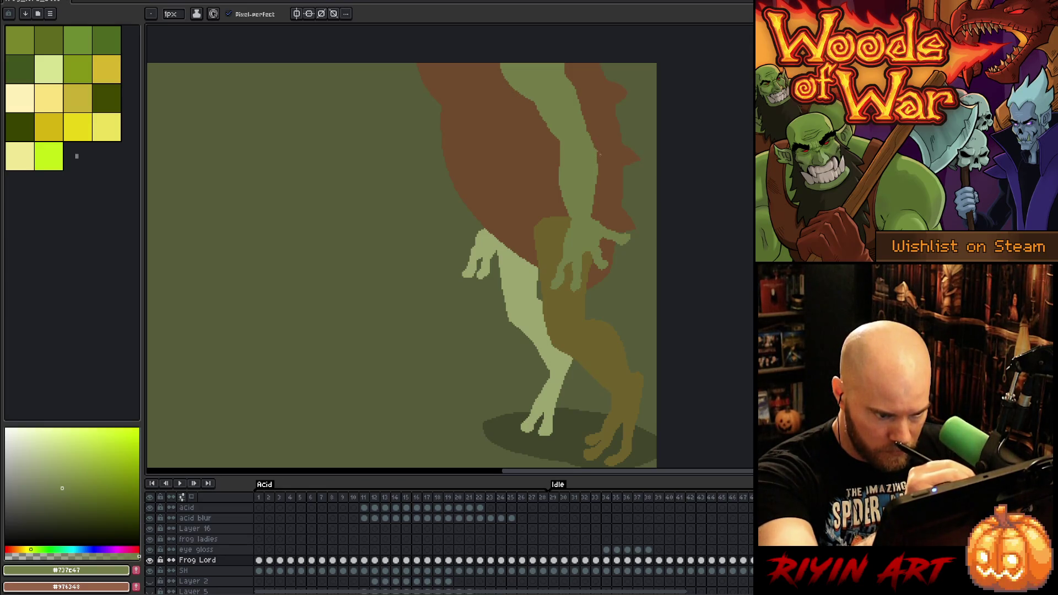
pyautogui.keyDown('alt'); pyautogui.click(598, 152); pyautogui.keyUp('alt')
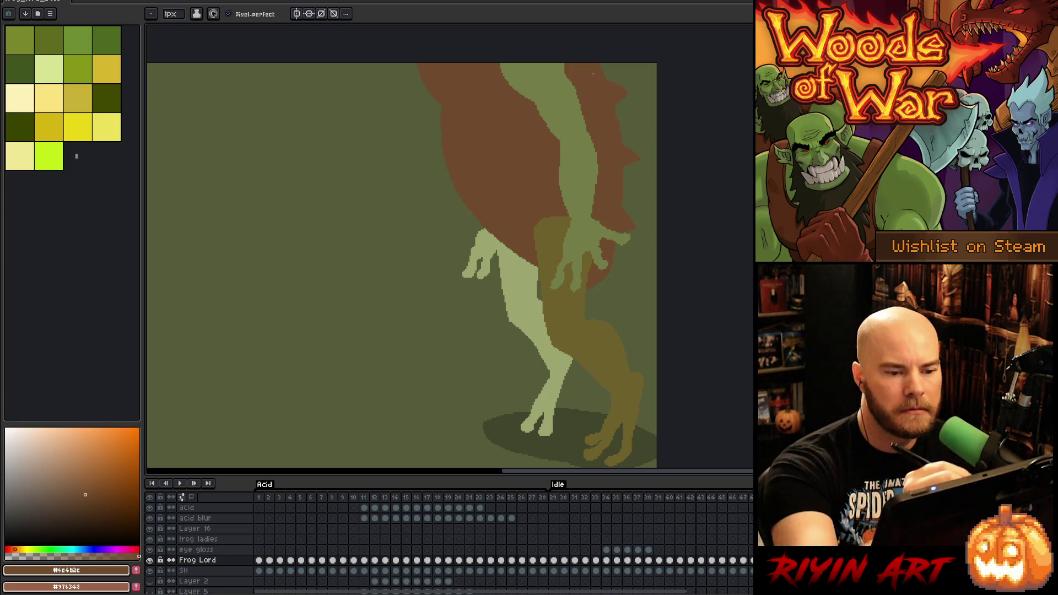
pyautogui.press('i')
pyautogui.click(578, 115)
pyautogui.press('b')
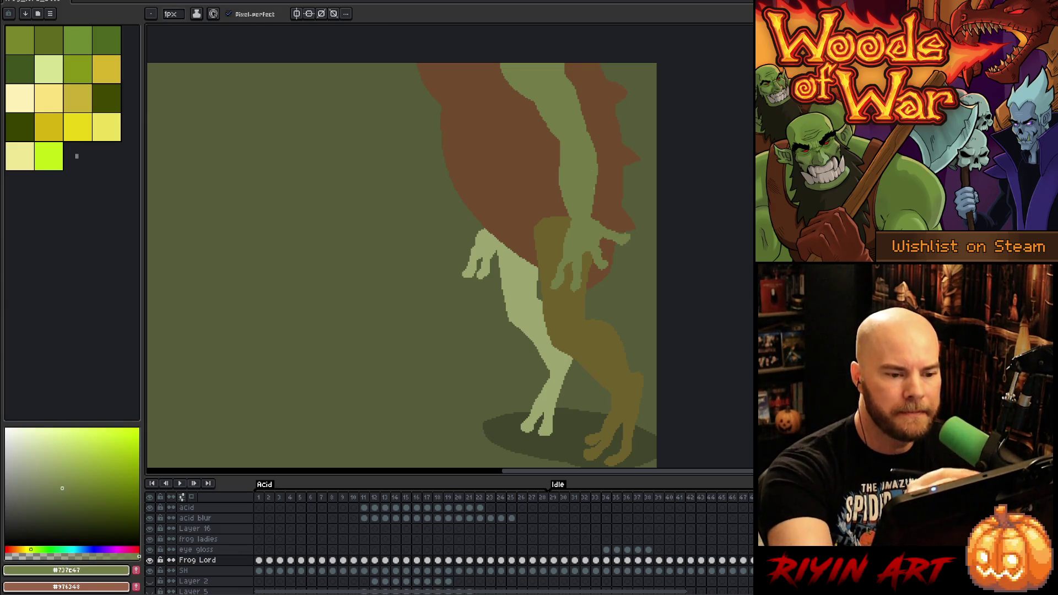
pyautogui.keyDown('alt'); pyautogui.click(558, 146); pyautogui.keyUp('alt')
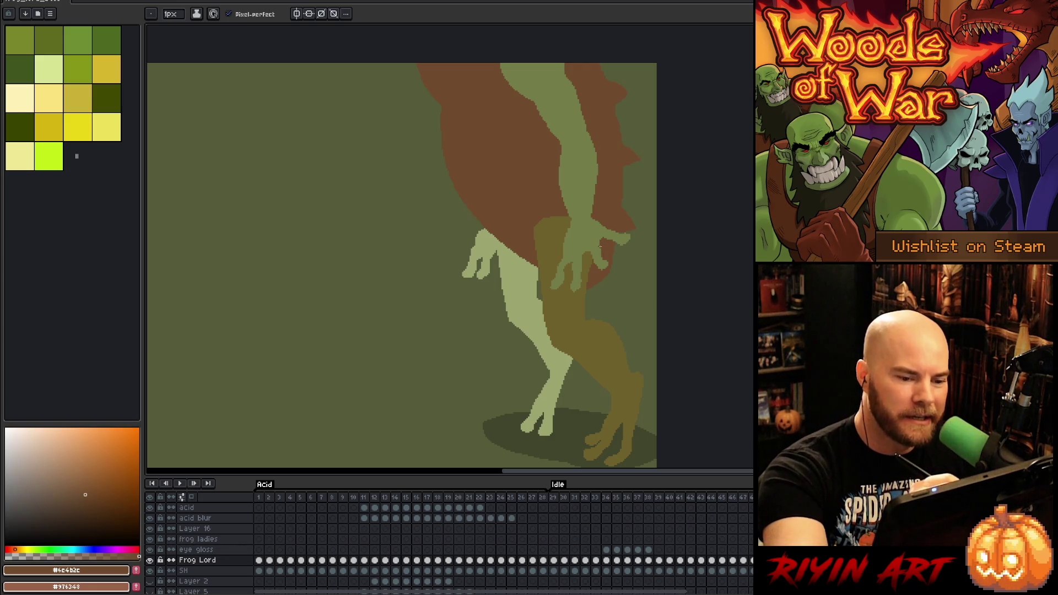
pyautogui.keyDown('alt'); pyautogui.click(601, 244); pyautogui.keyUp('alt')
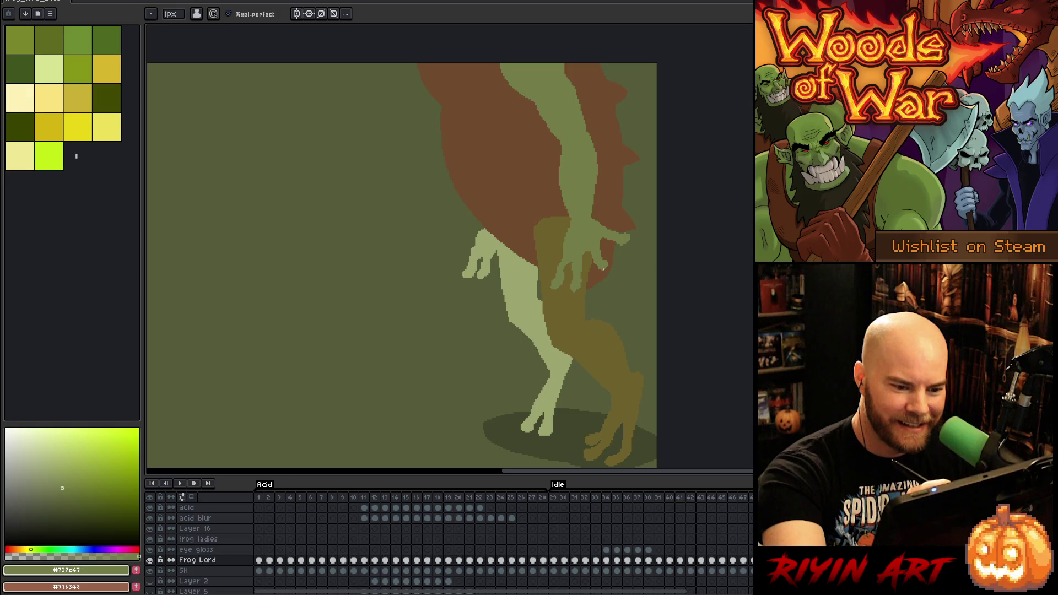
pyautogui.keyDown('alt'); pyautogui.click(587, 273); pyautogui.keyUp('alt')
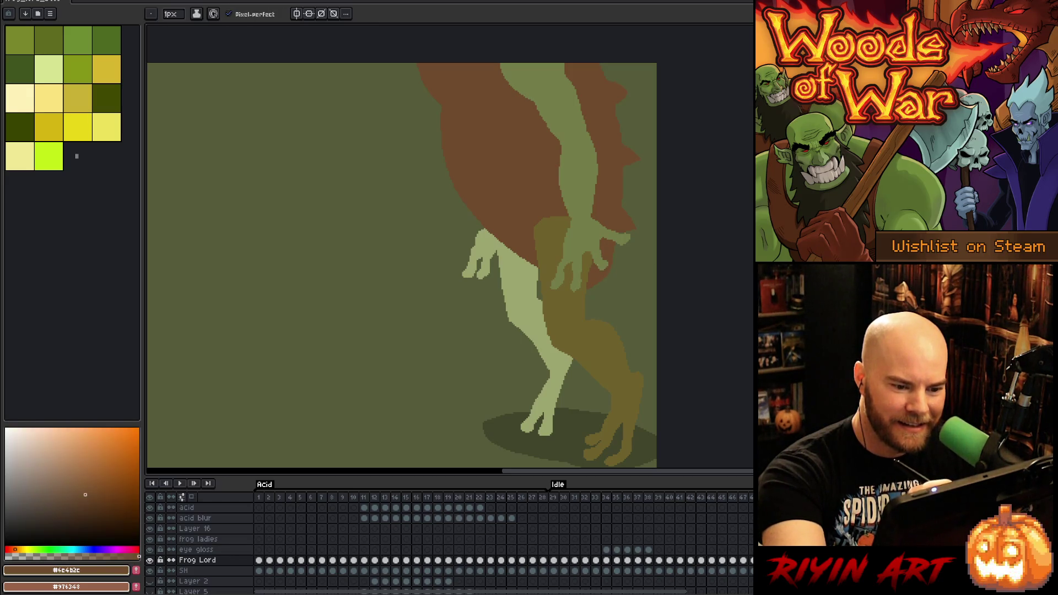
pyautogui.keyDown('alt'); pyautogui.click(579, 296); pyautogui.keyUp('alt')
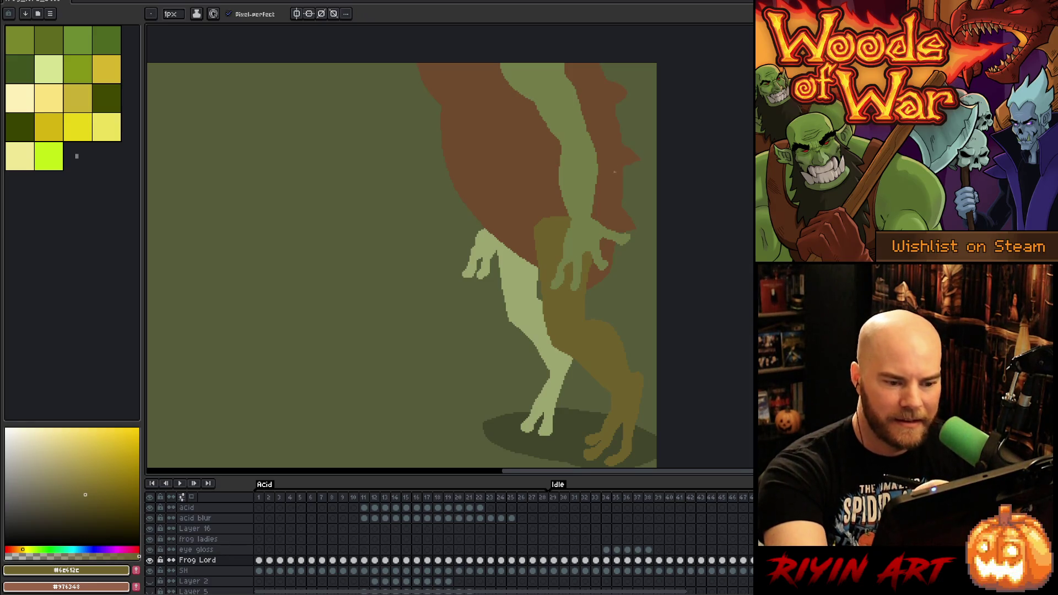
pyautogui.keyDown('alt'); pyautogui.click(603, 228); pyautogui.keyUp('alt')
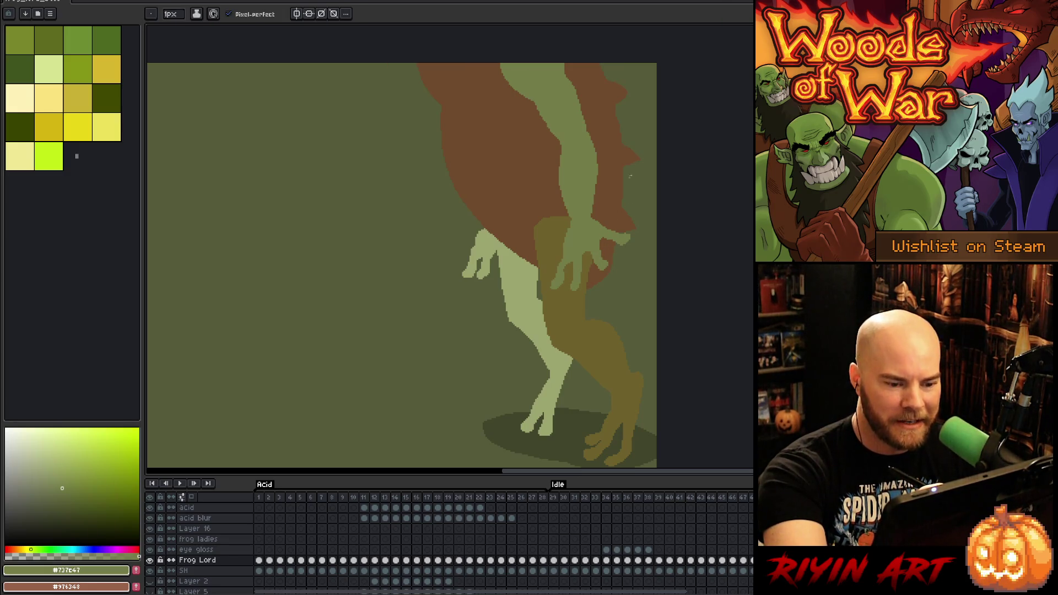
pyautogui.press('e')
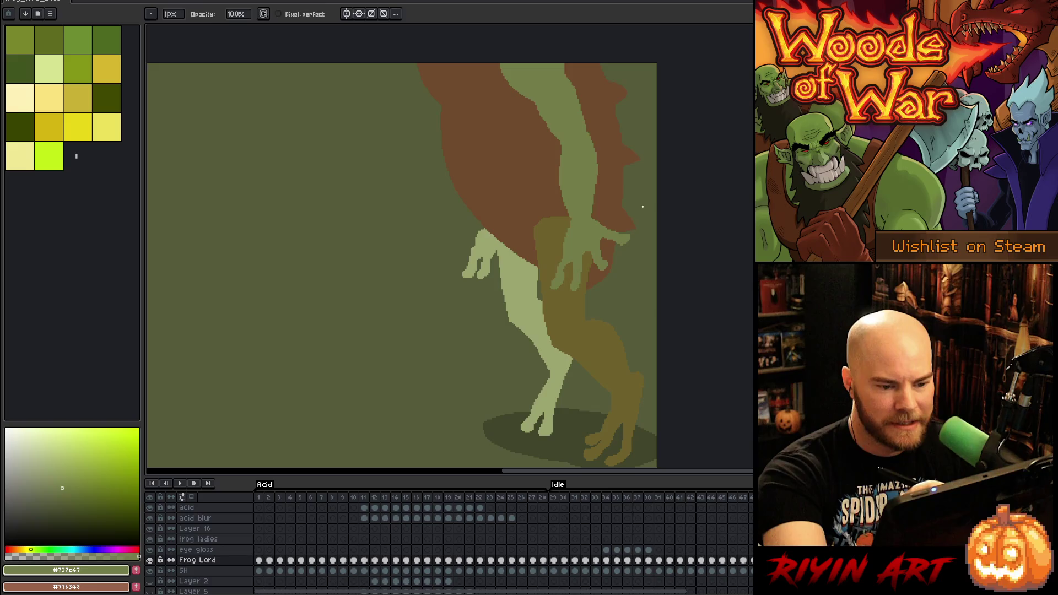
pyautogui.keyDown('alt'); pyautogui.click(628, 224); pyautogui.keyUp('alt')
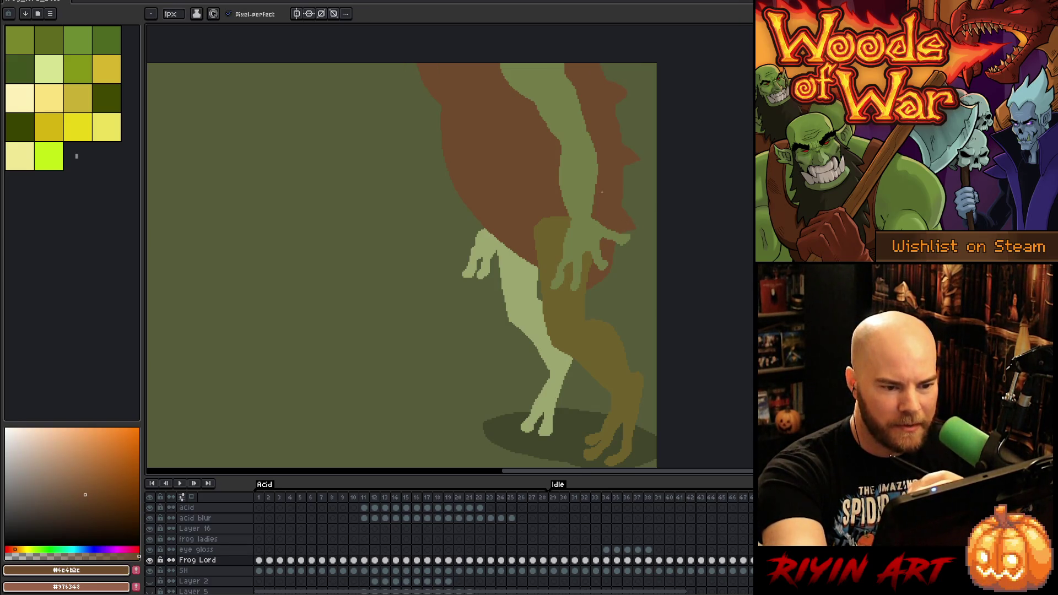
pyautogui.keyDown('alt'); pyautogui.click(581, 217); pyautogui.keyUp('alt')
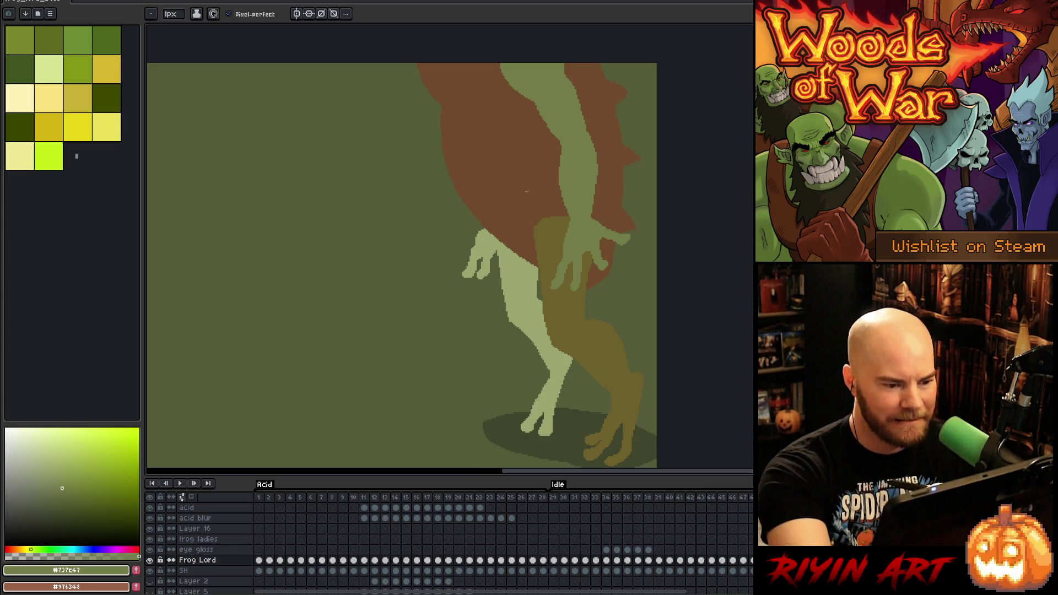
pyautogui.keyDown('alt'); pyautogui.click(478, 226); pyautogui.keyUp('alt')
pyautogui.press('w')
pyautogui.click(478, 225)
pyautogui.press('b')
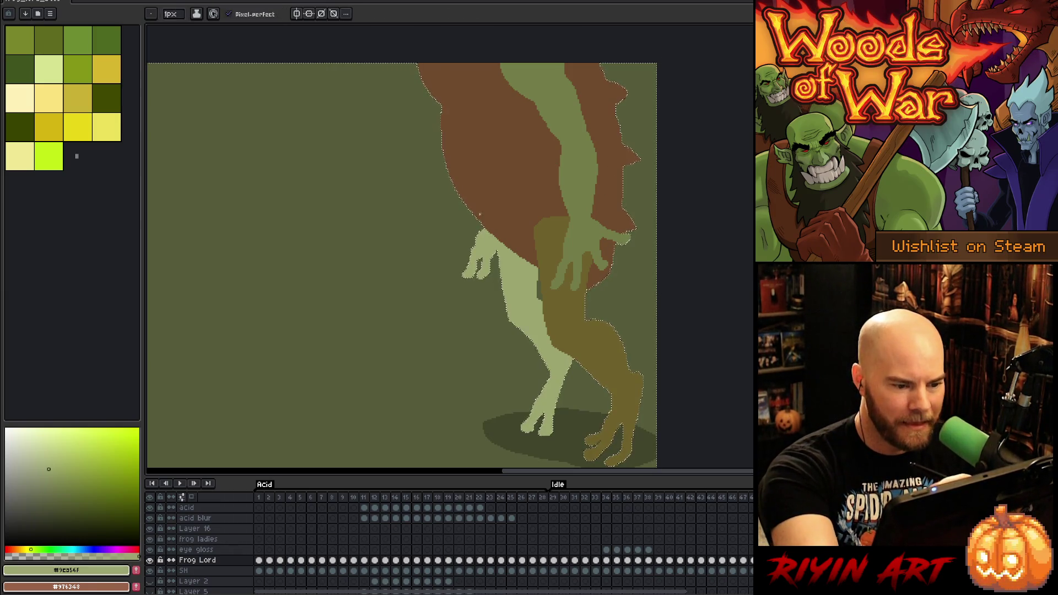
pyautogui.hotkey('ctrl', 'd')
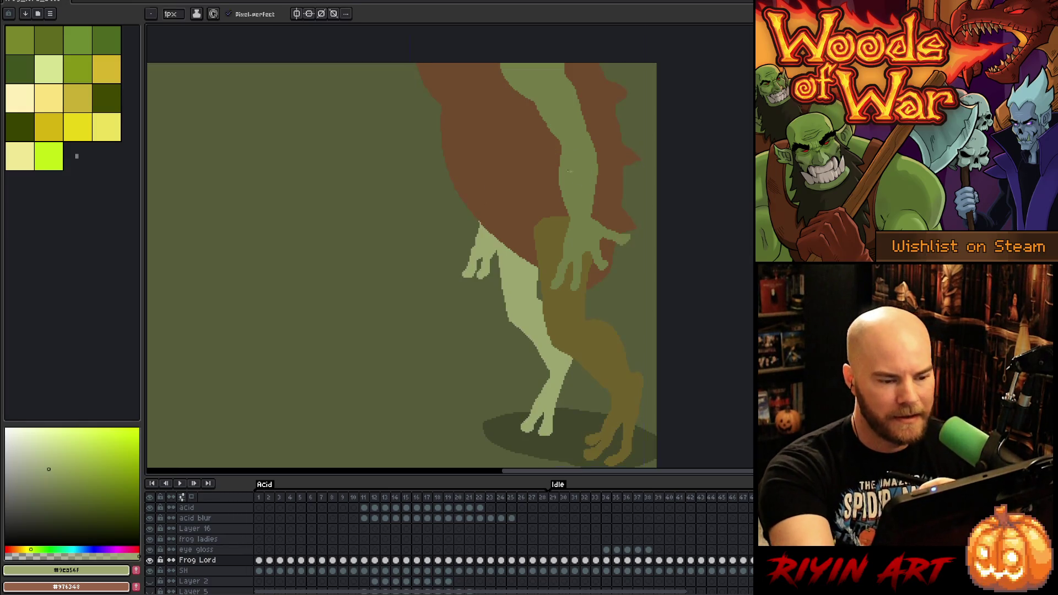
pyautogui.keyDown('alt'); pyautogui.click(479, 212); pyautogui.keyUp('alt')
pyautogui.press('e')
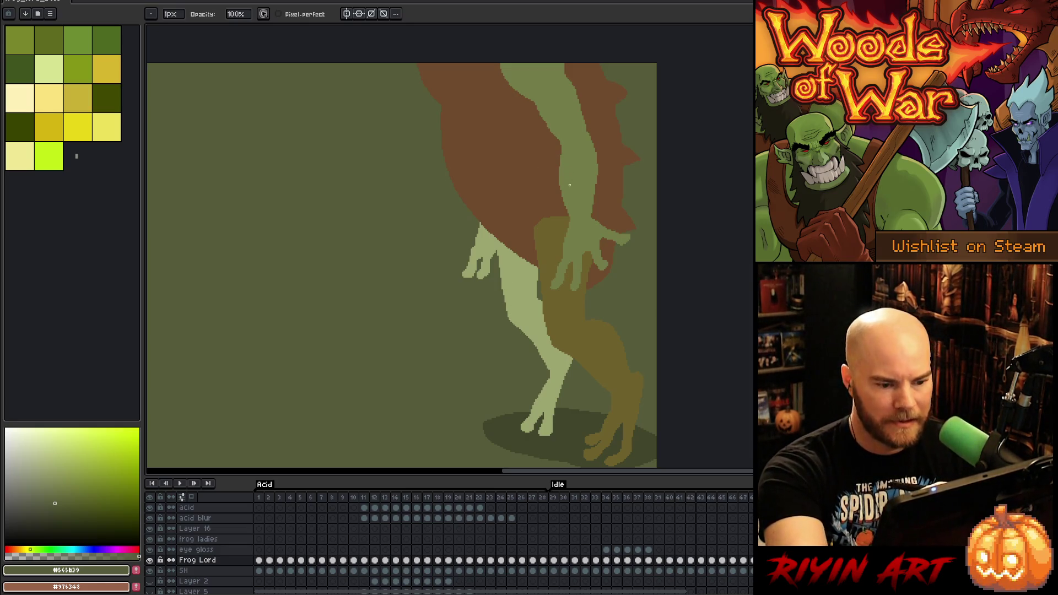
pyautogui.press('b')
pyautogui.keyDown('alt'); pyautogui.click(539, 249); pyautogui.keyUp('alt')
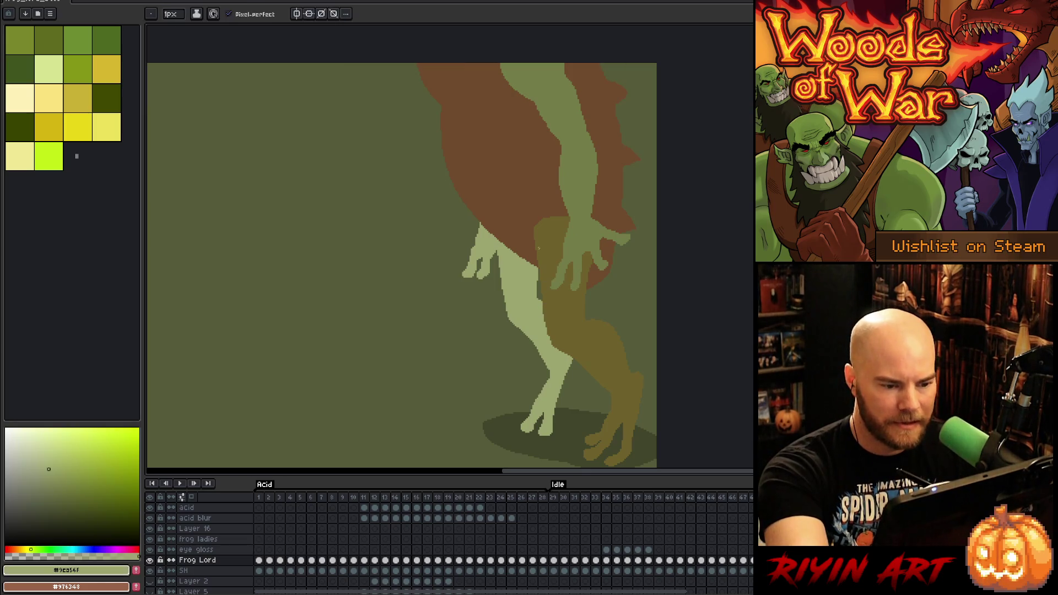
pyautogui.press('g')
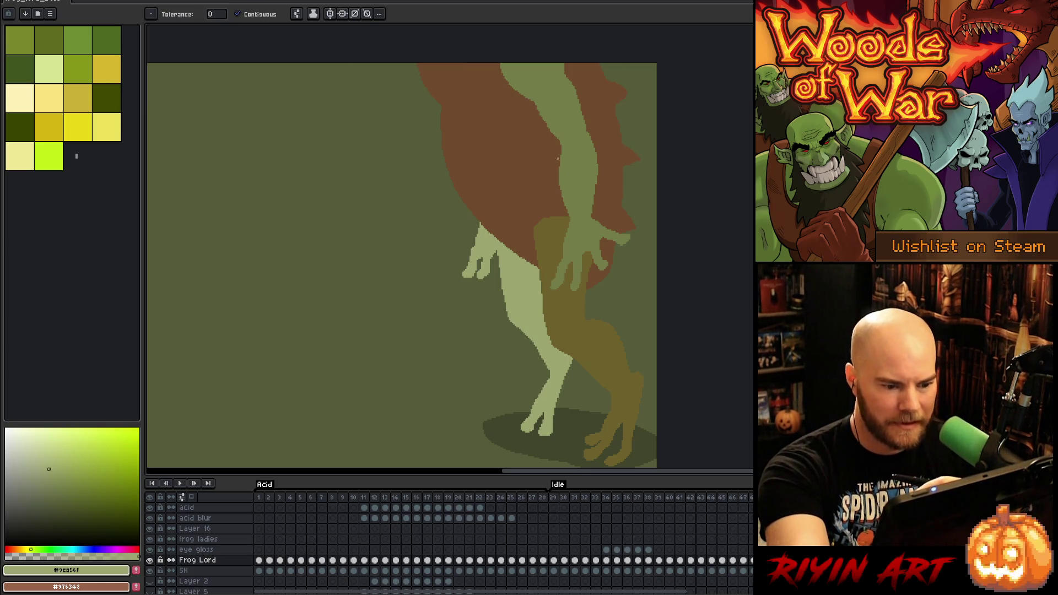
# Add a short dark pencil stroke along the pale leg's edge
pyautogui.press('b')
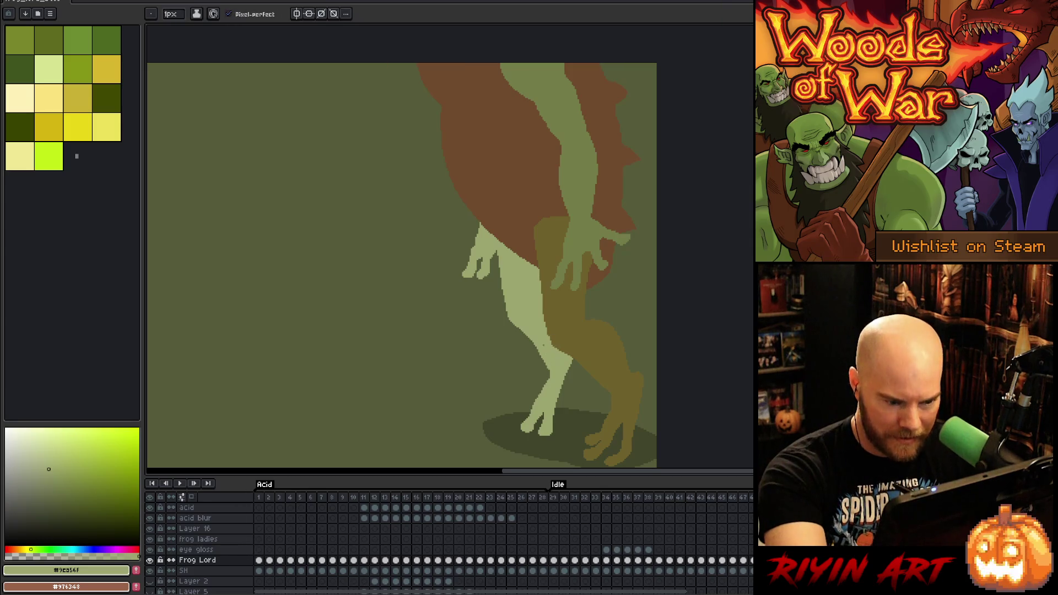
pyautogui.moveTo(545, 361); pyautogui.dragTo(541, 390)
pyautogui.hotkey('ctrl', 'z')
pyautogui.hotkey('ctrl', 'z')
pyautogui.press('g')
pyautogui.press('b')
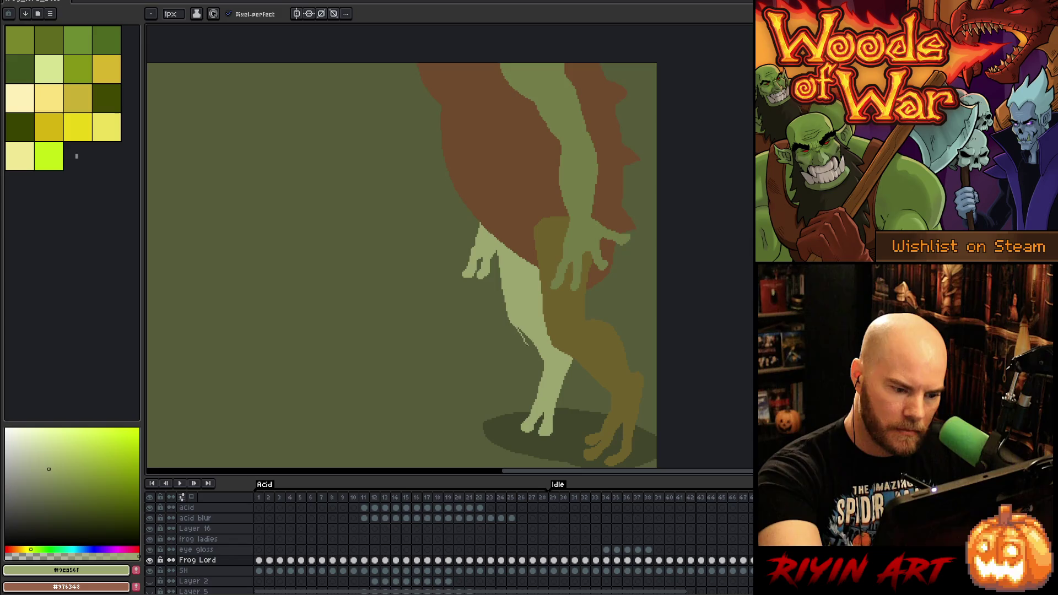
pyautogui.press('g')
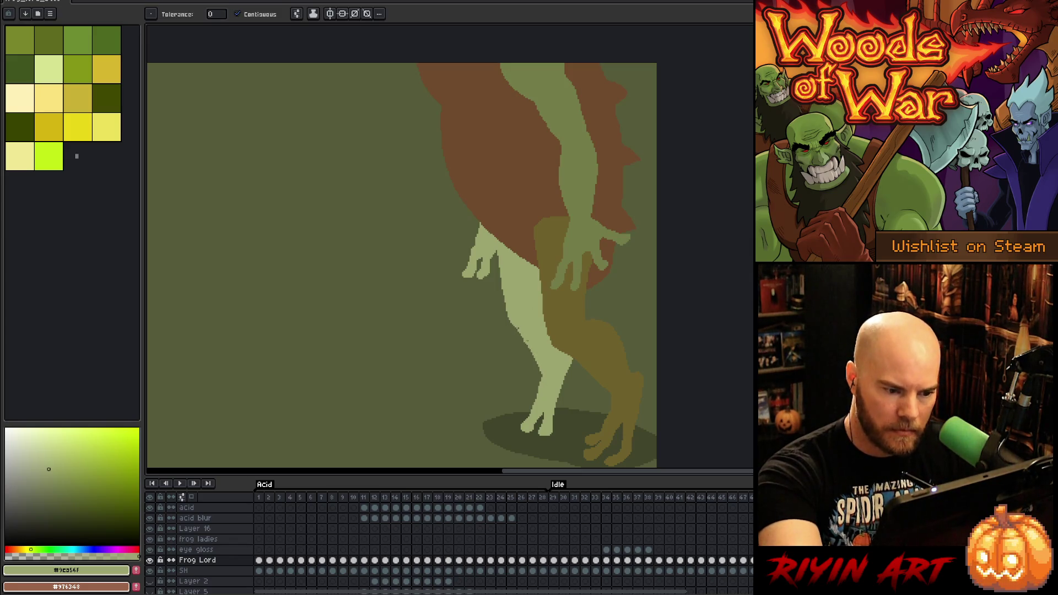
pyautogui.press('b')
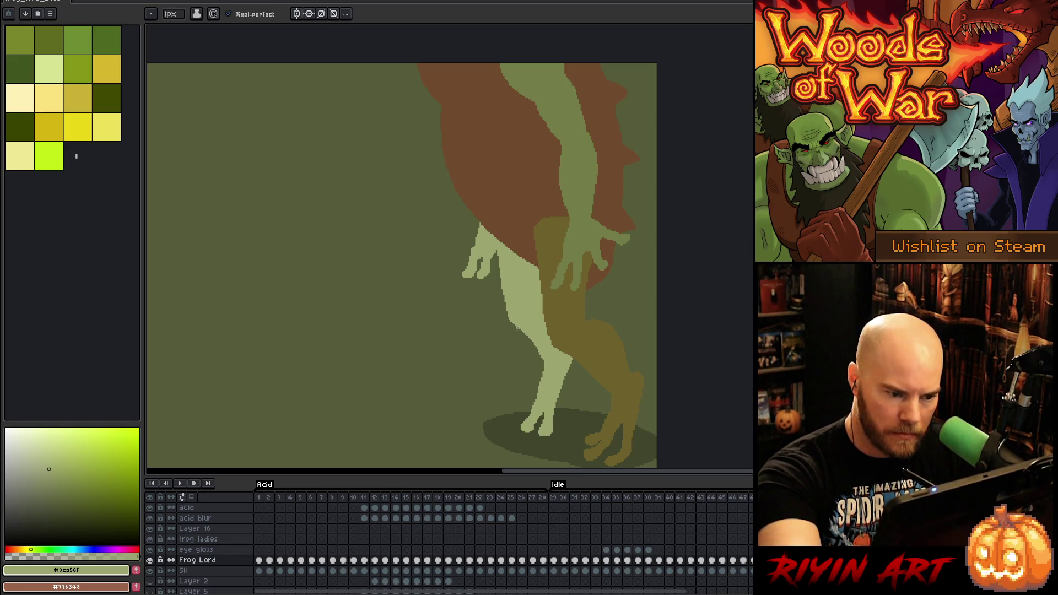
pyautogui.moveTo(526, 337); pyautogui.dragTo(542, 360)
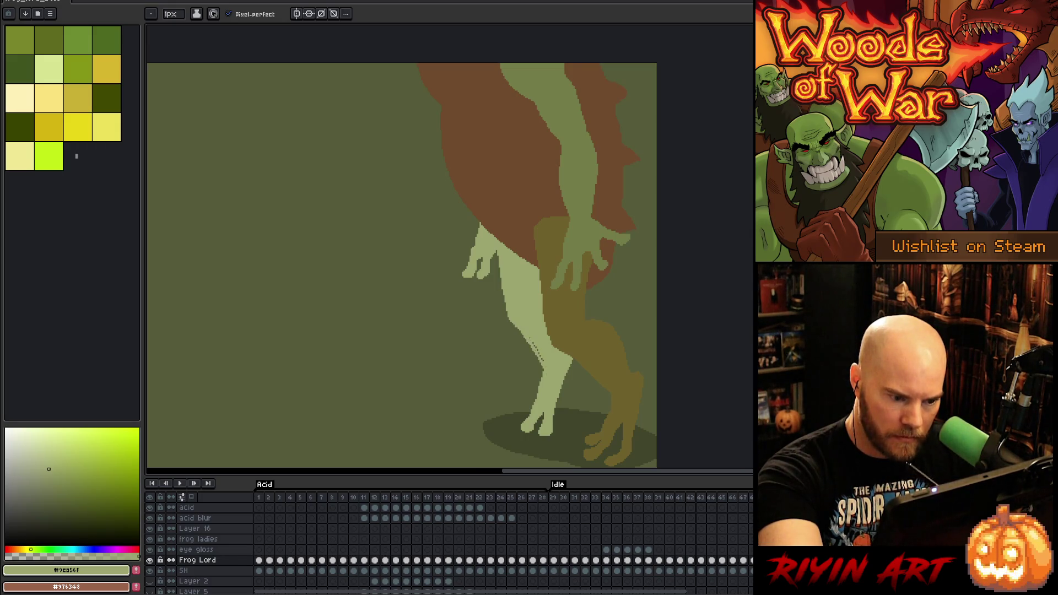
# Erase stray pixels and fill a small gap along the leg edge, then sample the brown
pyautogui.press('e')
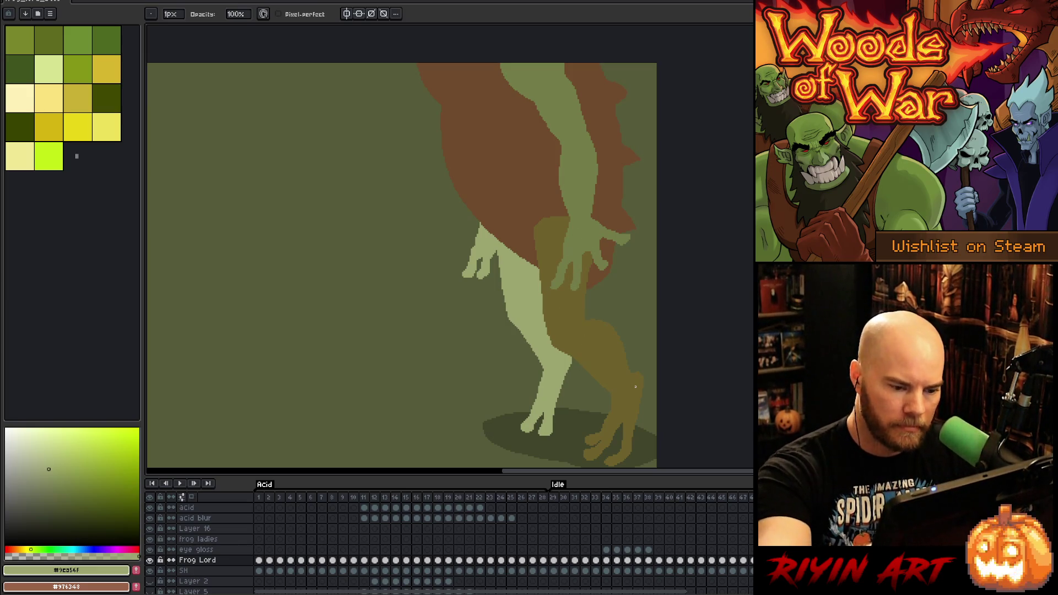
pyautogui.press('b')
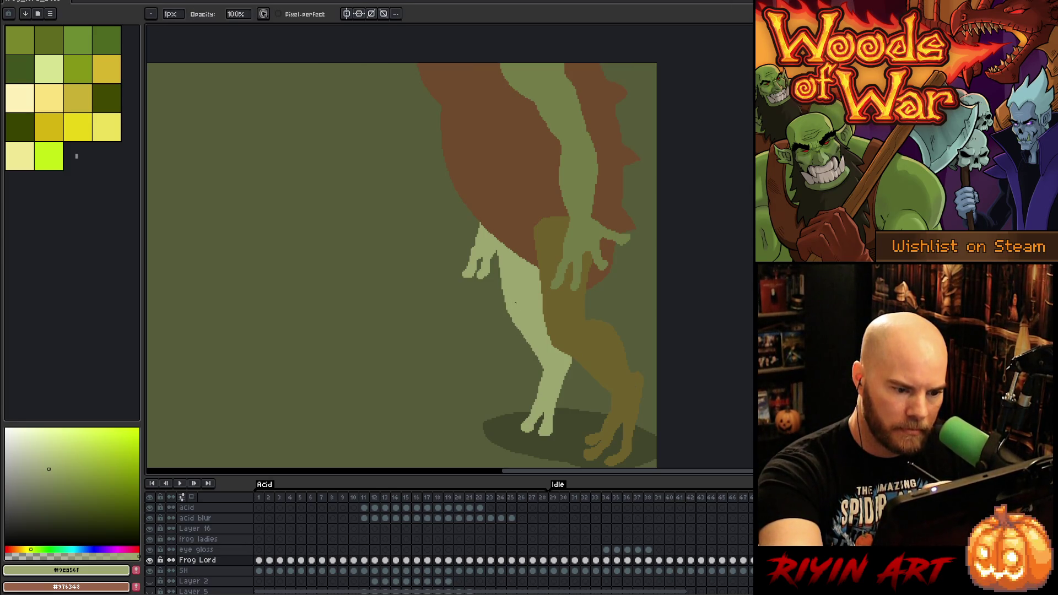
pyautogui.press('e')
pyautogui.moveTo(498, 306); pyautogui.dragTo(496, 250)
pyautogui.press('g')
pyautogui.click(502, 291)
pyautogui.press('b')
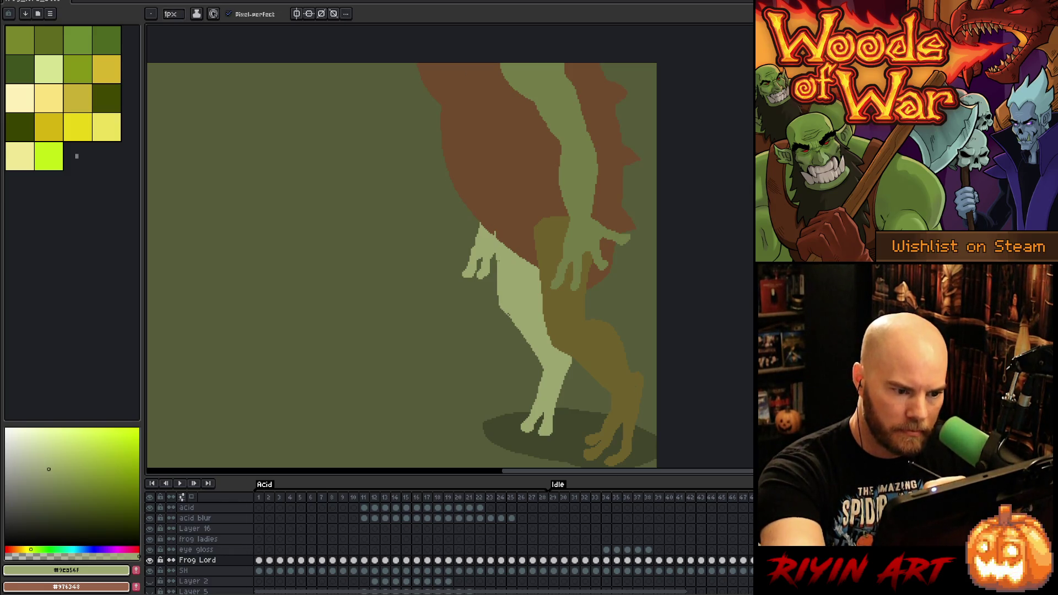
pyautogui.keyDown('alt'); pyautogui.click(492, 232); pyautogui.keyUp('alt')
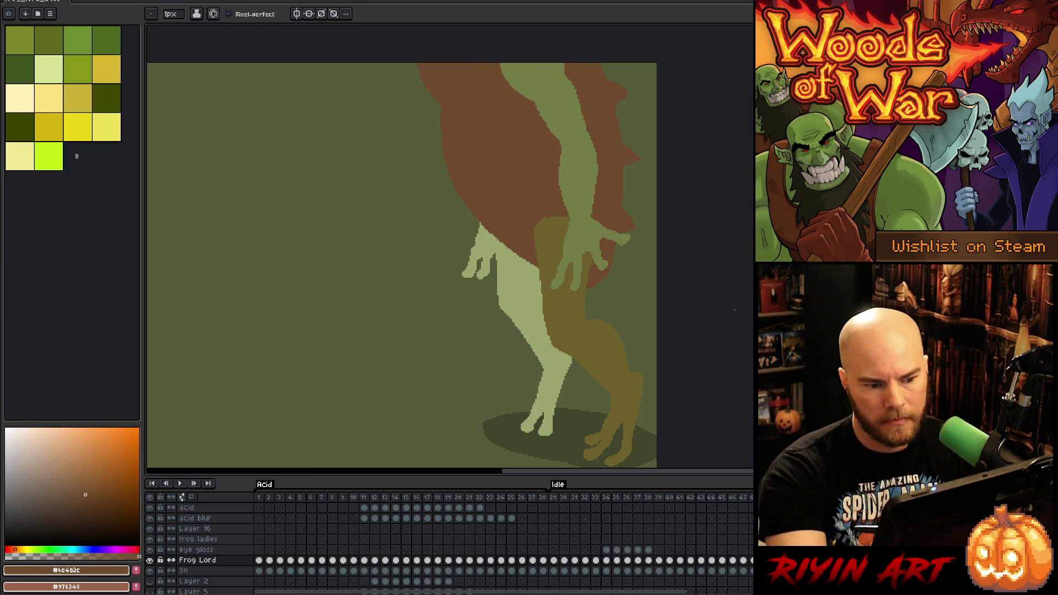
pyautogui.press('e')
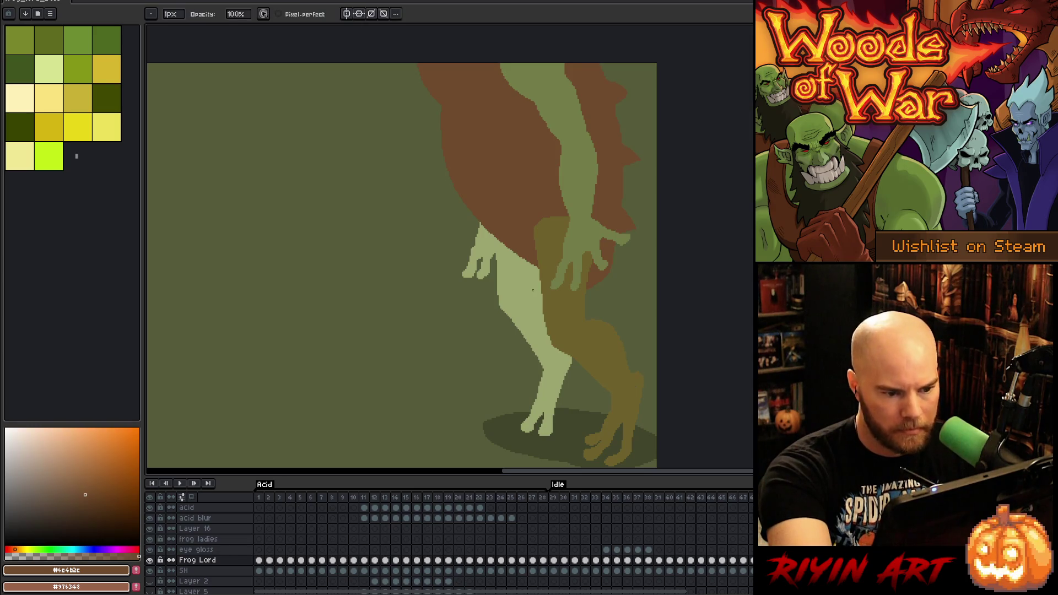
pyautogui.press('m')
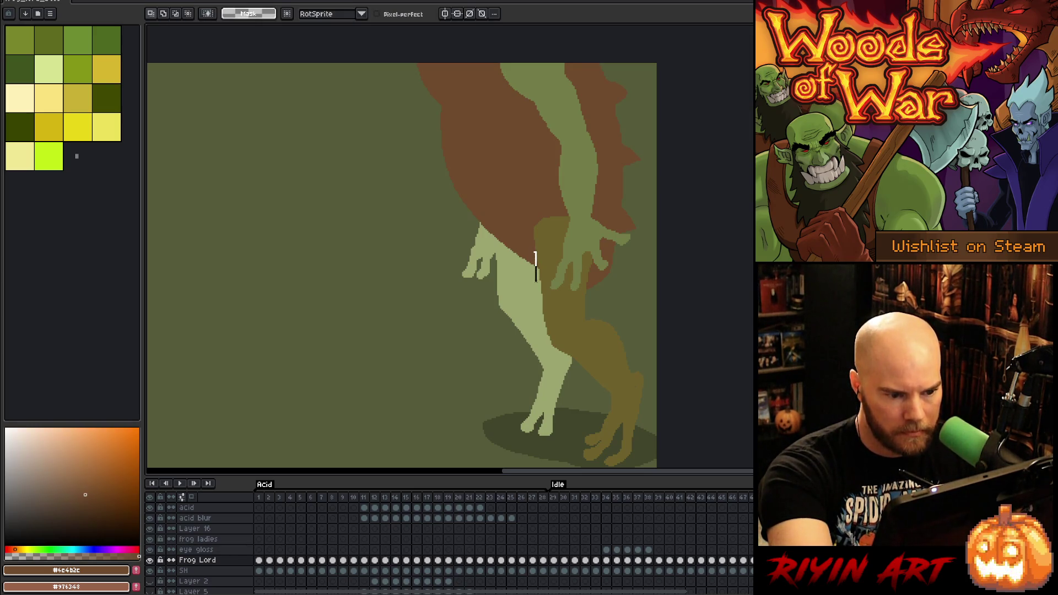
# Replace the strip's brown with a fully transparent colour (alpha 0) via Replace Color
pyautogui.scroll(5, 540, 269)
pyautogui.hotkey('shift', 'r')
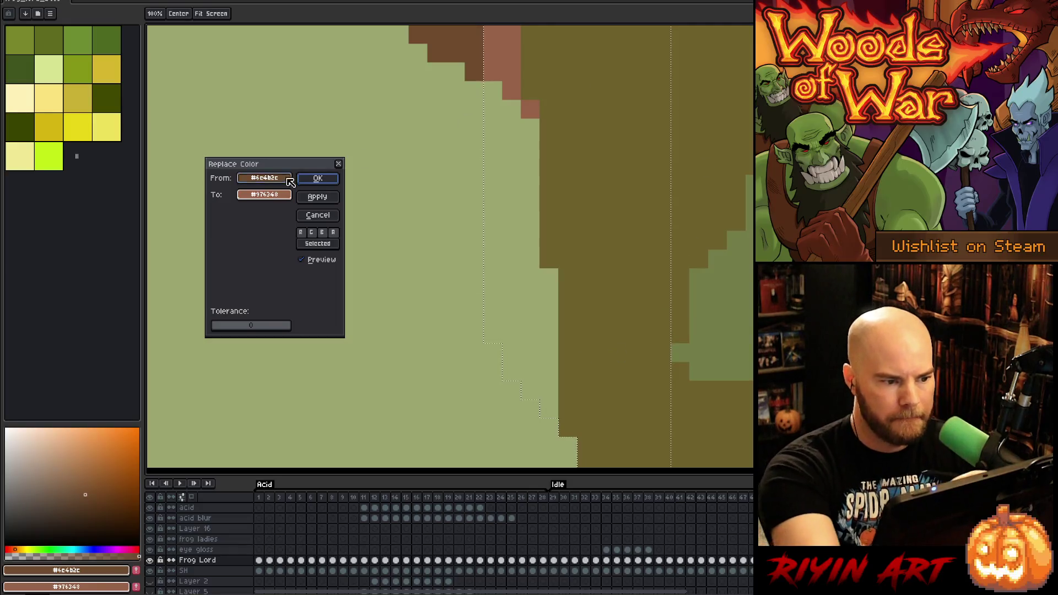
pyautogui.click(523, 189)
pyautogui.click(264, 195)
pyautogui.click(265, 195)
pyautogui.moveTo(267, 270); pyautogui.dragTo(251, 270)
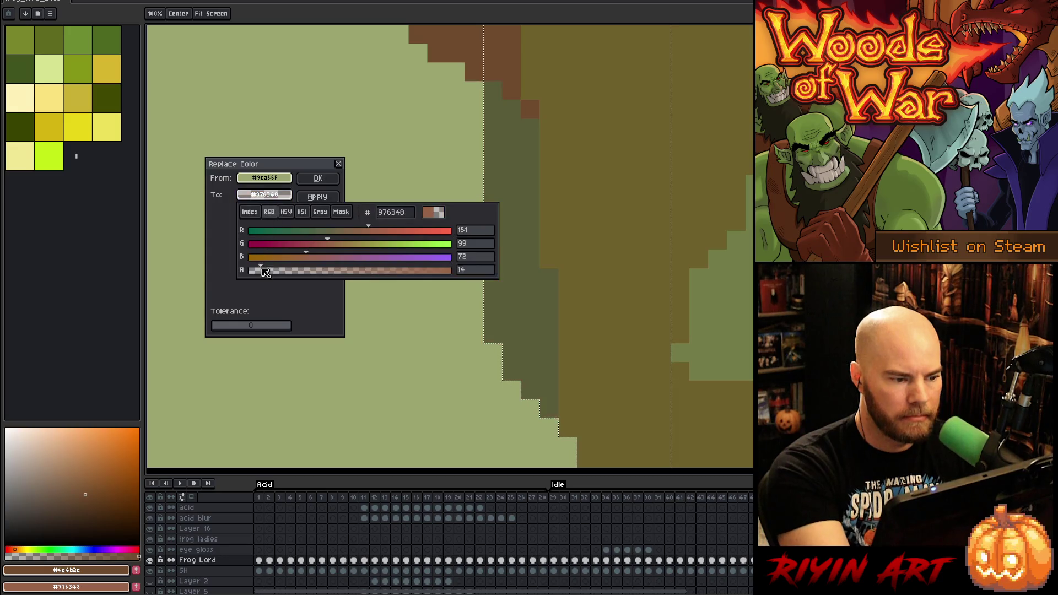
pyautogui.click(317, 180)
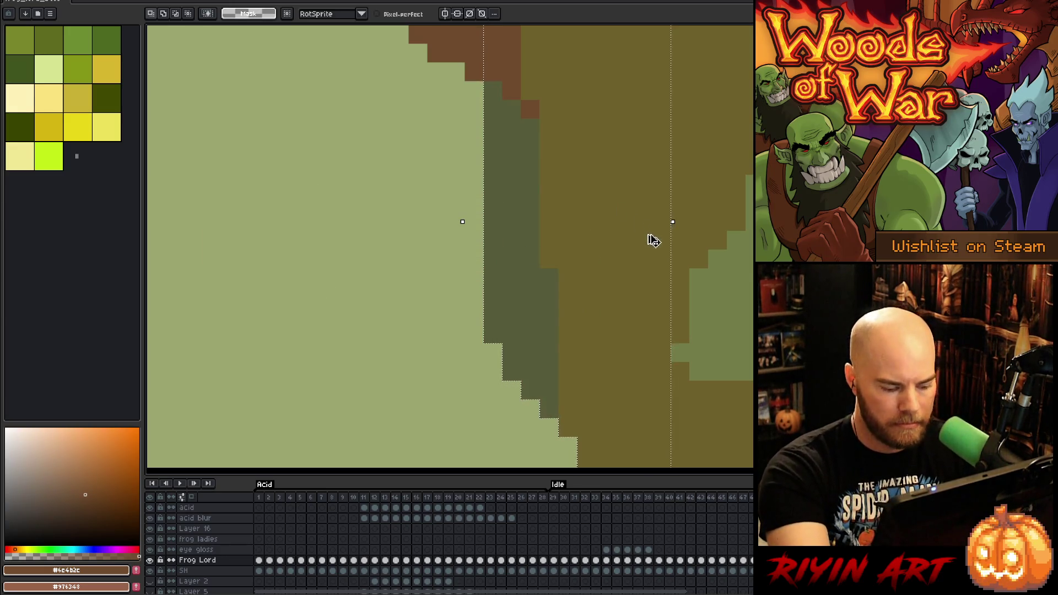
pyautogui.scroll(-4, 642, 259)
pyautogui.moveTo(697, 359); pyautogui.dragTo(633, 206)
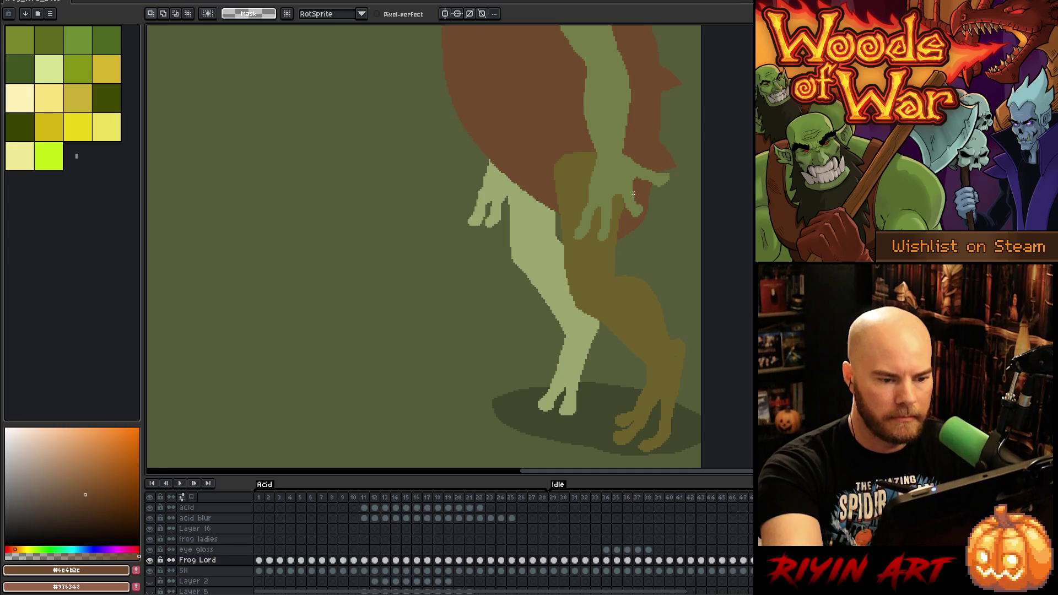
# Widen the pale leg's left edge with leaf-green strokes and a bucket fill
pyautogui.press('w')
pyautogui.click(551, 242)
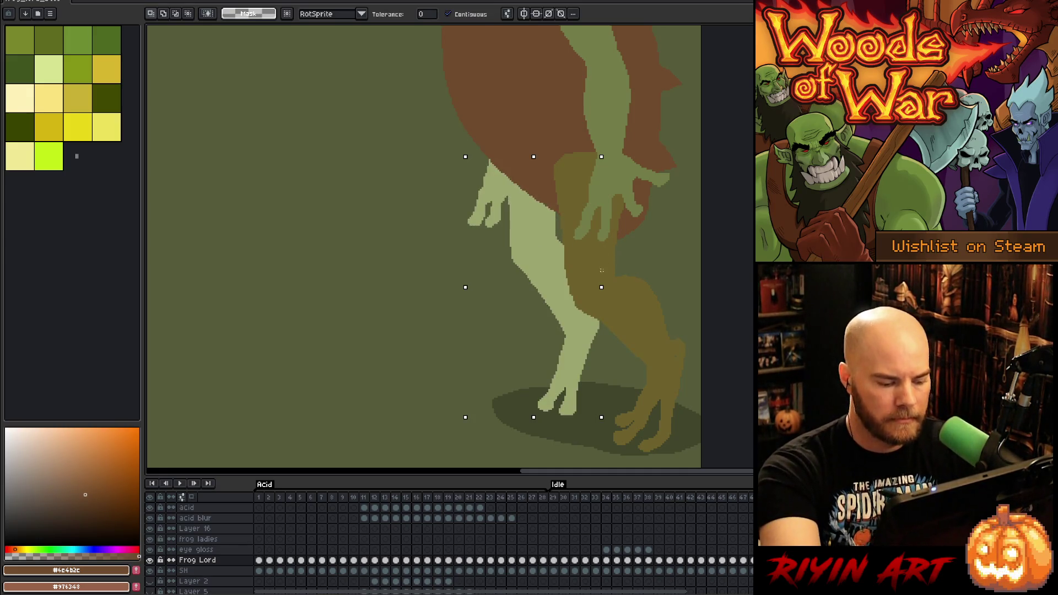
pyautogui.hotkey('ctrl', 'd')
pyautogui.press('b')
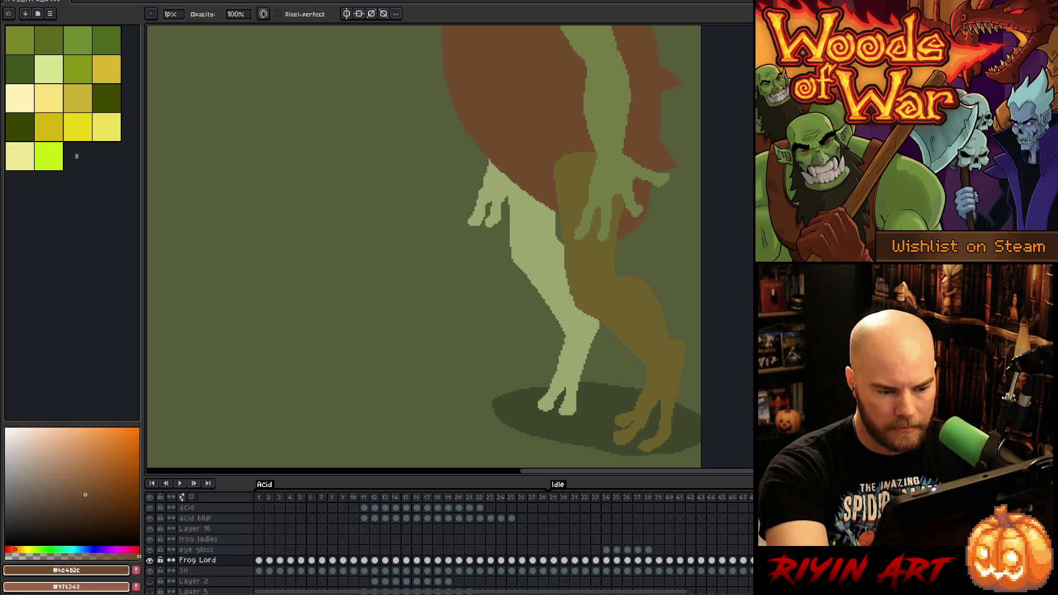
pyautogui.keyDown('alt'); pyautogui.click(569, 336); pyautogui.keyUp('alt')
pyautogui.moveTo(557, 320); pyautogui.dragTo(565, 336)
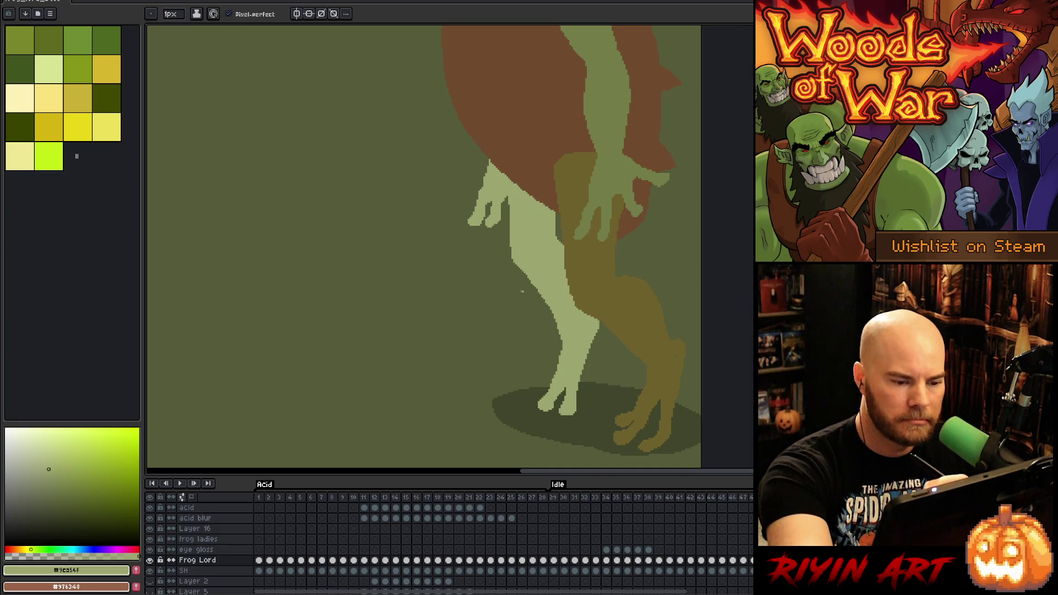
pyautogui.moveTo(527, 295)
pyautogui.mouseDown()
pyautogui.moveTo(545, 301)
pyautogui.moveTo(511, 264)
pyautogui.moveTo(506, 210)
pyautogui.mouseUp()
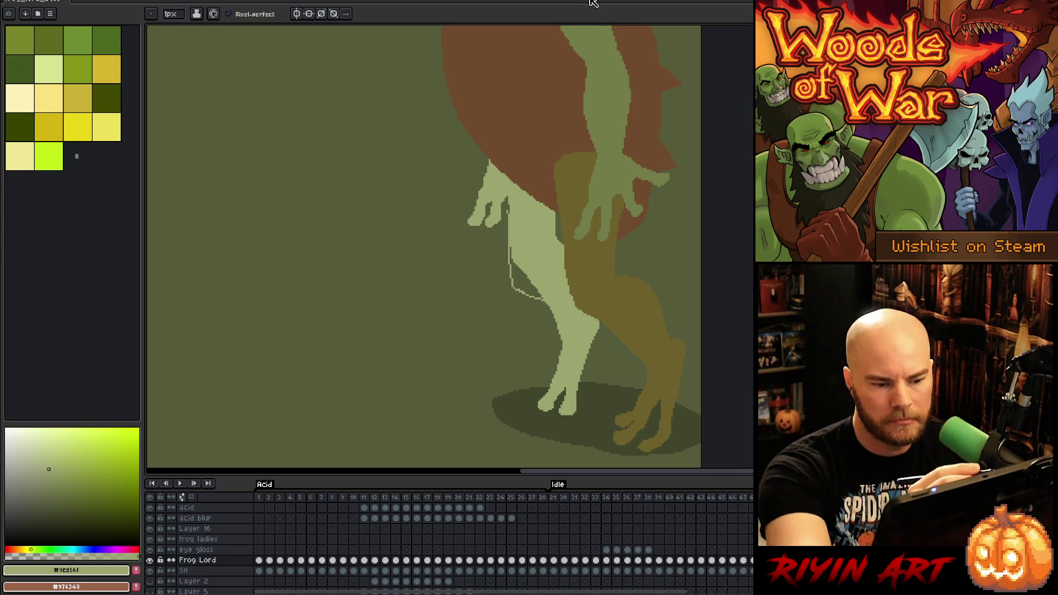
pyautogui.moveTo(529, 300); pyautogui.dragTo(559, 336)
pyautogui.press('g')
pyautogui.click(523, 270)
pyautogui.press('b')
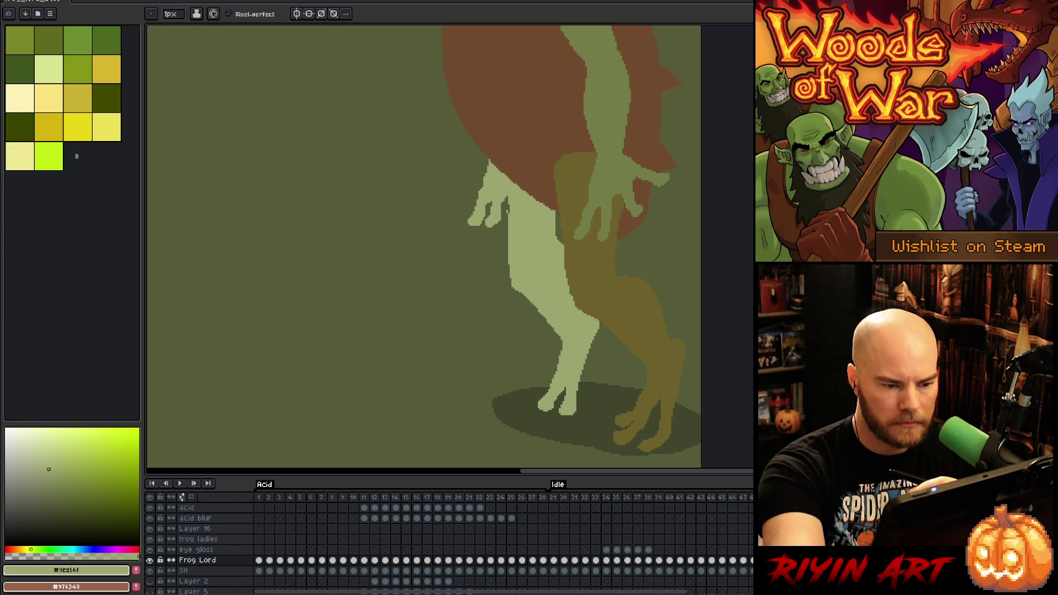
# Lasso the area where the two legs overlap and open Replace Color
pyautogui.press('m')
pyautogui.moveTo(572, 188)
pyautogui.mouseDown()
pyautogui.moveTo(552, 257)
pyautogui.moveTo(587, 296)
pyautogui.moveTo(593, 322)
pyautogui.moveTo(633, 318)
pyautogui.moveTo(620, 244)
pyautogui.mouseUp()
pyautogui.hotkey('shift', 'r')
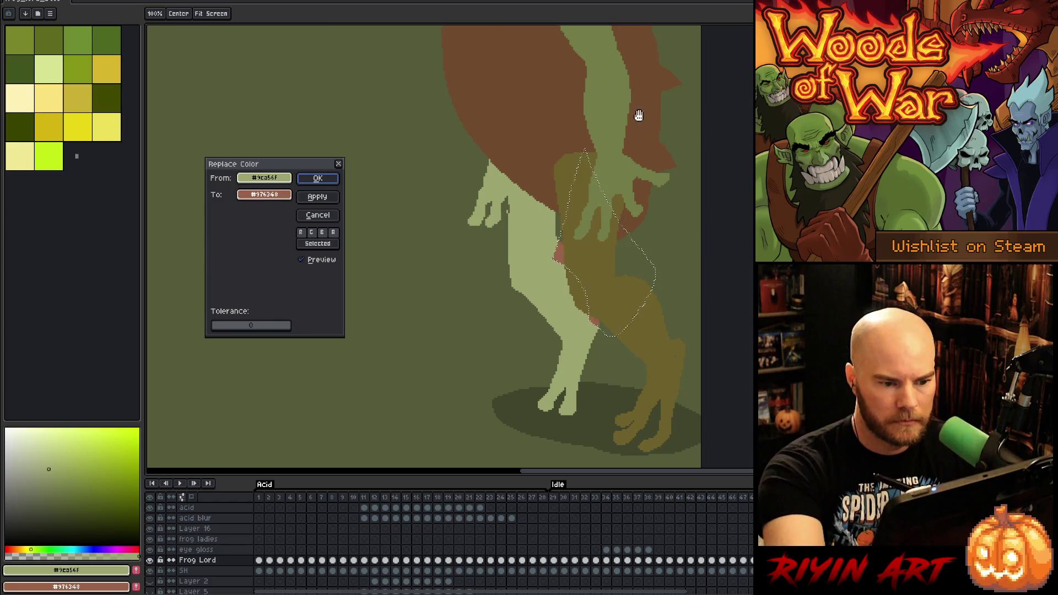
# Replace the leaf green inside the overlap with a transparent colour and deselect
pyautogui.click(264, 195)
pyautogui.moveTo(269, 270); pyautogui.dragTo(219, 287)
pyautogui.click(318, 178)
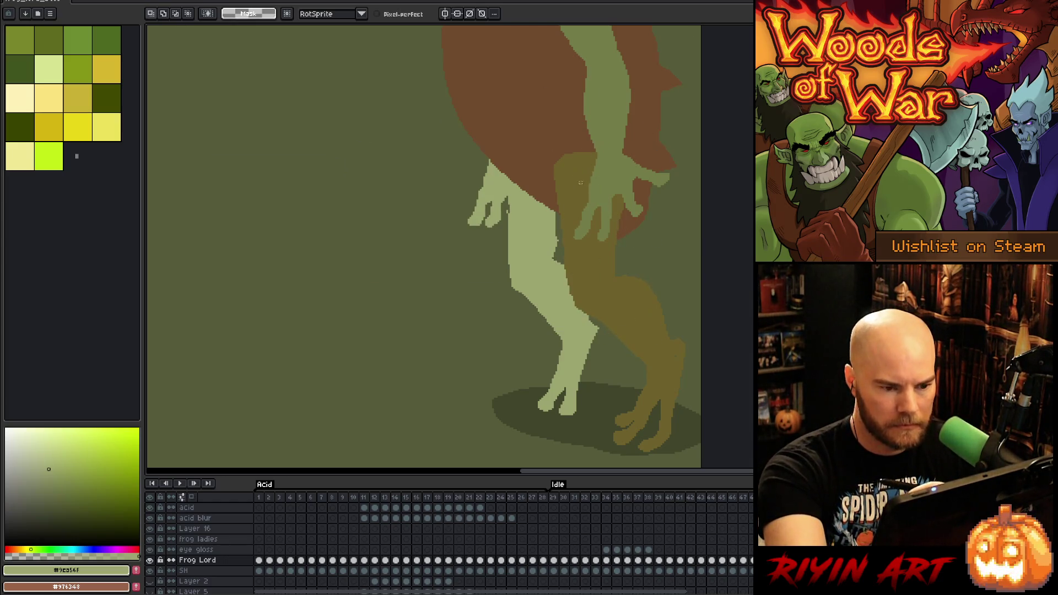
pyautogui.hotkey('ctrl', 'd')
# Brighten a strip along the pale leg's left edge and touch it up with pencil and eraser
pyautogui.press('b')
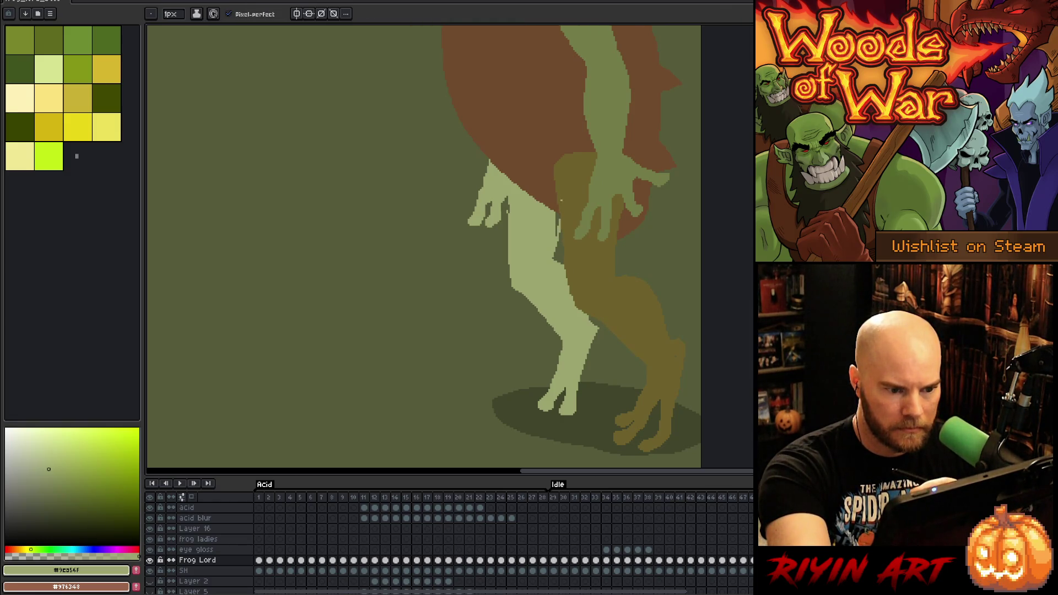
pyautogui.press('g')
pyautogui.press('b')
pyautogui.moveTo(507, 214); pyautogui.dragTo(507, 238)
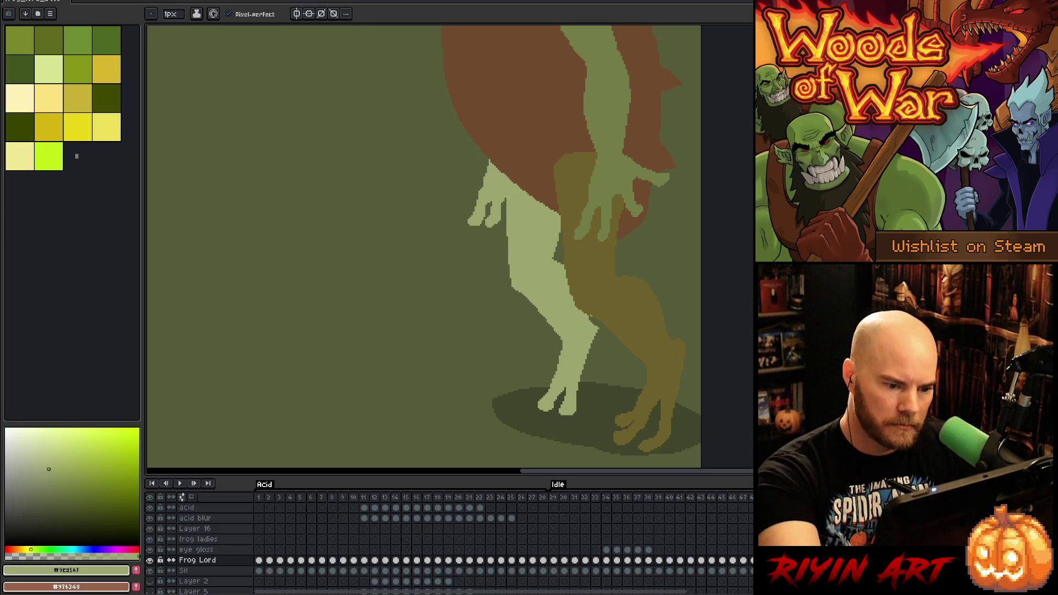
pyautogui.keyDown('alt'); pyautogui.click(568, 280); pyautogui.keyUp('alt')
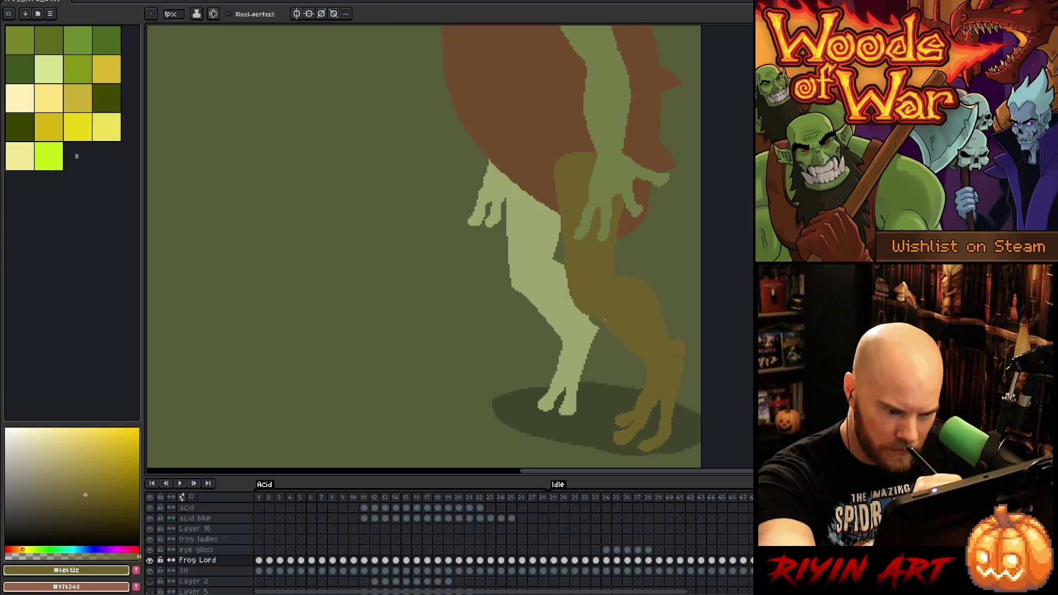
pyautogui.press('e')
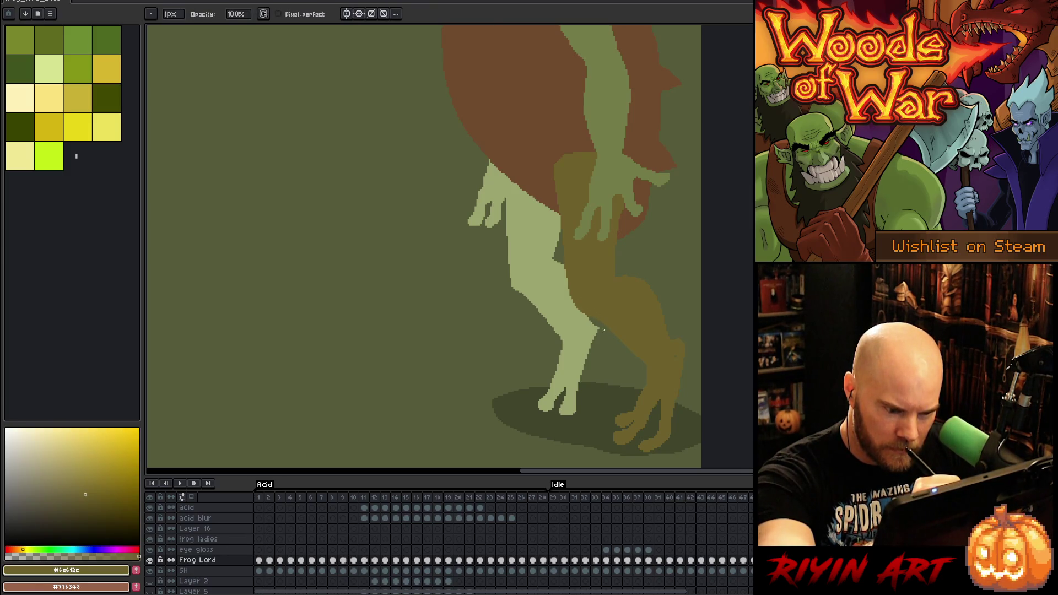
pyautogui.press('b')
pyautogui.keyDown('alt'); pyautogui.click(587, 306); pyautogui.keyUp('alt')
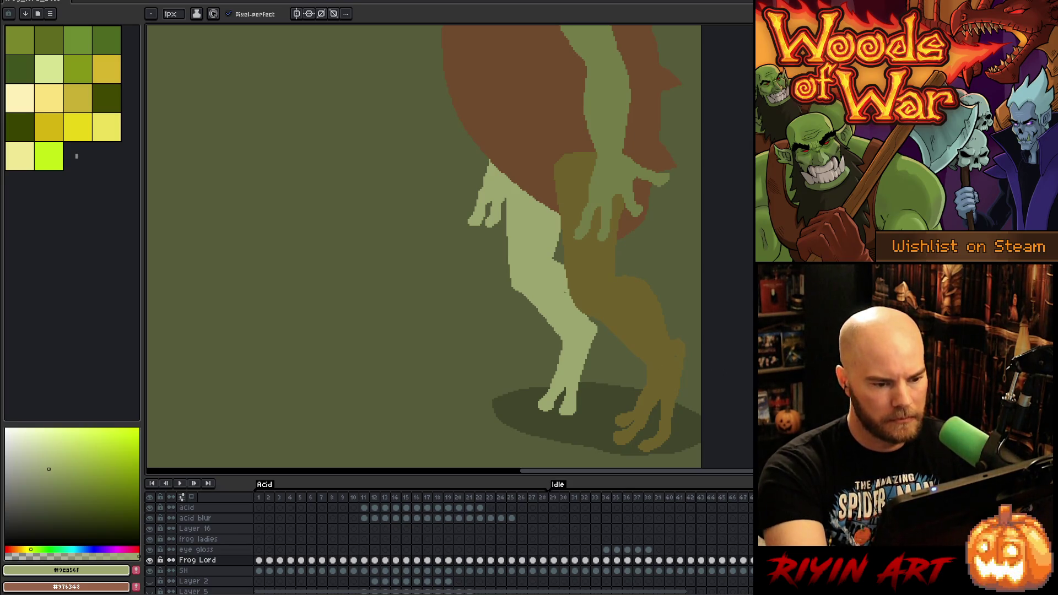
pyautogui.press('w')
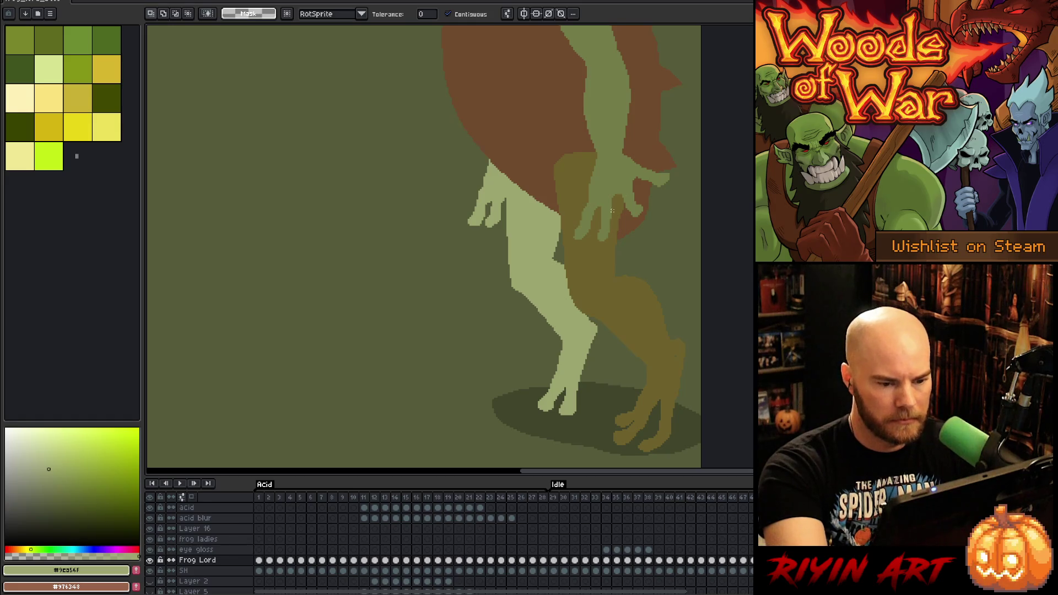
# Select and delete the old pale green leg pixels
pyautogui.click(580, 329)
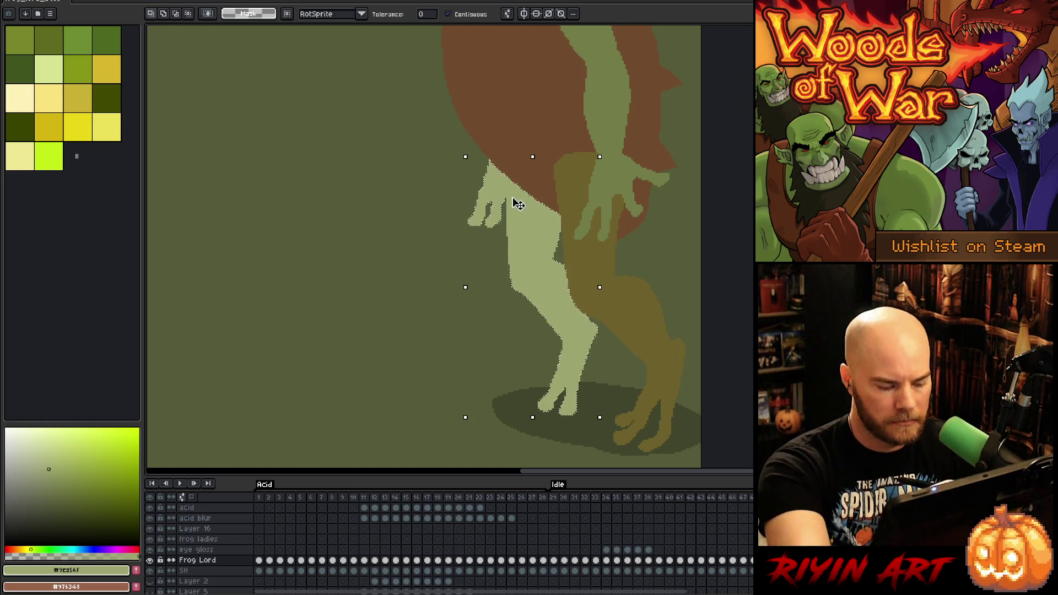
pyautogui.press('b')
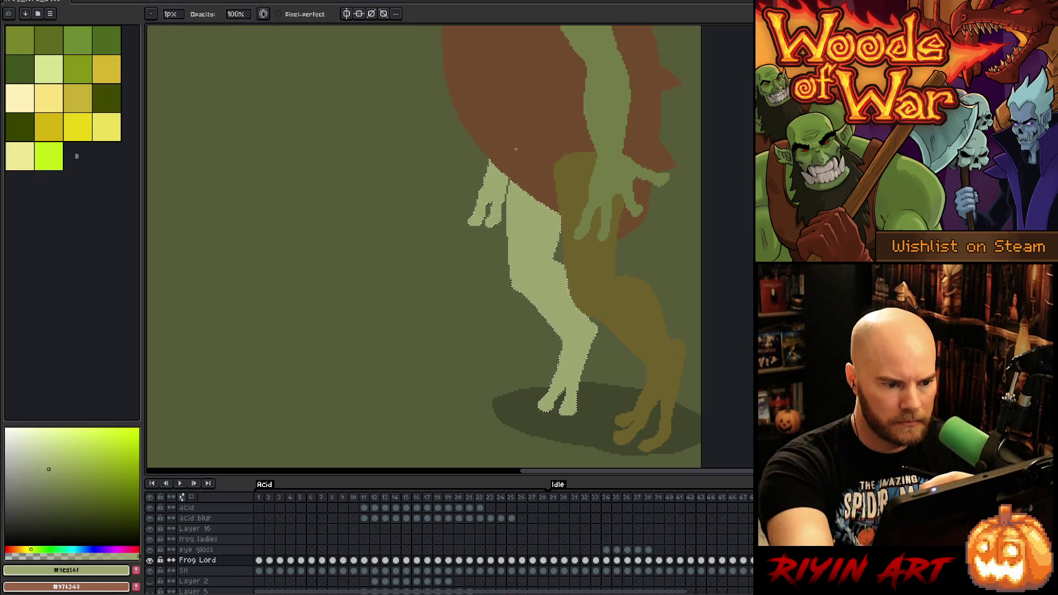
pyautogui.press('w')
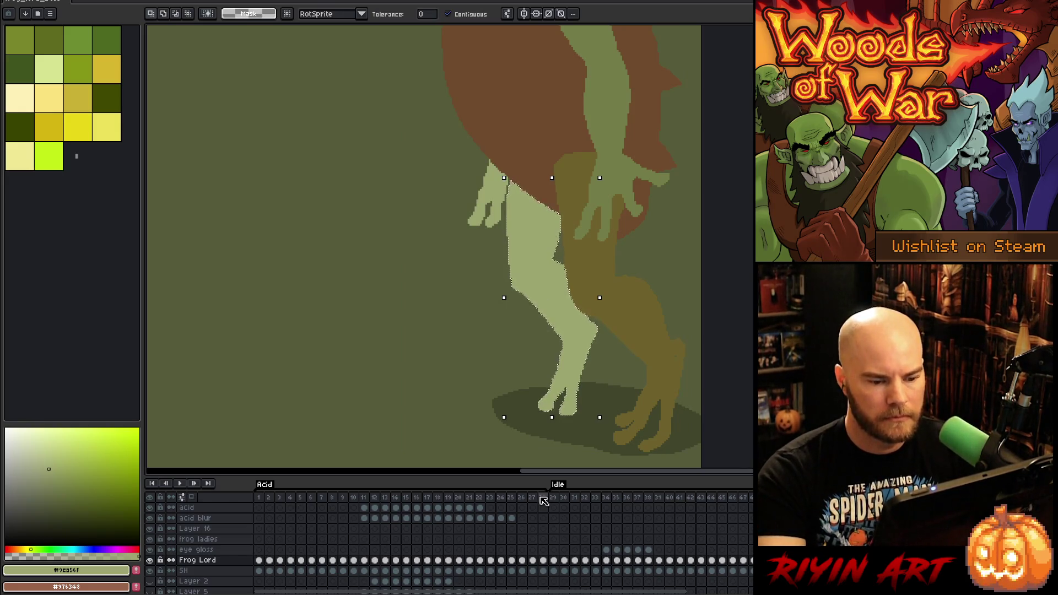
pyautogui.press('Delete')
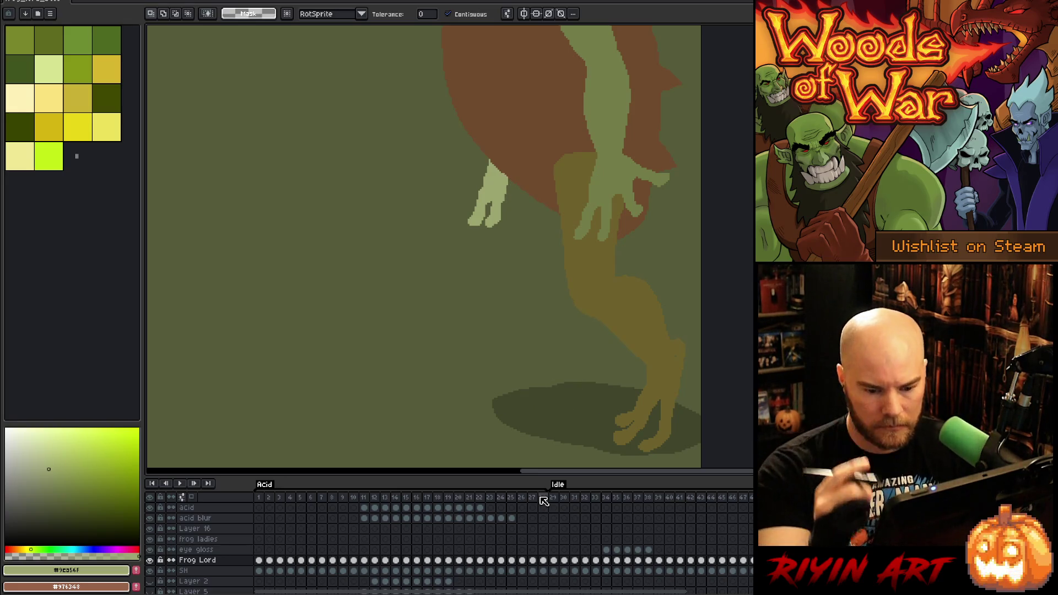
# Fill the selected leg area on the Frog Lord layer with solid pale green
pyautogui.click(196, 549)
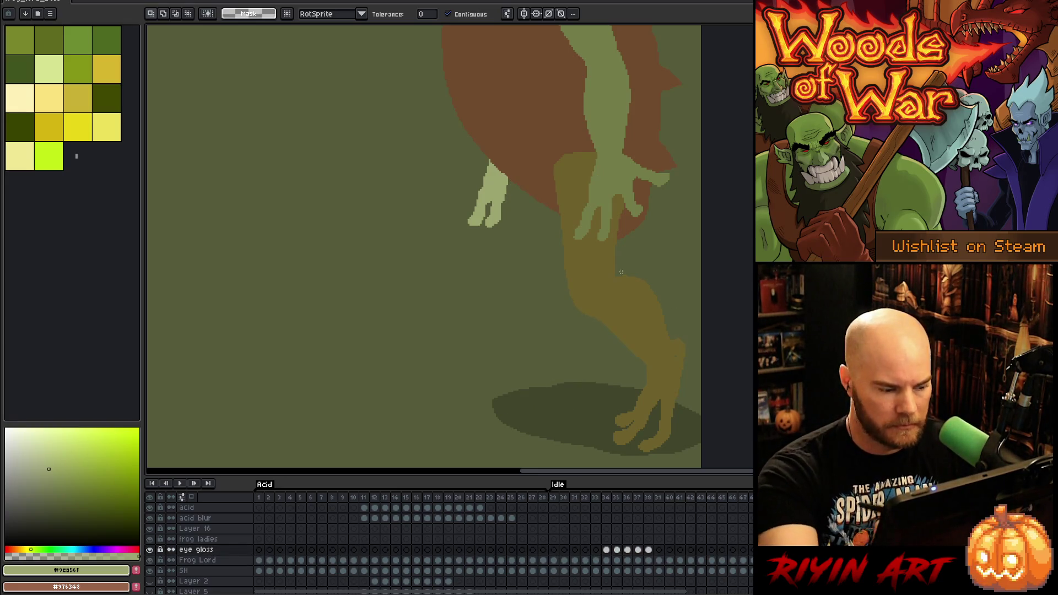
pyautogui.press('b')
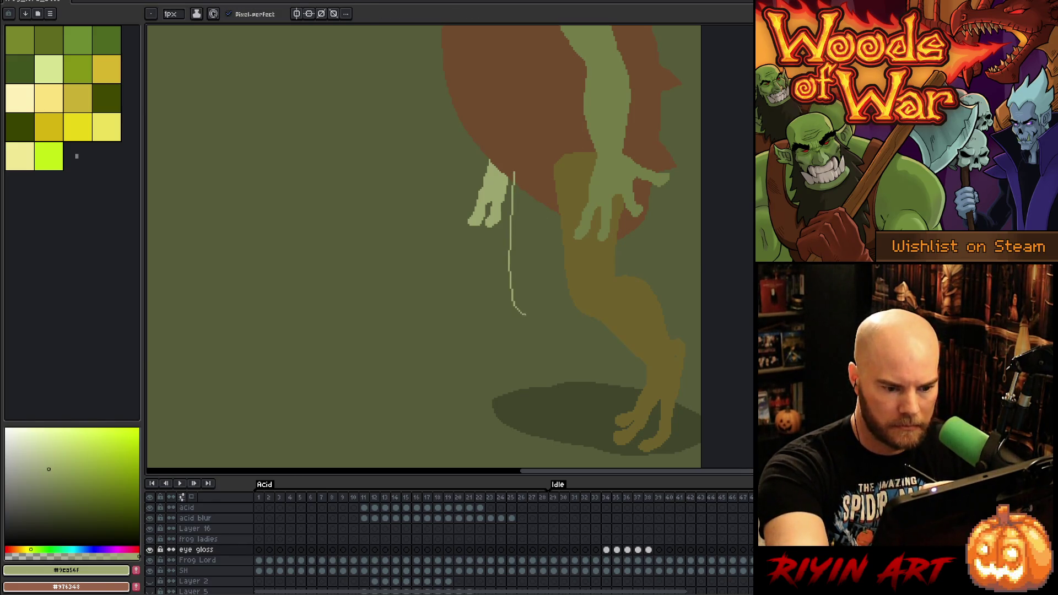
pyautogui.moveTo(543, 339); pyautogui.dragTo(545, 370)
pyautogui.hotkey('ctrl', 'z')
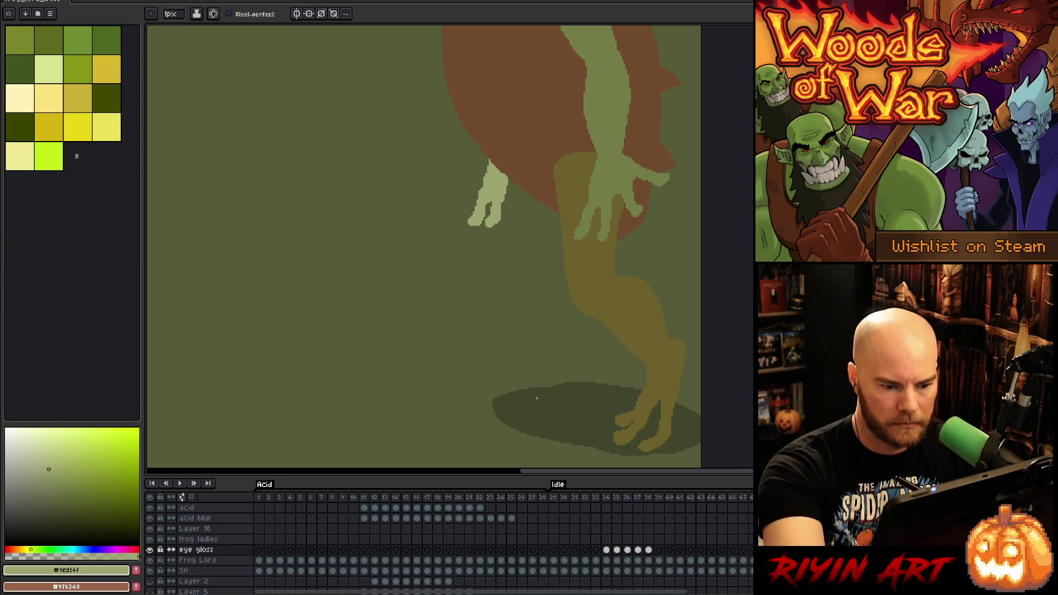
pyautogui.press('v')
pyautogui.hotkey('alt', 'Down')
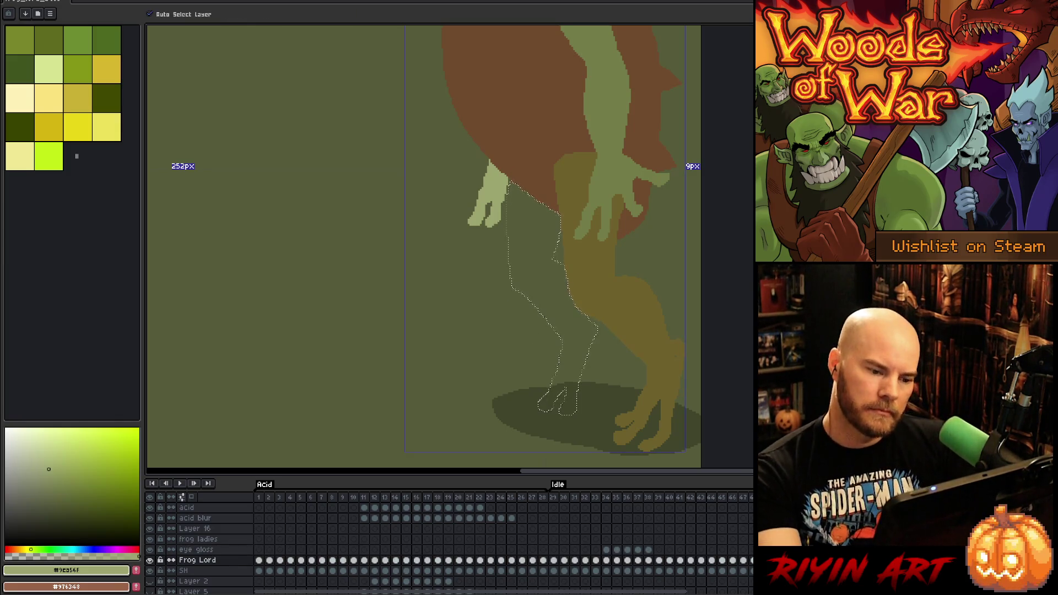
pyautogui.press('f')
pyautogui.press('b')
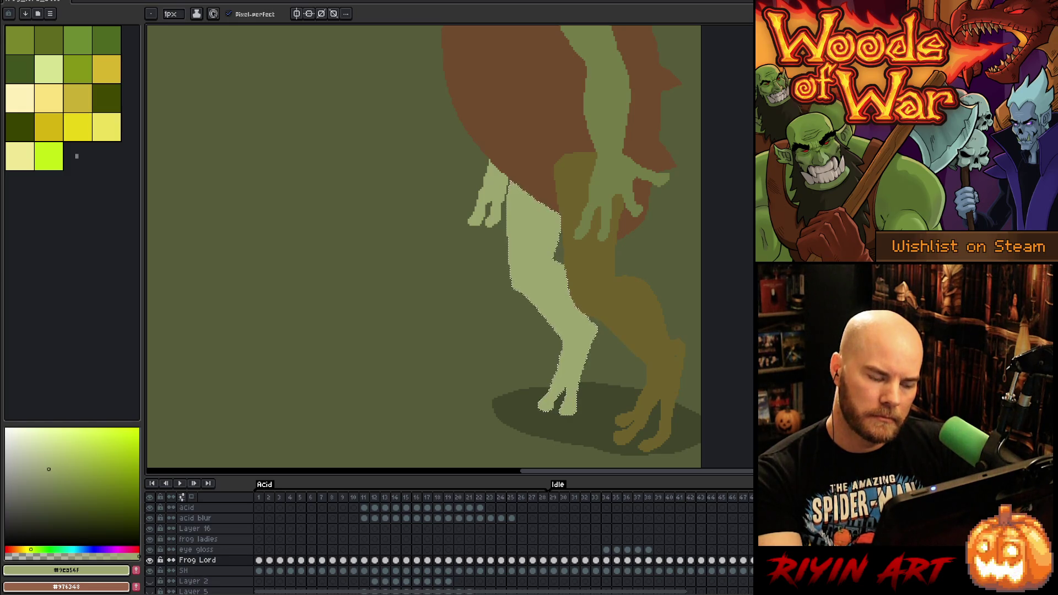
# Magic-wand select the pale green leg shape on the sketch
pyautogui.press('v')
pyautogui.press('b')
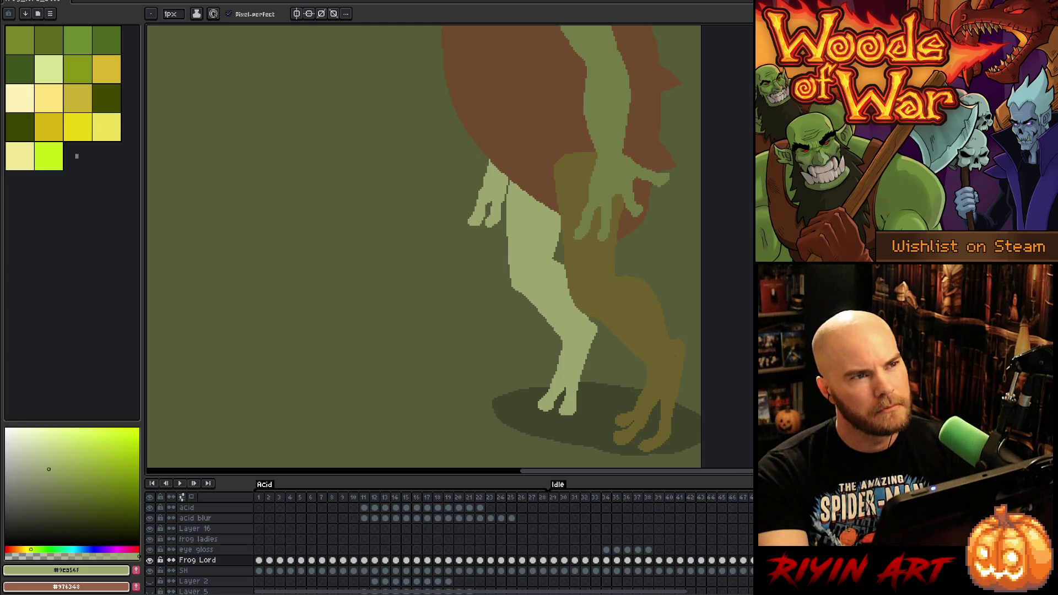
pyautogui.press('v')
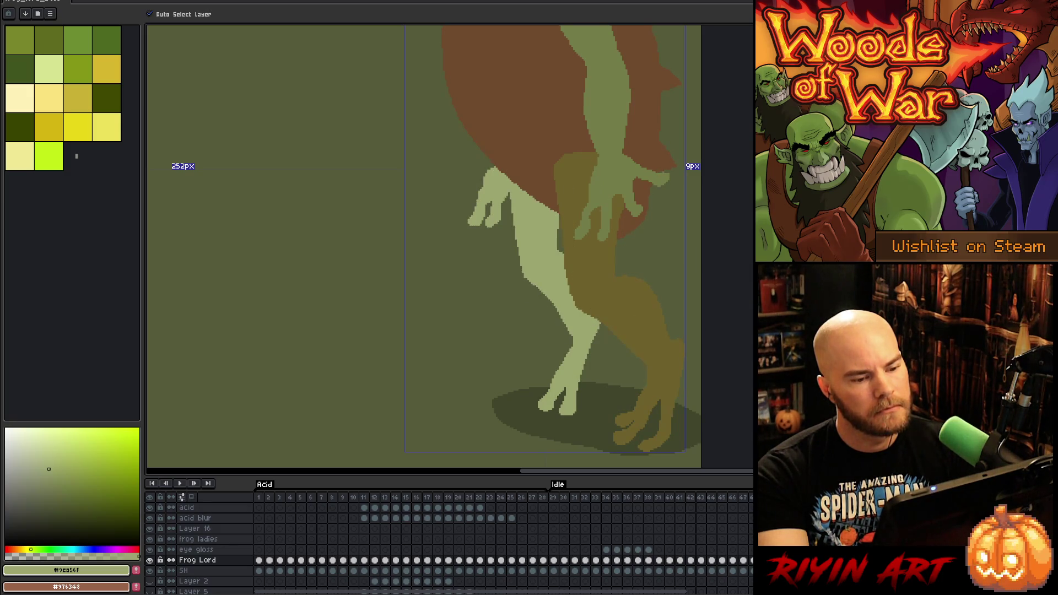
pyautogui.press('b')
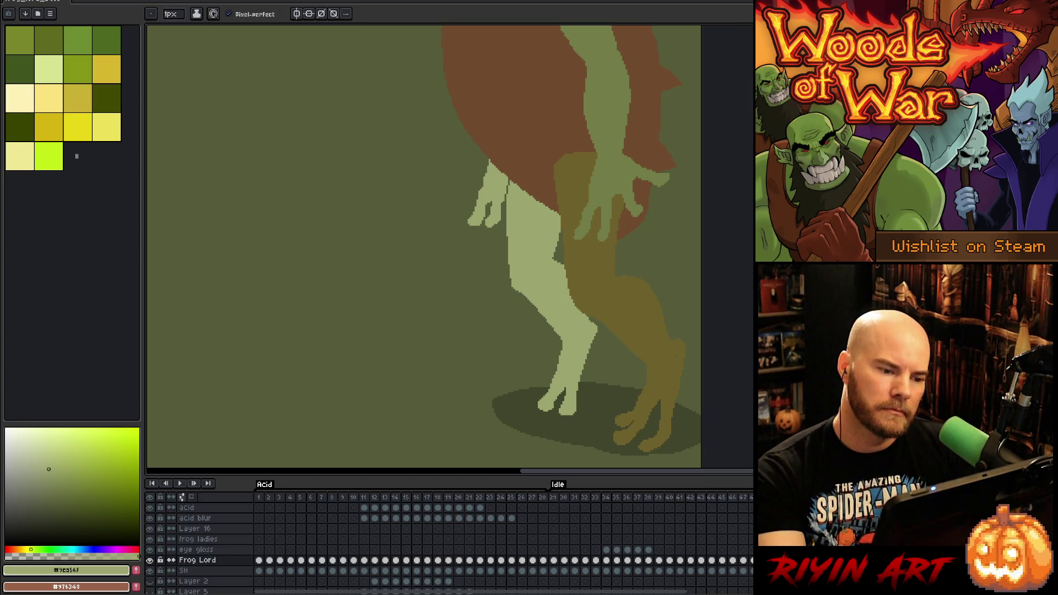
pyautogui.click(535, 248)
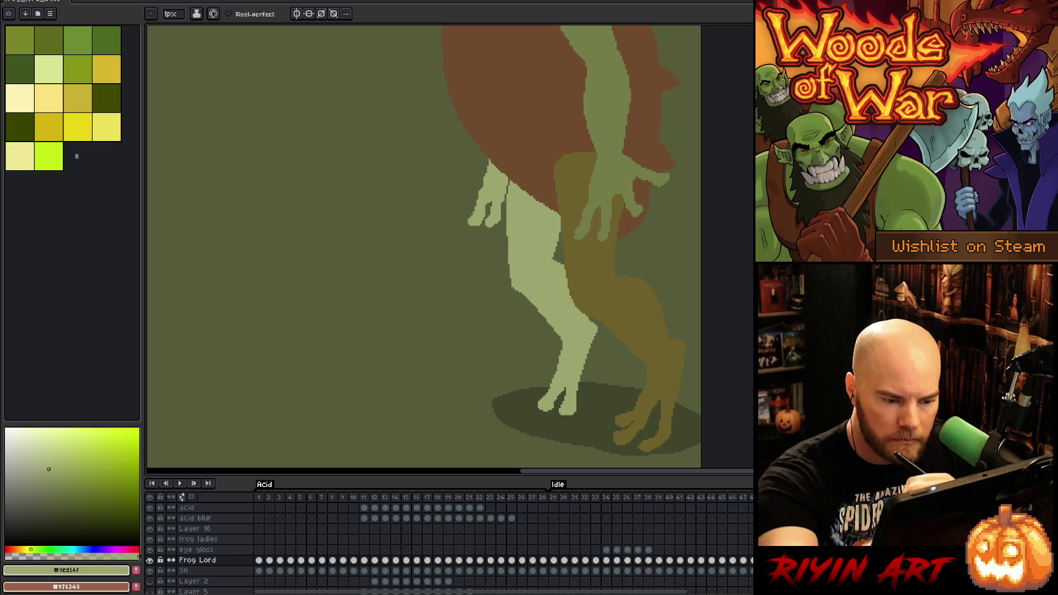
# Eyedrop the brownish #6e612c from the darker leg as the drawing colour
pyautogui.press('e')
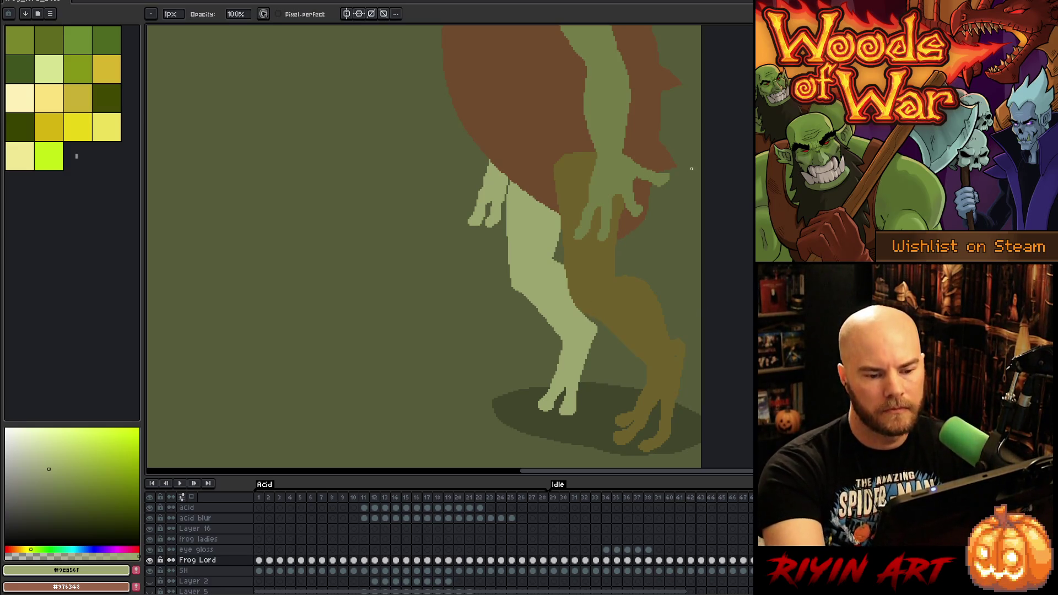
pyautogui.press('b')
pyautogui.keyDown('alt'); pyautogui.click(676, 353); pyautogui.keyUp('alt')
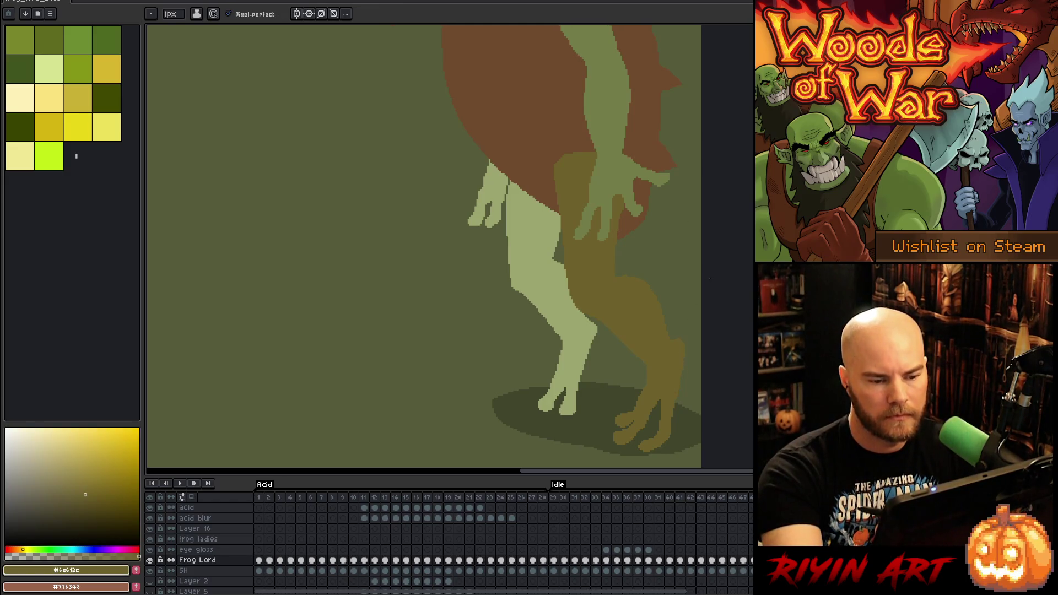
pyautogui.moveTo(708, 279)
pyautogui.mouseDown()
pyautogui.moveTo(642, 362)
pyautogui.moveTo(668, 248)
pyautogui.mouseUp()
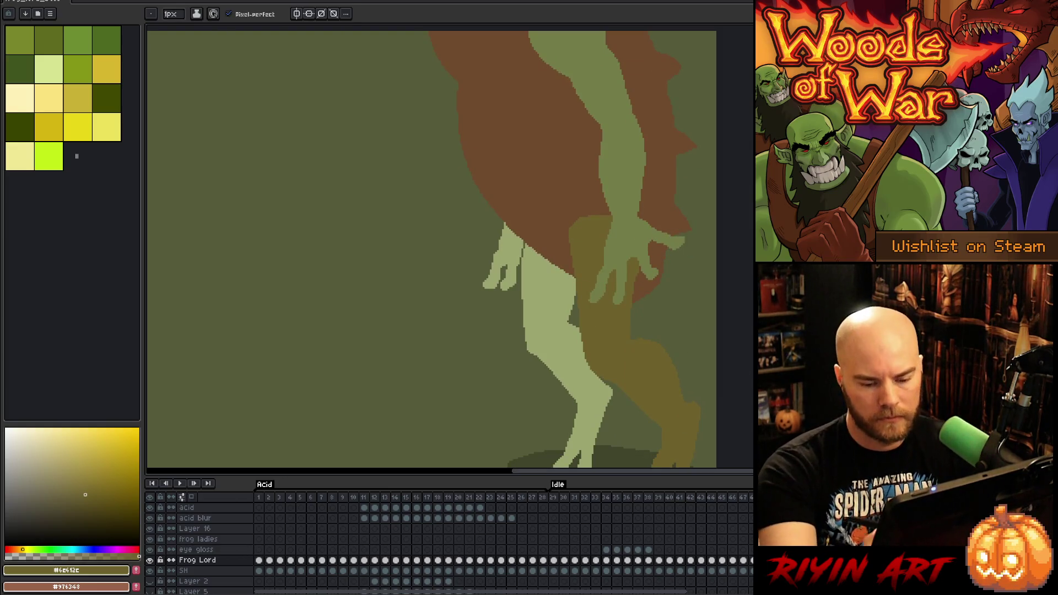
# Sample olive #576310 from the detailed frog and bucket-fill the brown body with it
pyautogui.press('Right')
pyautogui.keyDown('alt'); pyautogui.click(491, 439); pyautogui.keyUp('alt')
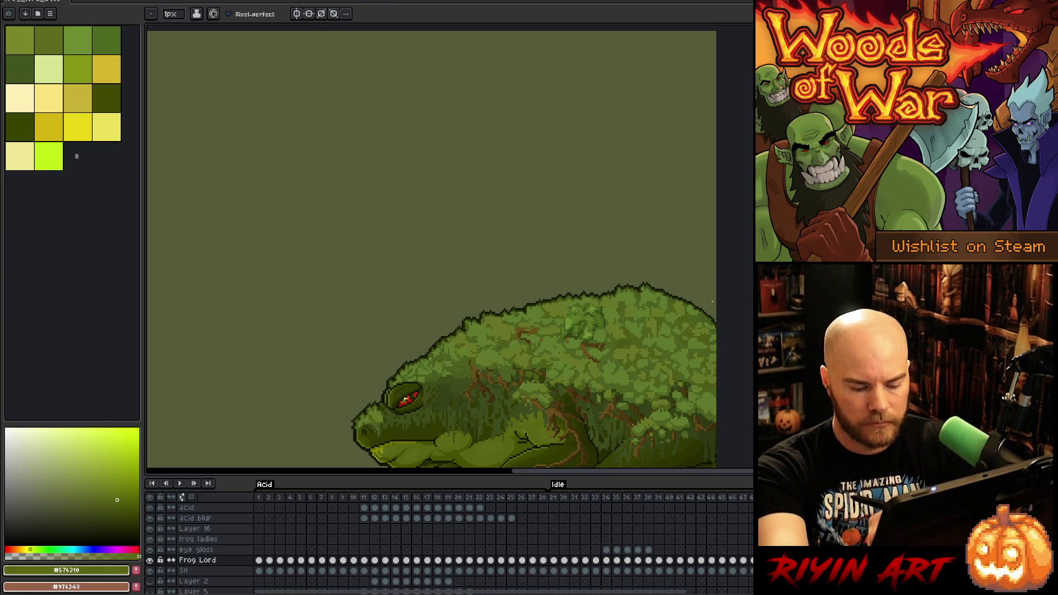
pyautogui.press('Left')
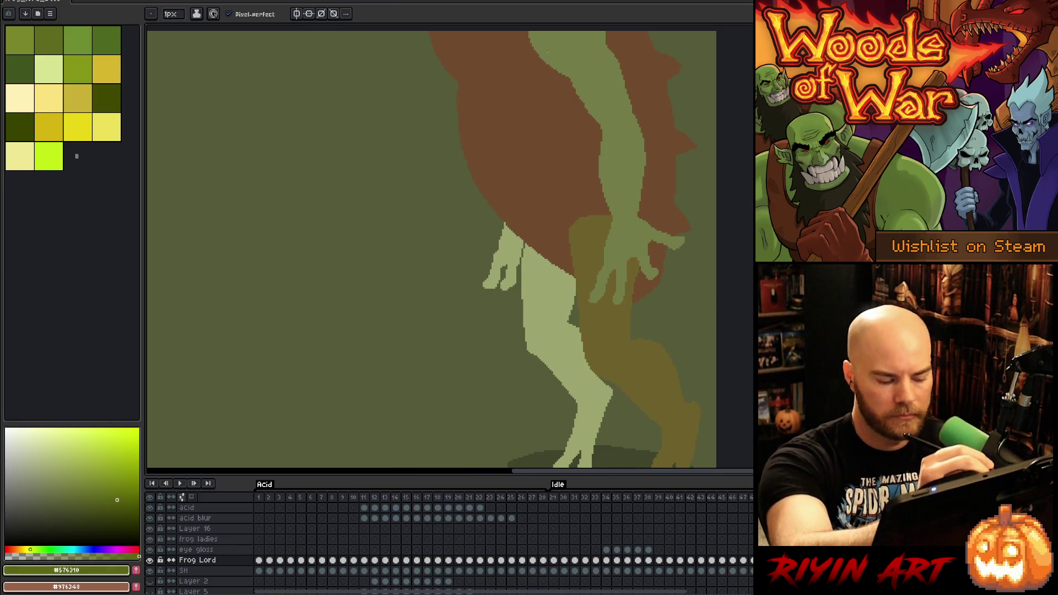
pyautogui.press('m')
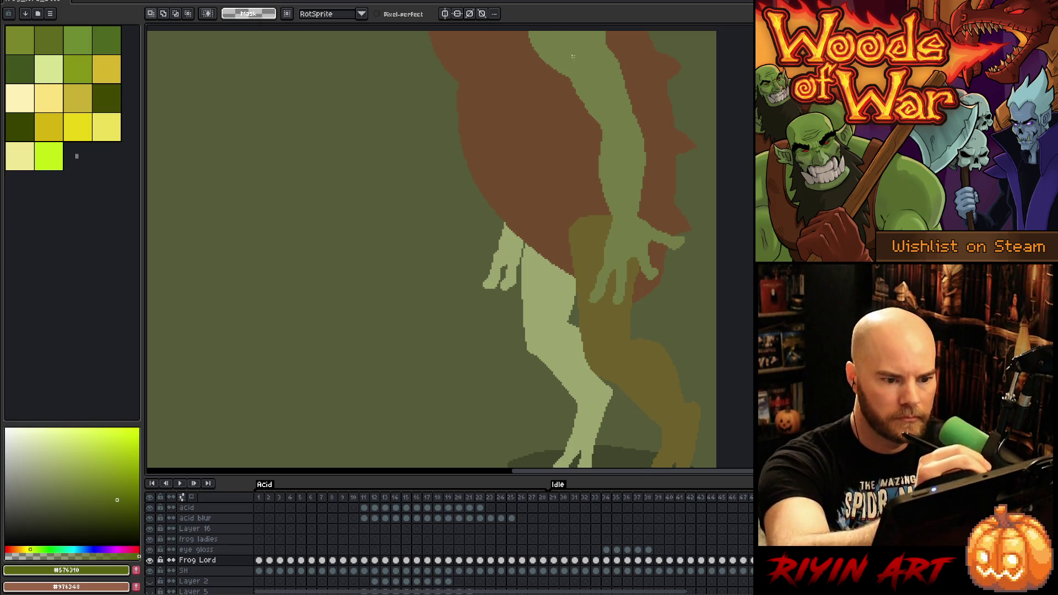
pyautogui.scroll(3, 571, 54)
pyautogui.press('g')
pyautogui.click(559, 246)
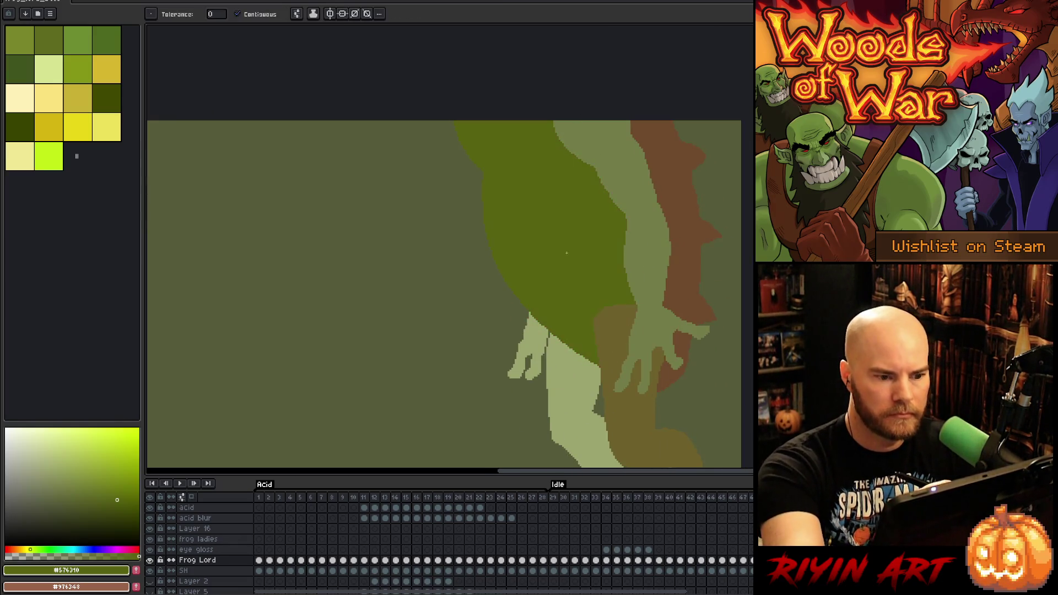
pyautogui.moveTo(701, 355); pyautogui.dragTo(686, 331)
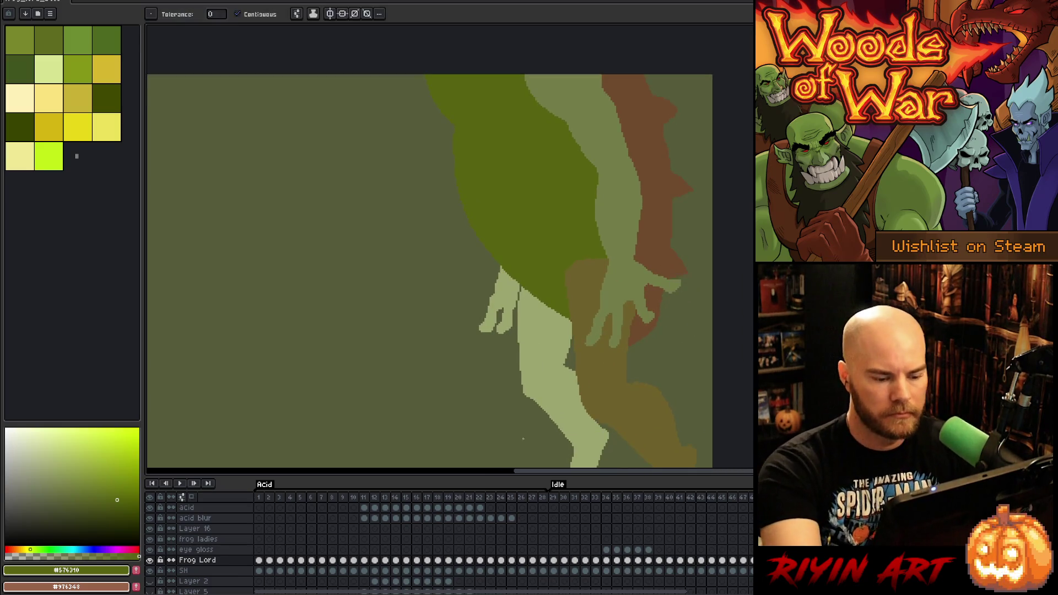
# Pick dark olive #313900 from the detailed frog and magic-wand the pale arm region
pyautogui.press('Right')
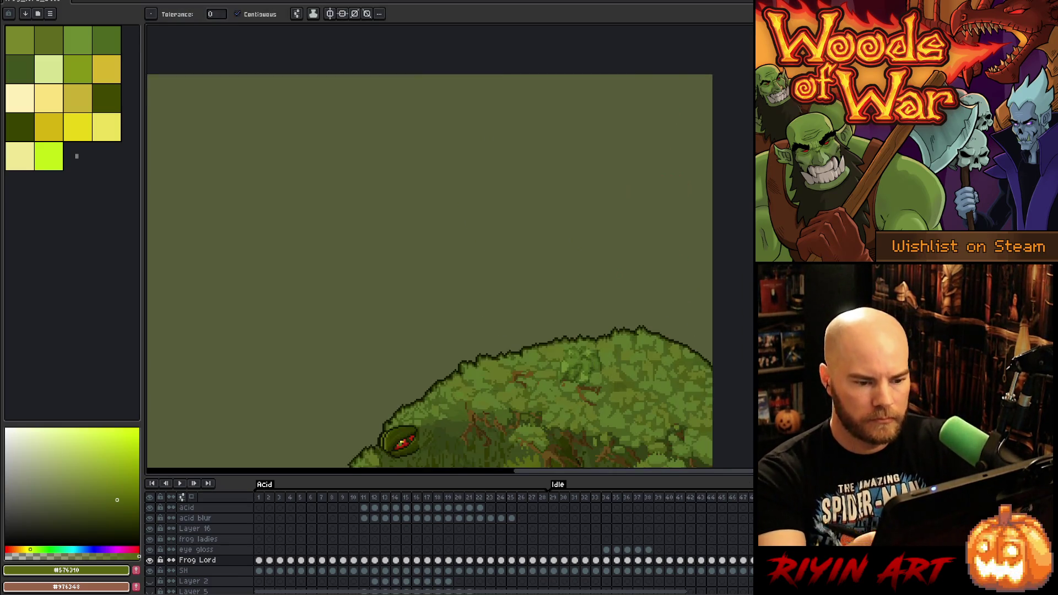
pyautogui.scroll(-3, 451, 433)
pyautogui.press('b')
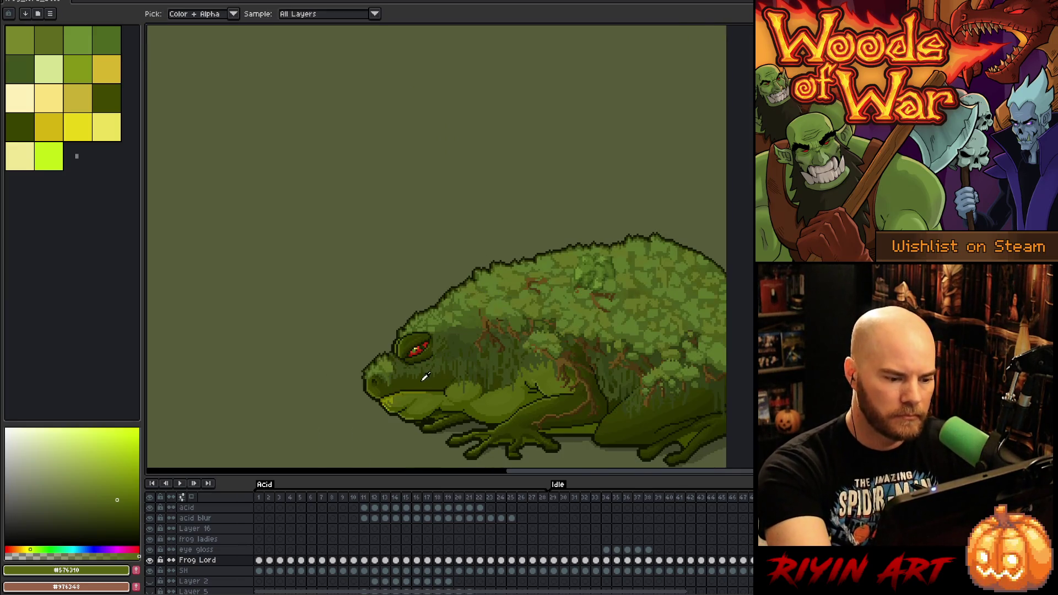
pyautogui.keyDown('alt'); pyautogui.click(424, 380); pyautogui.keyUp('alt')
pyautogui.press('Left')
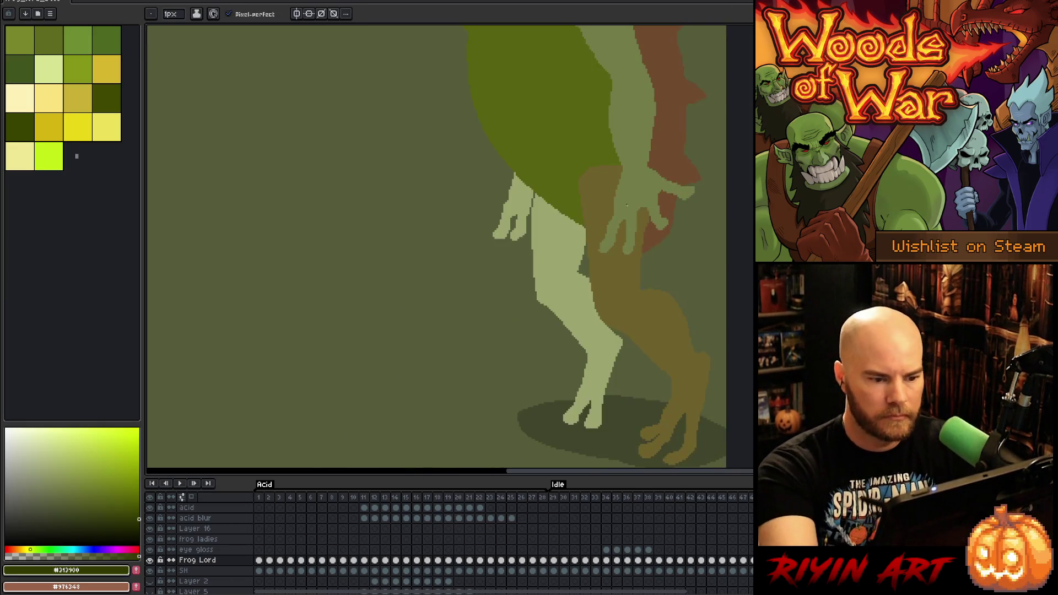
pyautogui.press('g')
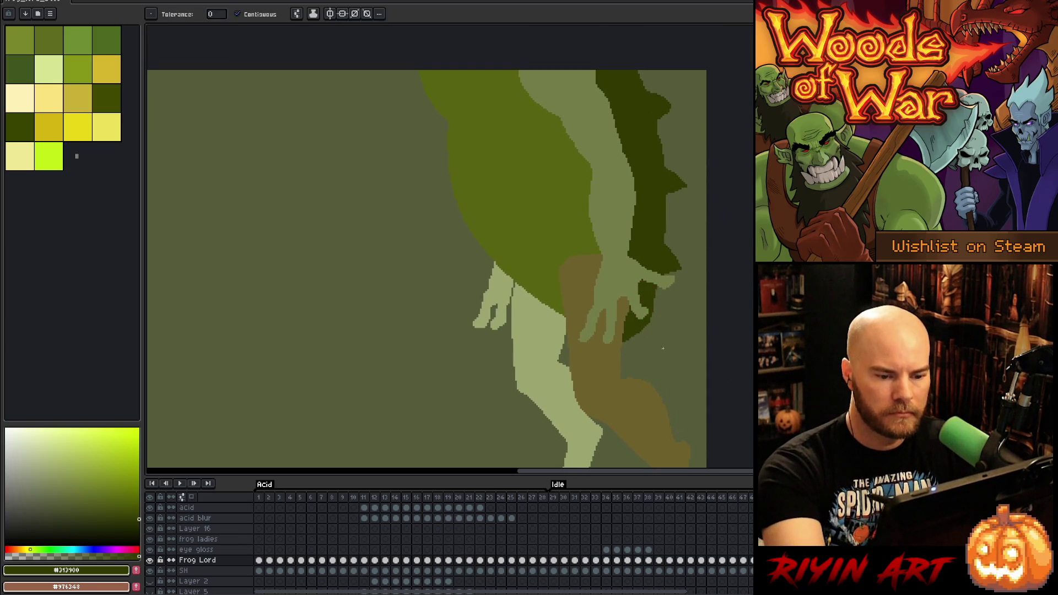
pyautogui.scroll(2, 685, 330)
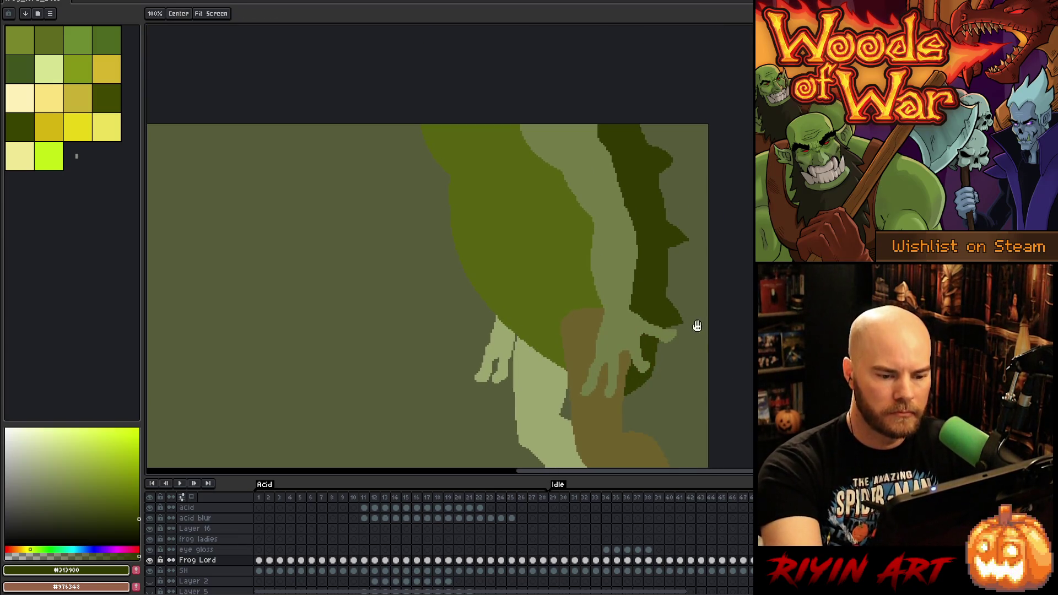
pyautogui.moveTo(696, 326); pyautogui.dragTo(707, 286)
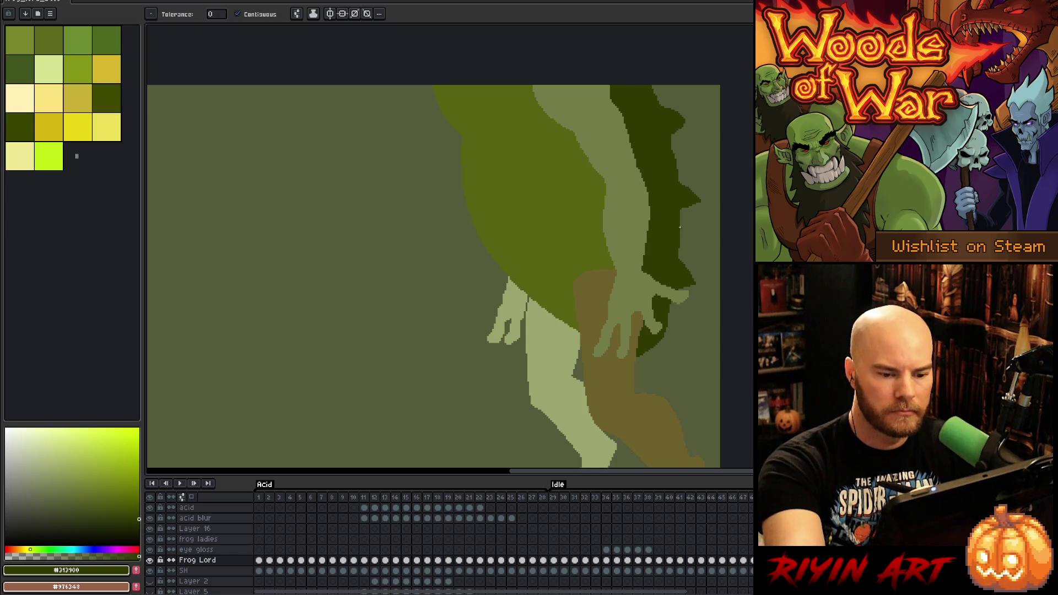
pyautogui.press('w')
pyautogui.click(626, 224)
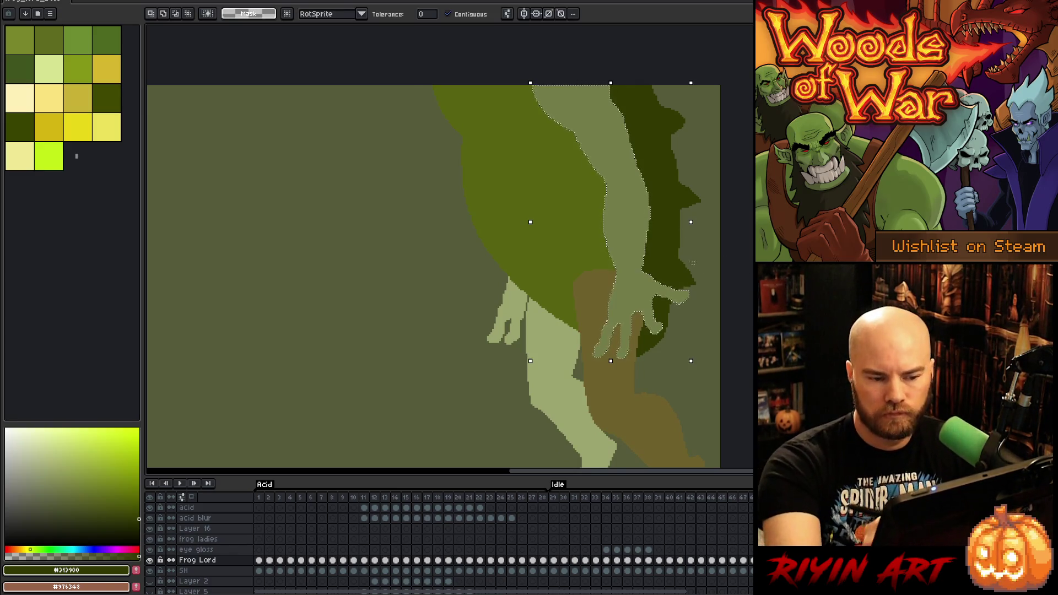
# Add a new layer above Frog Lord and drag a rectangular selection
pyautogui.press('b')
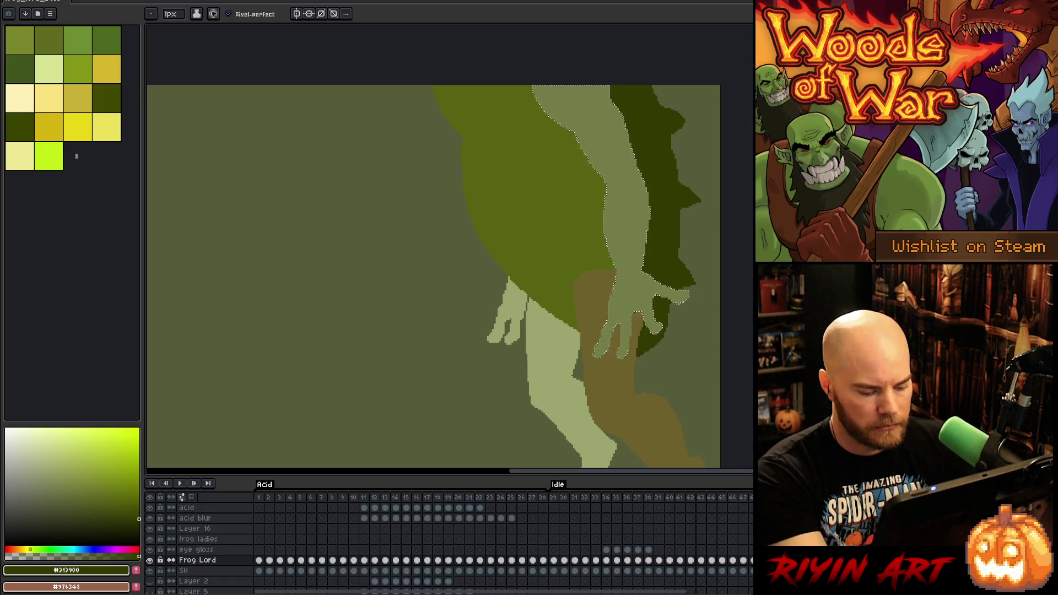
pyautogui.hotkey('shift', 'n')
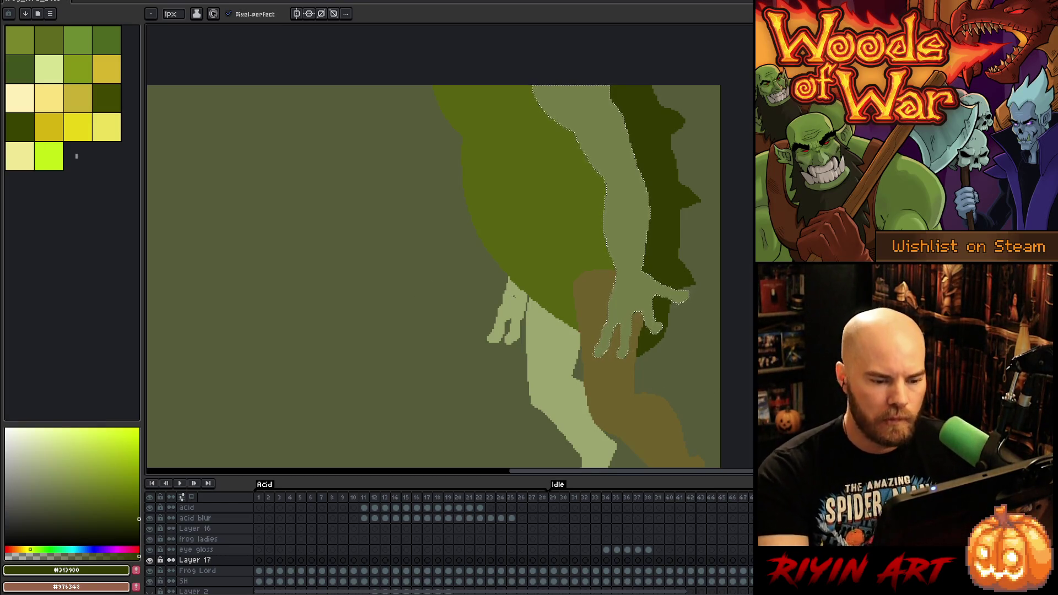
pyautogui.scroll(-1, 513, 300)
pyautogui.press('m')
pyautogui.moveTo(488, 322); pyautogui.dragTo(443, 260)
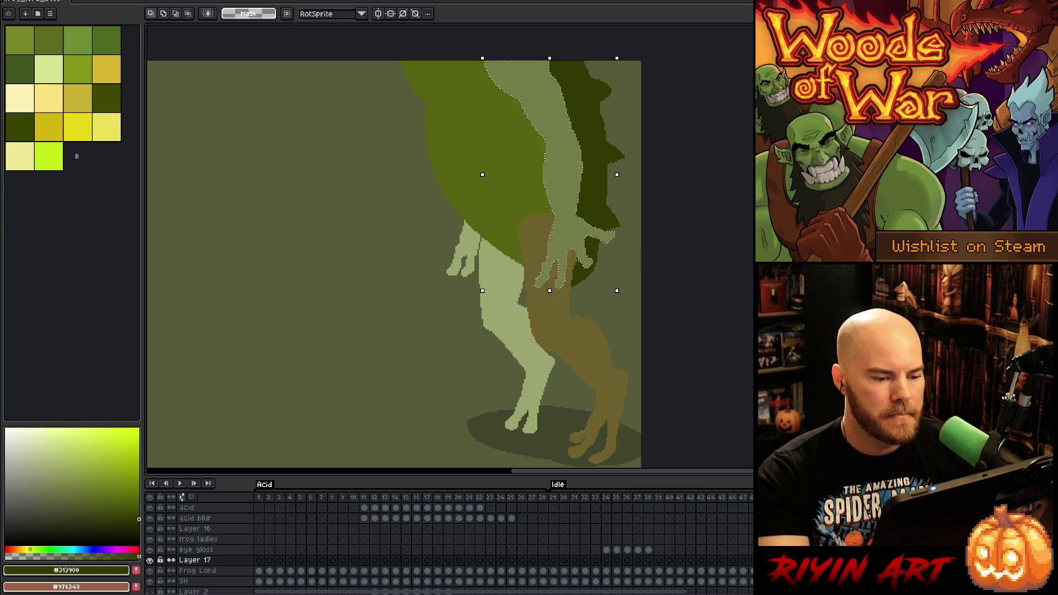
# Select the pale arm and leg on Frog Lord and paste them onto Layer 17
pyautogui.press('w')
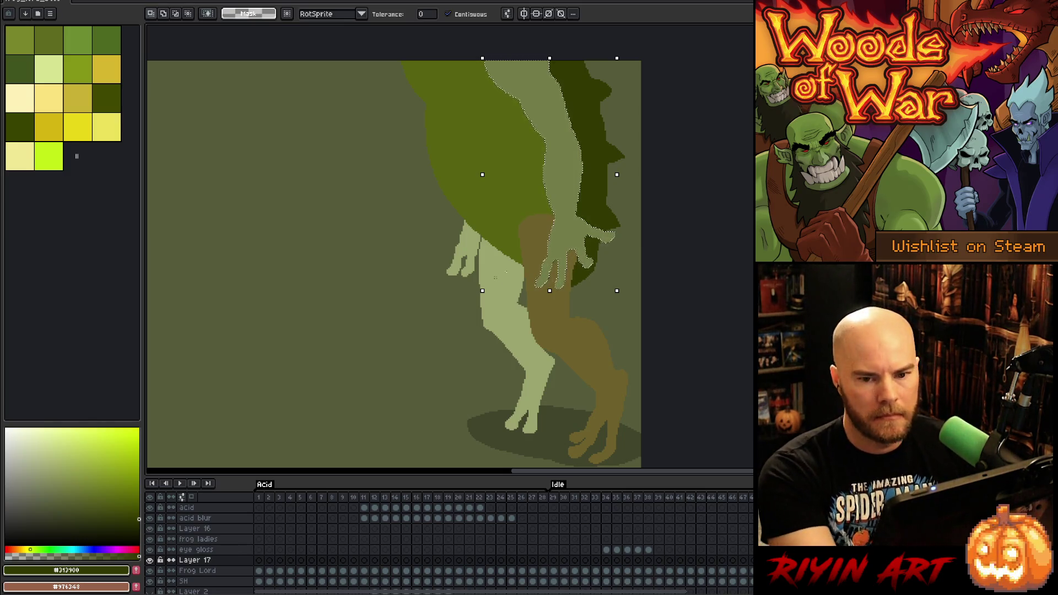
pyautogui.hotkey('ctrl', 'a')
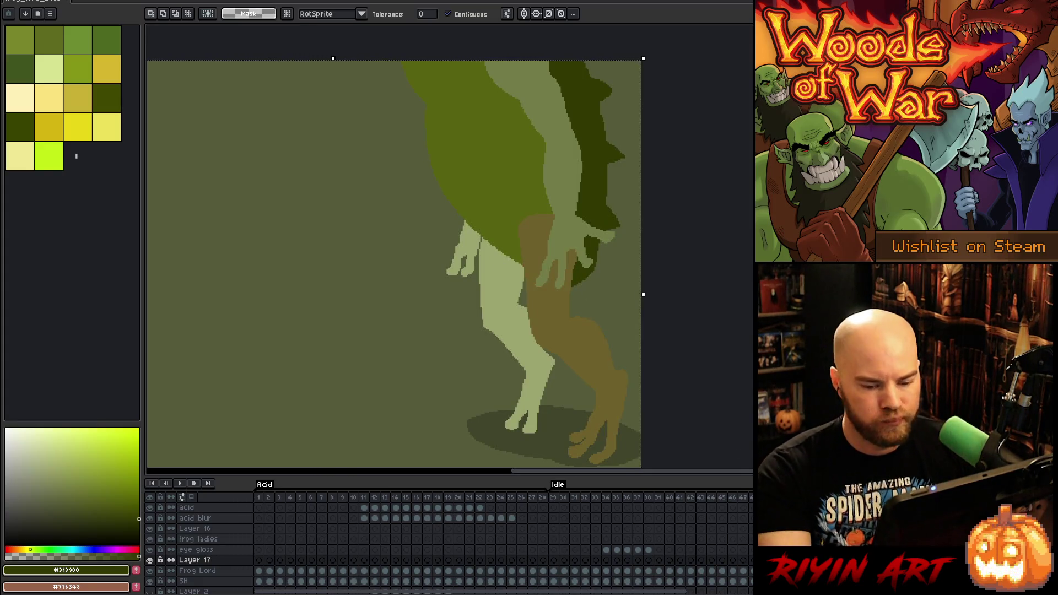
pyautogui.click(560, 165)
pyautogui.keyDown('shift'); pyautogui.click(521, 421); pyautogui.keyUp('shift')
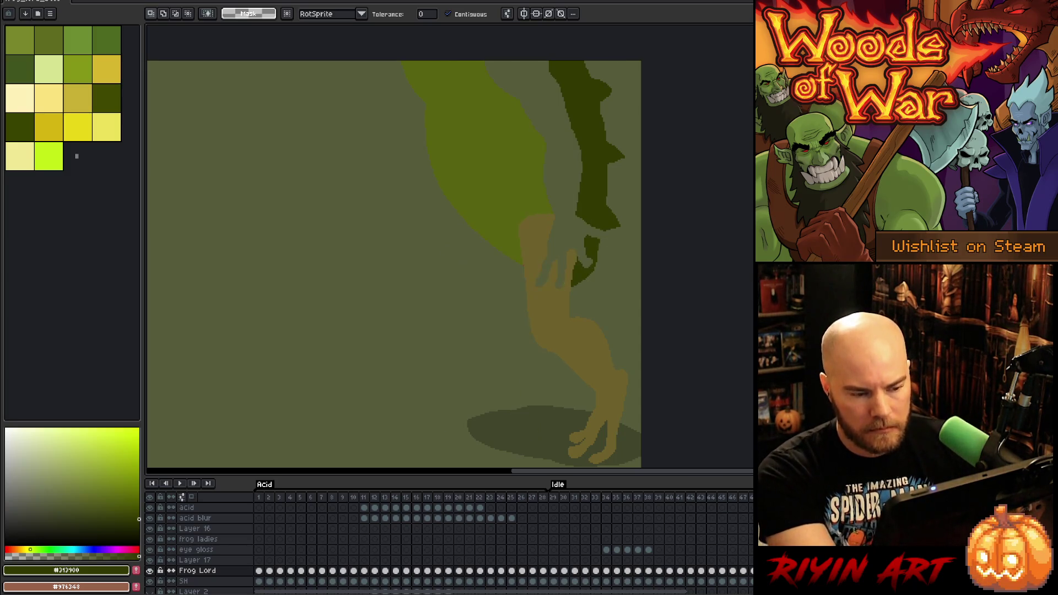
pyautogui.click(194, 560)
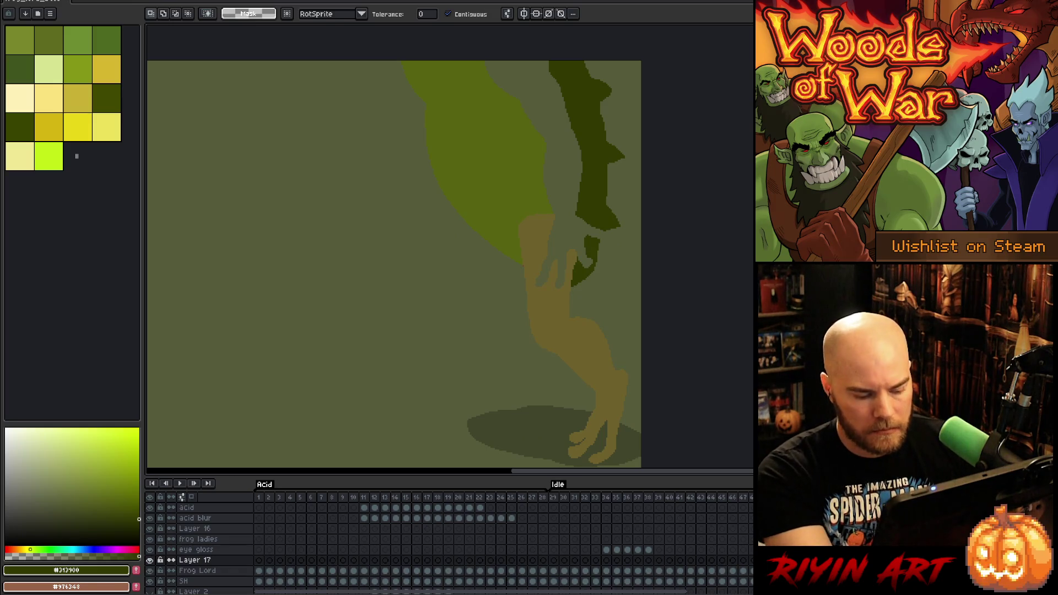
pyautogui.hotkey('ctrl', 'v')
pyautogui.click(197, 570)
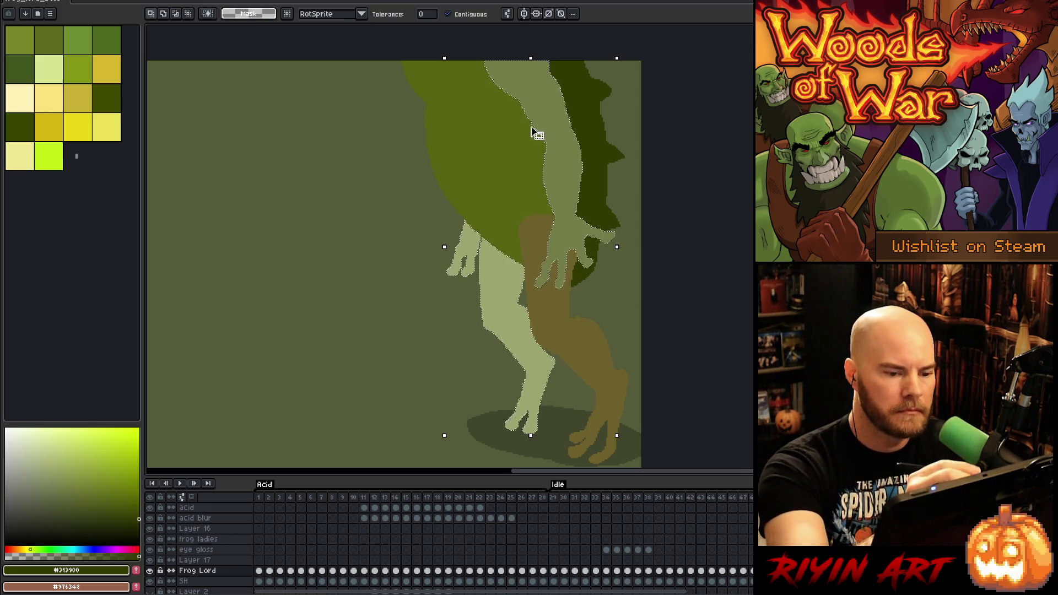
# Hide Layer 17 and fill the area behind the arm and leg with #576310 and #313900
pyautogui.press('b')
pyautogui.keyDown('alt'); pyautogui.click(533, 160); pyautogui.keyUp('alt')
pyautogui.press('w')
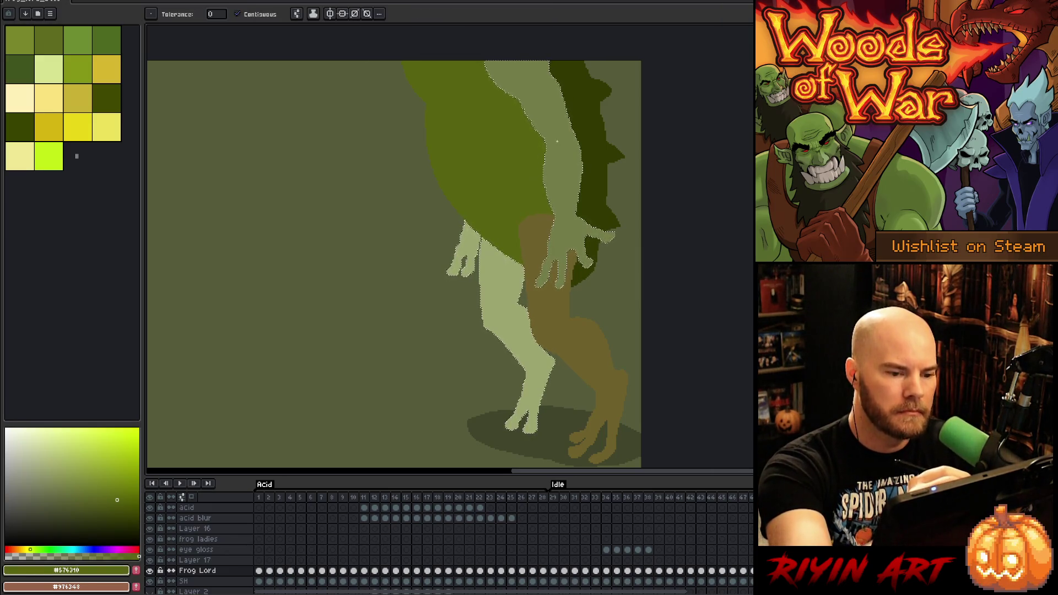
pyautogui.press('b')
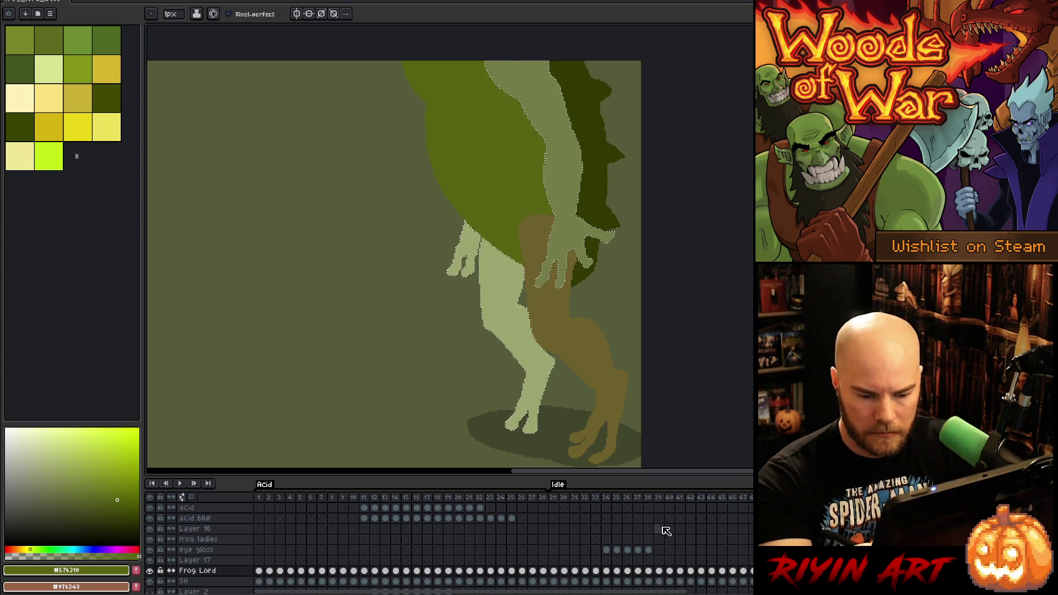
pyautogui.click(149, 560)
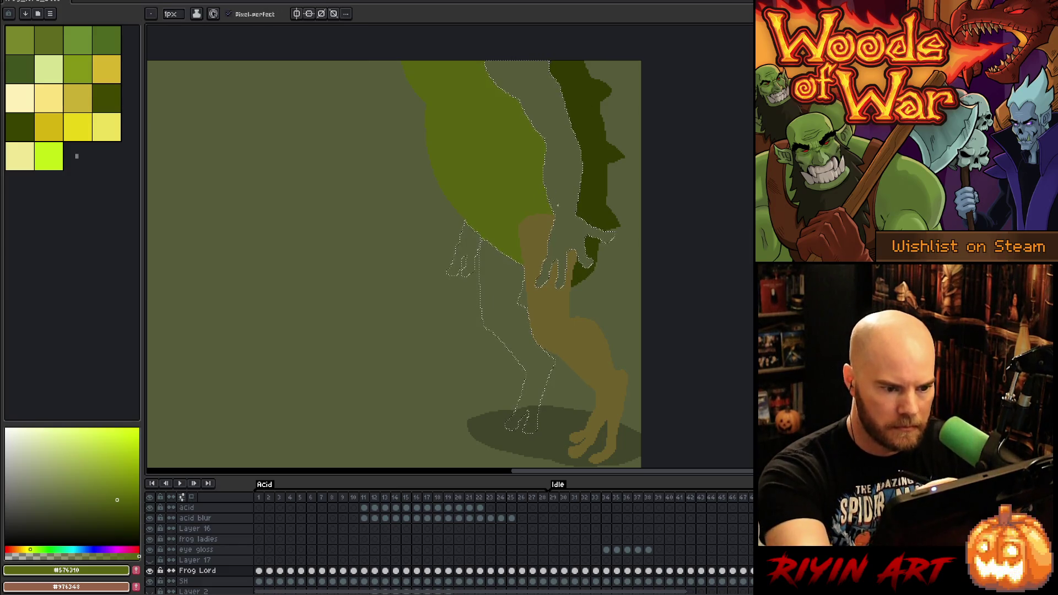
pyautogui.press('g')
pyautogui.click(574, 175)
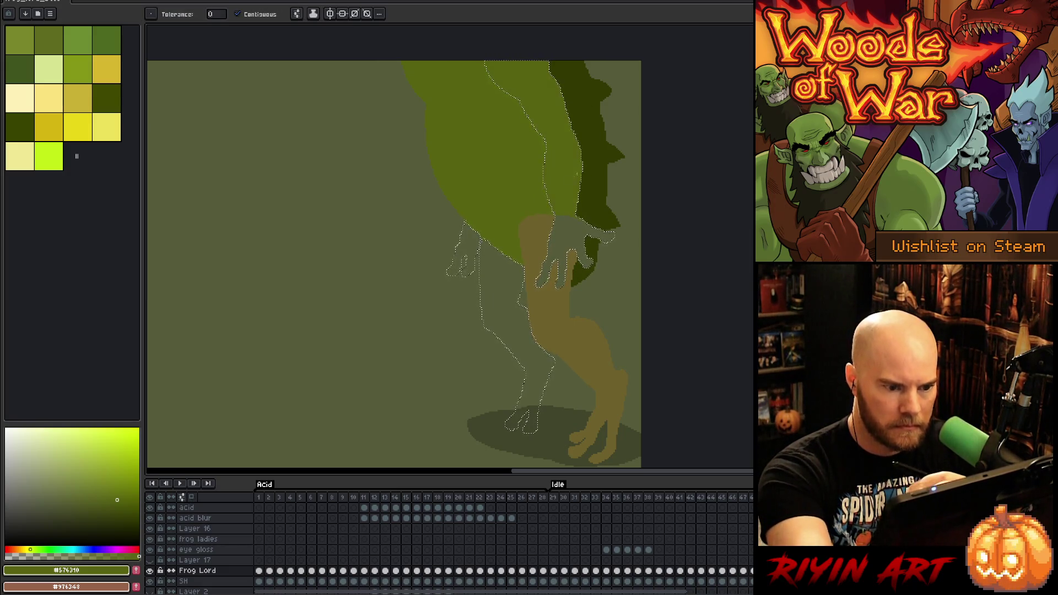
pyautogui.press('b')
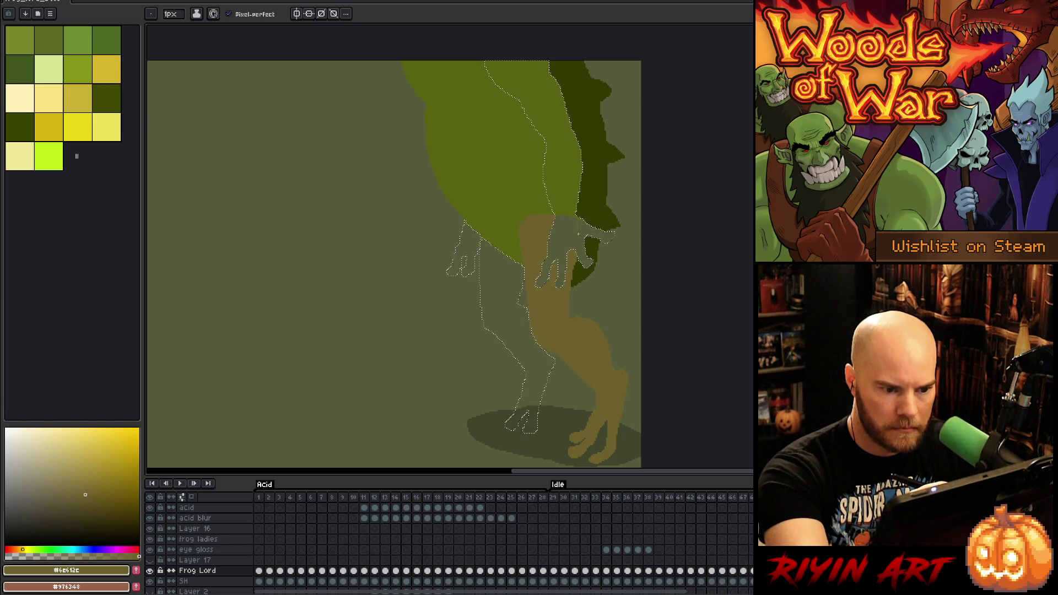
pyautogui.press('g')
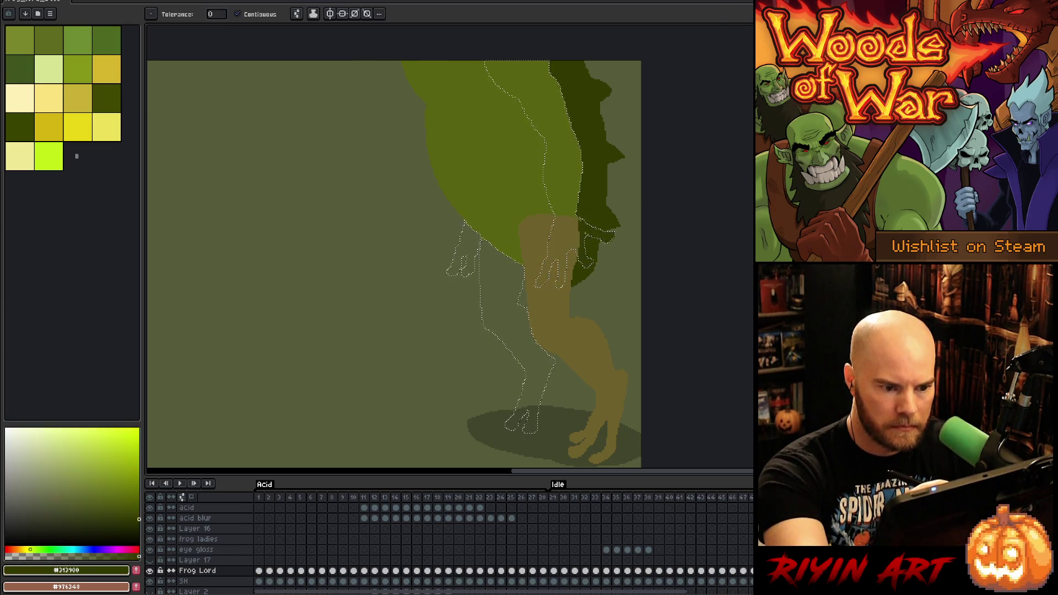
# Deselect, show Layer 17 again, and move to the finished frog frame
pyautogui.press('b')
pyautogui.hotkey('ctrl', 'd')
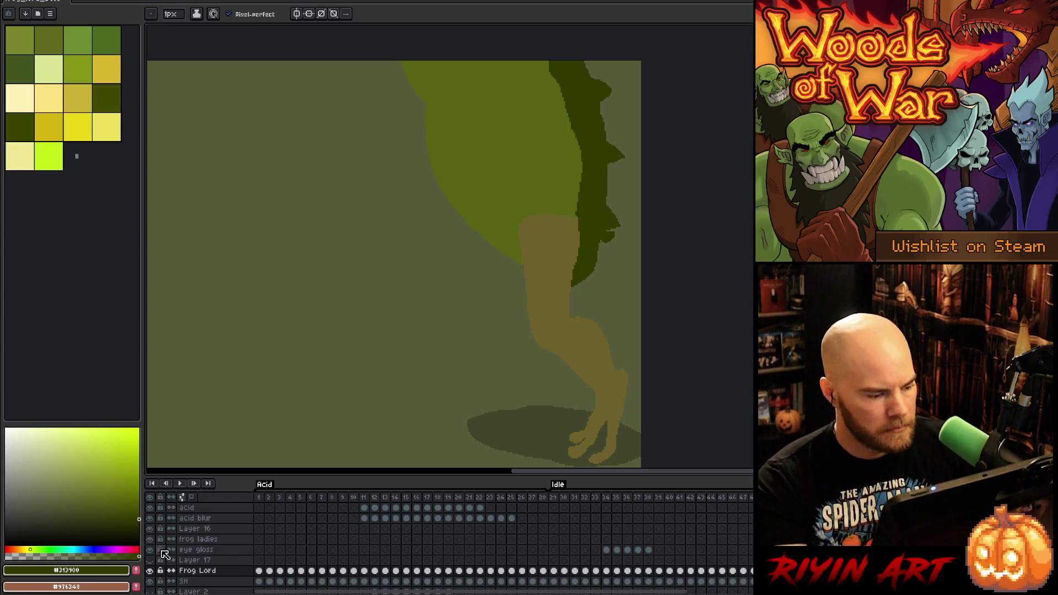
pyautogui.click(150, 570)
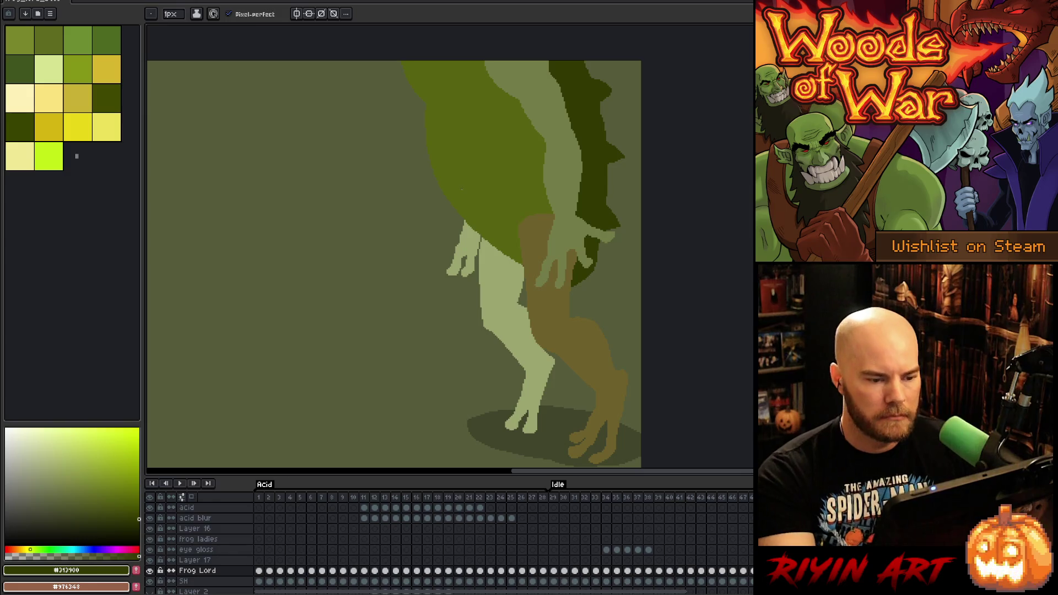
pyautogui.press('Right')
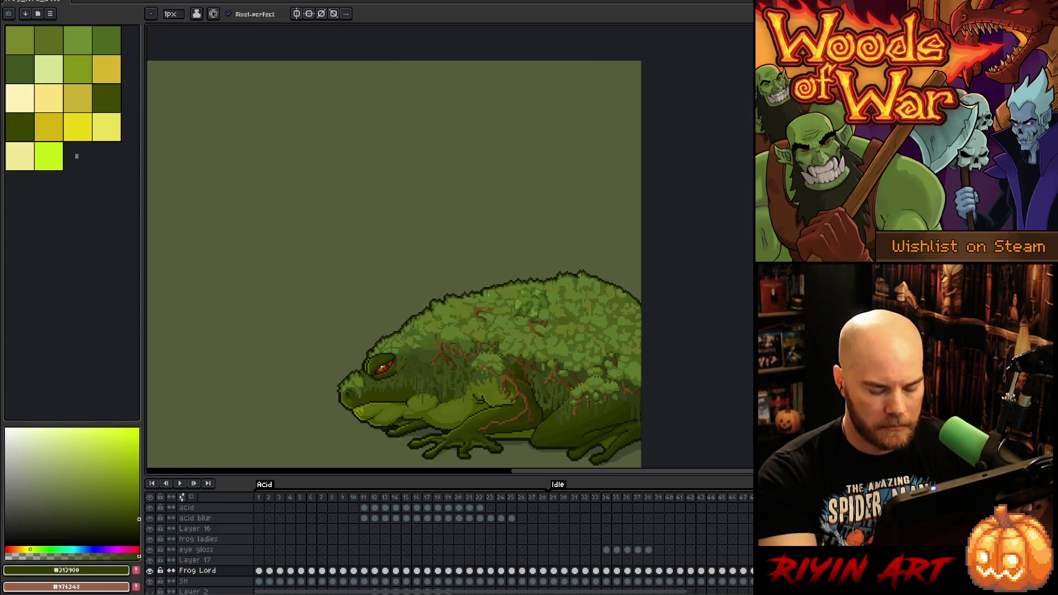
# Eyedrop the near-black outline colour #101300 beside the frog's eye
pyautogui.press('i')
pyautogui.scroll(4, 418, 407)
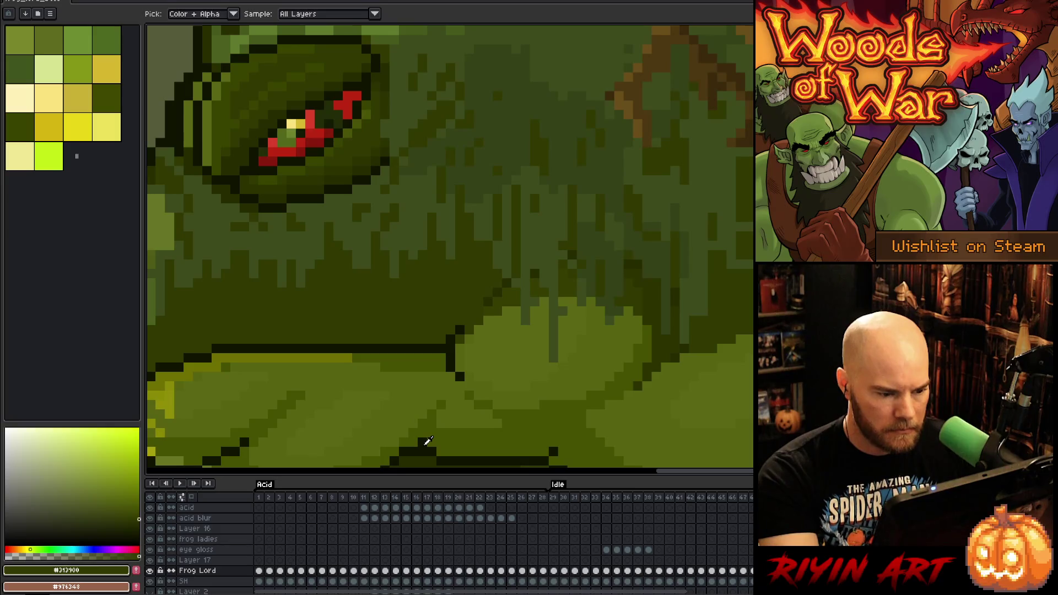
pyautogui.click(425, 444)
pyautogui.scroll(-5, 428, 441)
pyautogui.press('z')
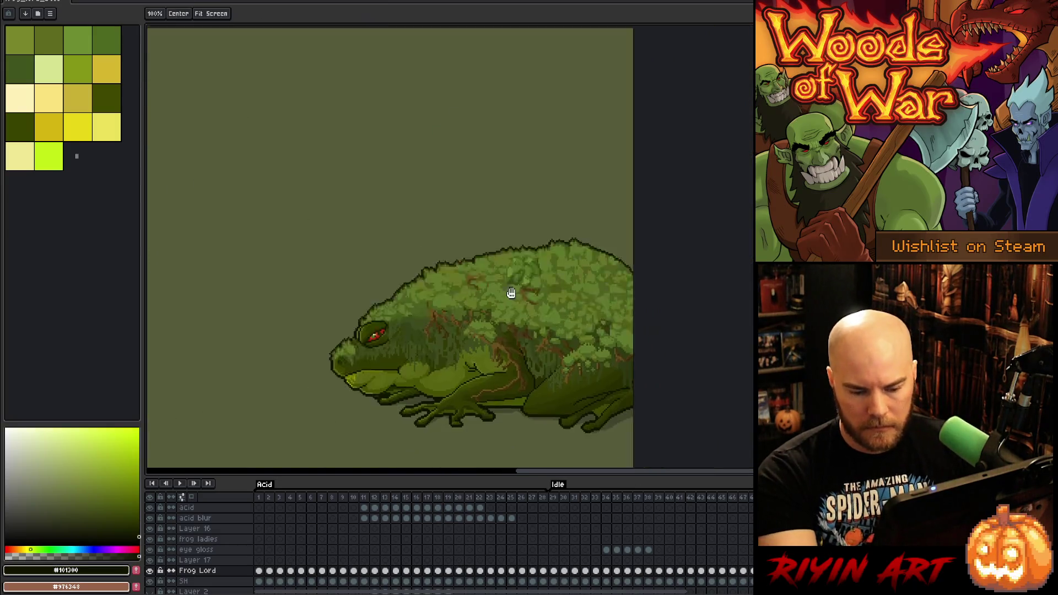
# Return to the leg sketch frame on Layer 17 and switch to an 18px brush
pyautogui.click(195, 559)
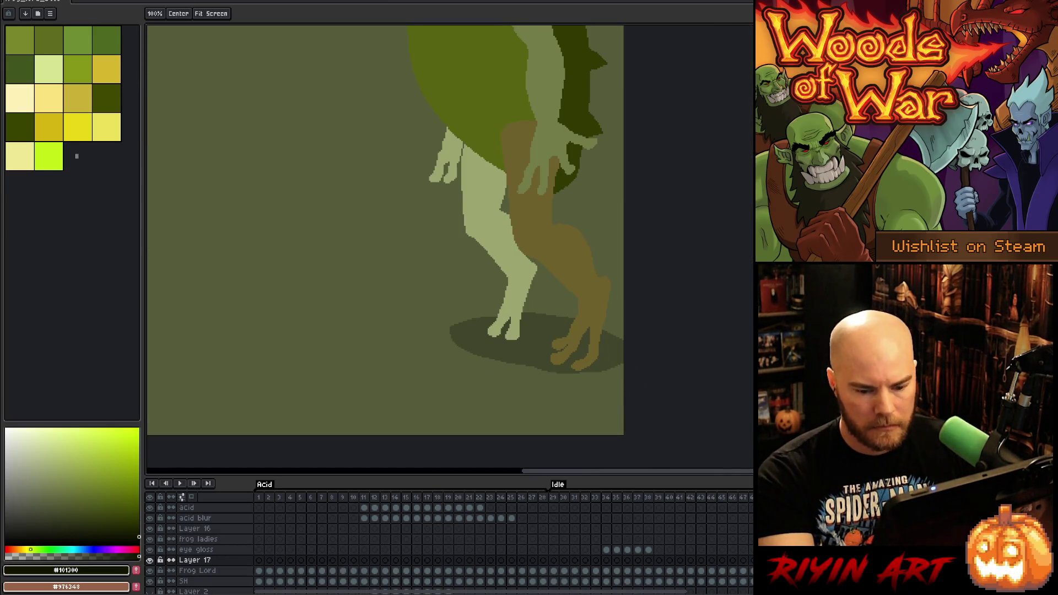
pyautogui.click(197, 571)
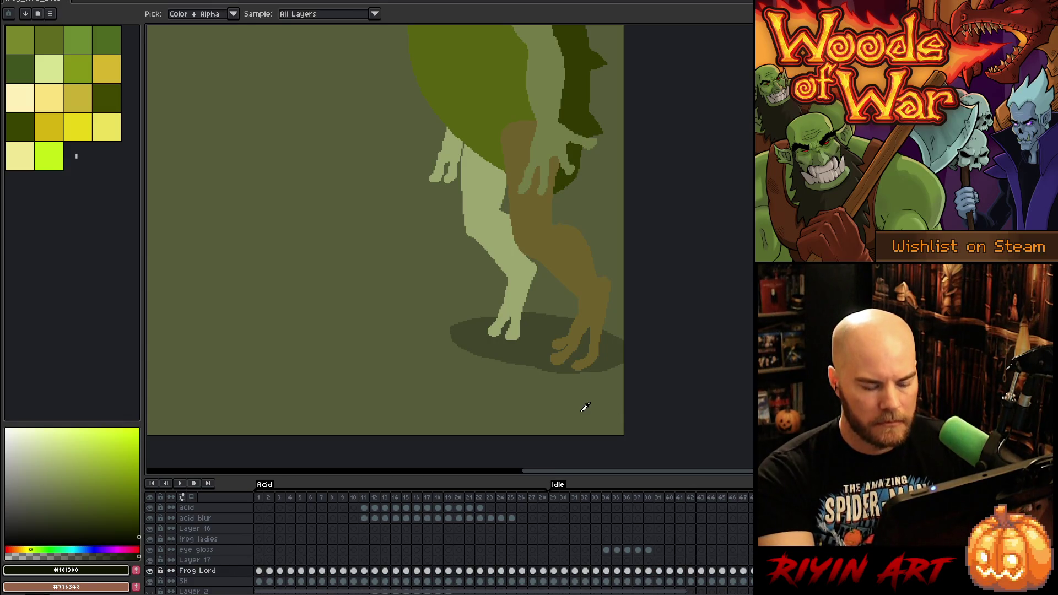
pyautogui.scroll(2, 584, 259)
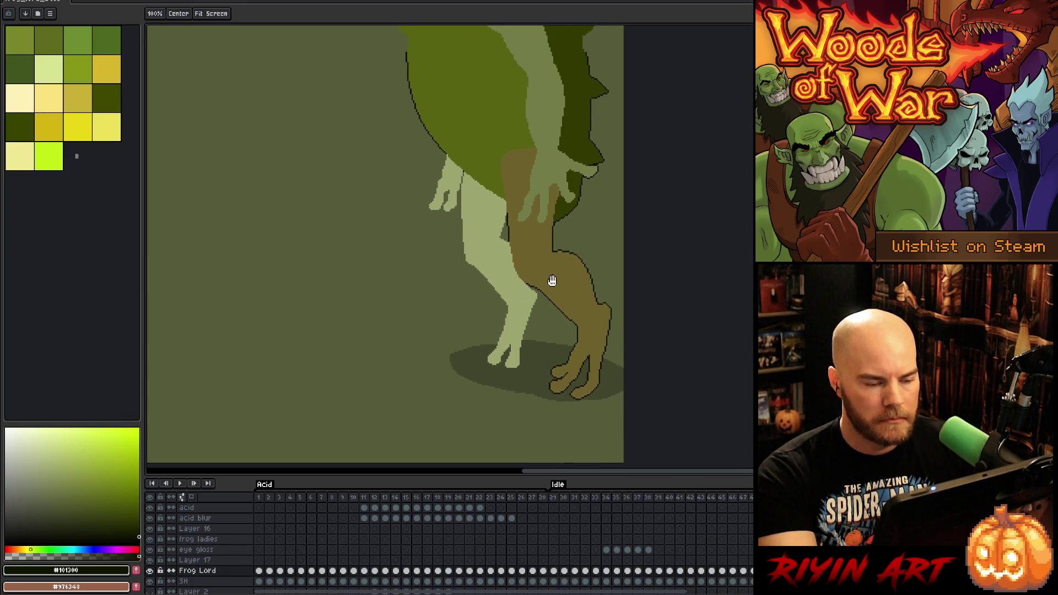
pyautogui.press('i')
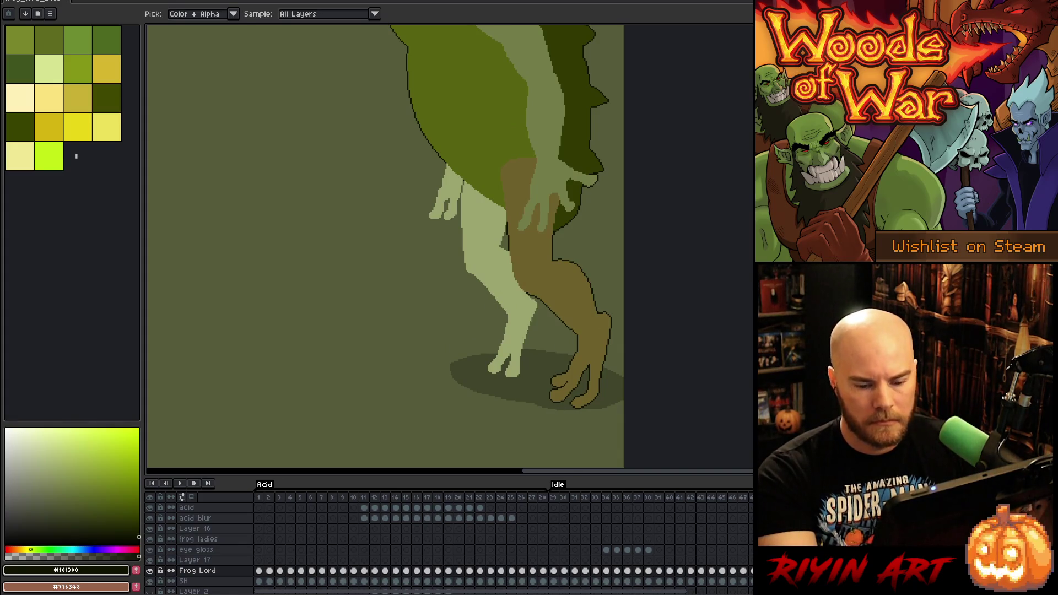
pyautogui.click(195, 560)
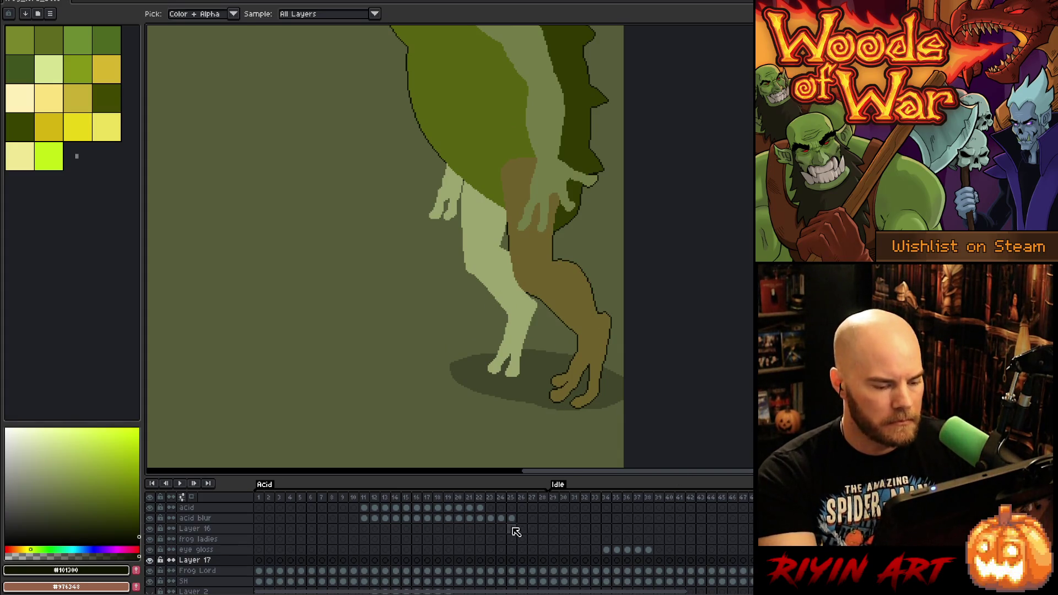
pyautogui.click(691, 498)
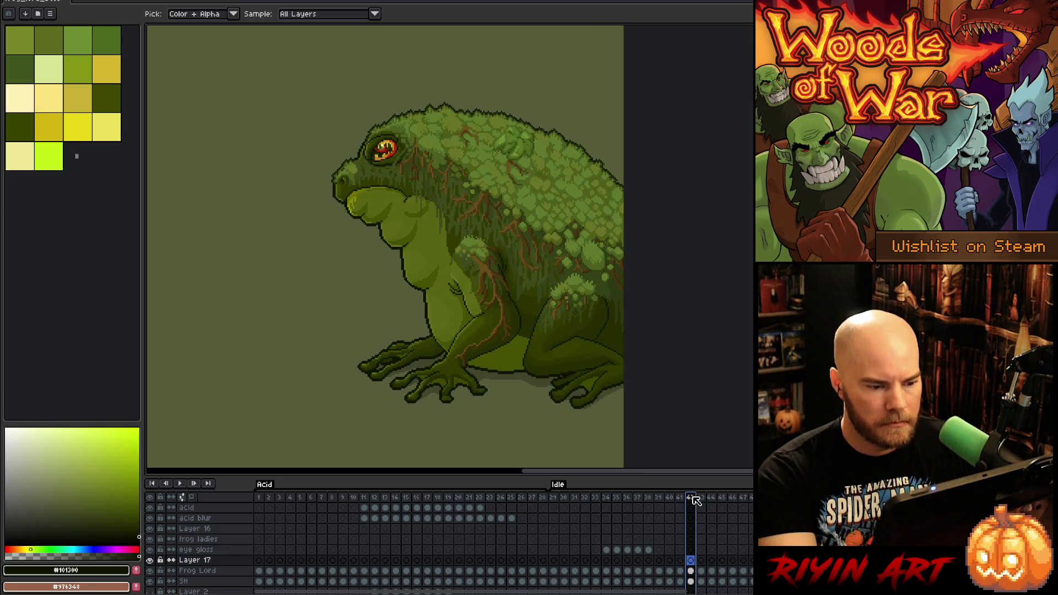
pyautogui.press('Return')
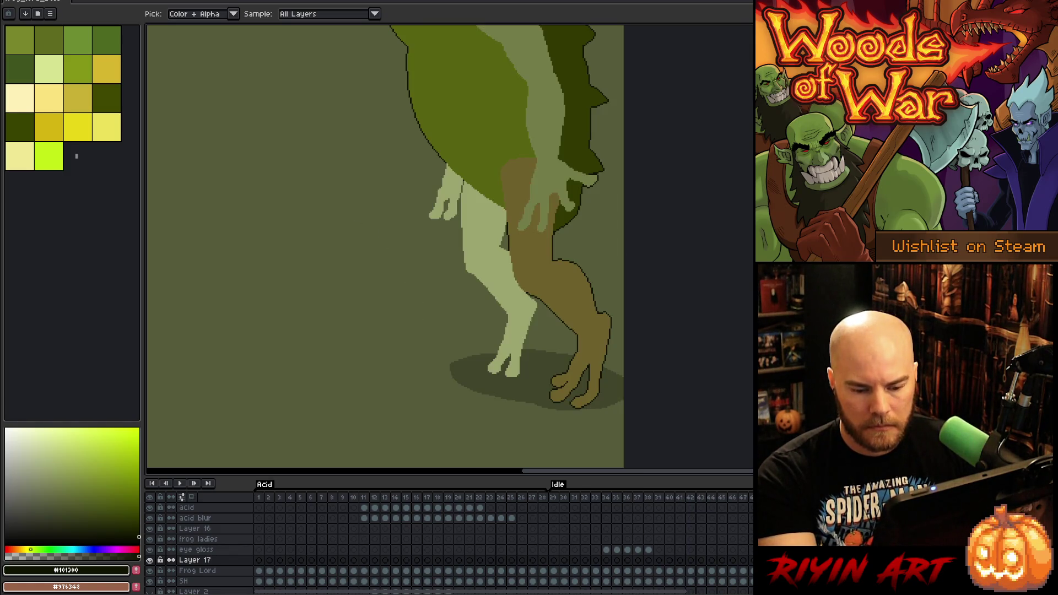
pyautogui.press('z')
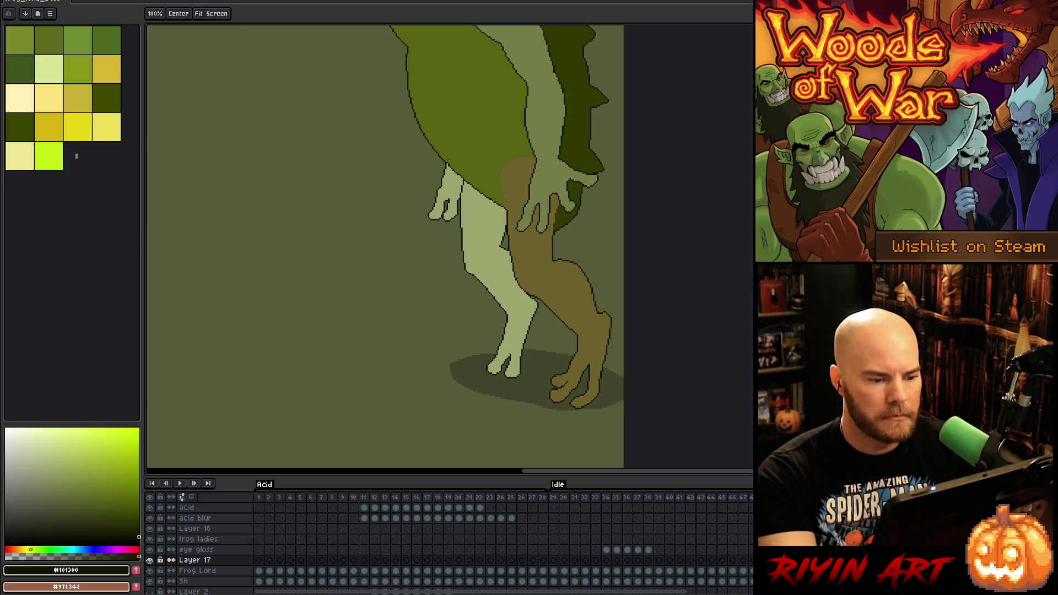
pyautogui.press('i')
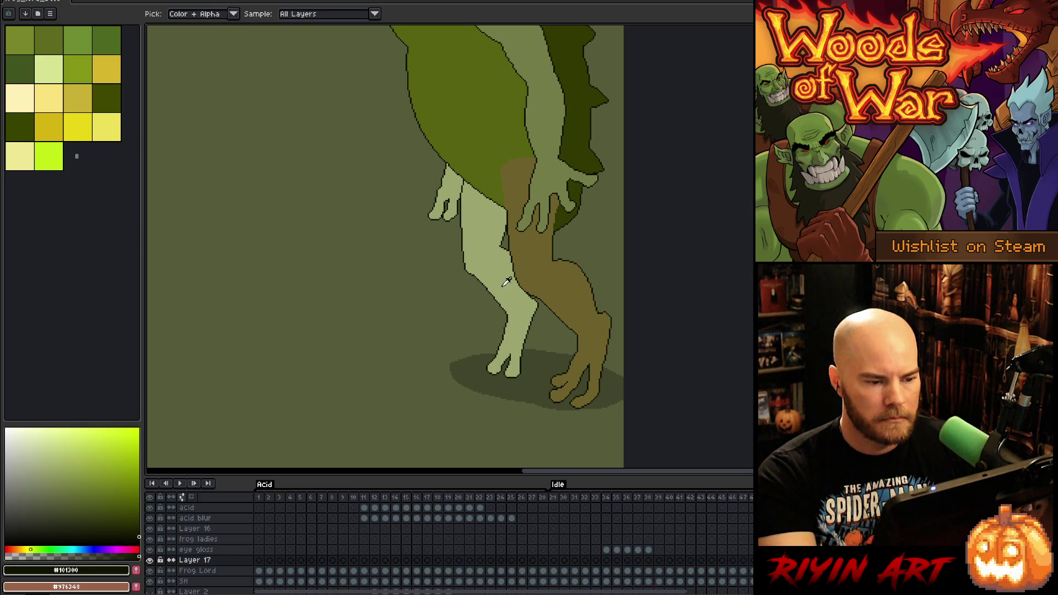
pyautogui.scroll(2, 507, 282)
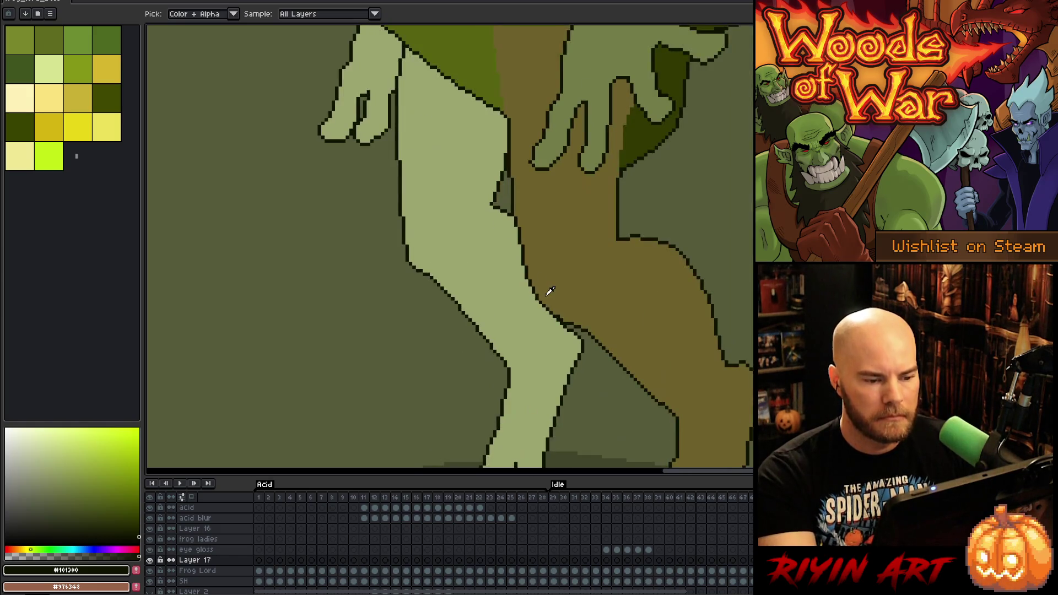
pyautogui.scroll(-1, 550, 291)
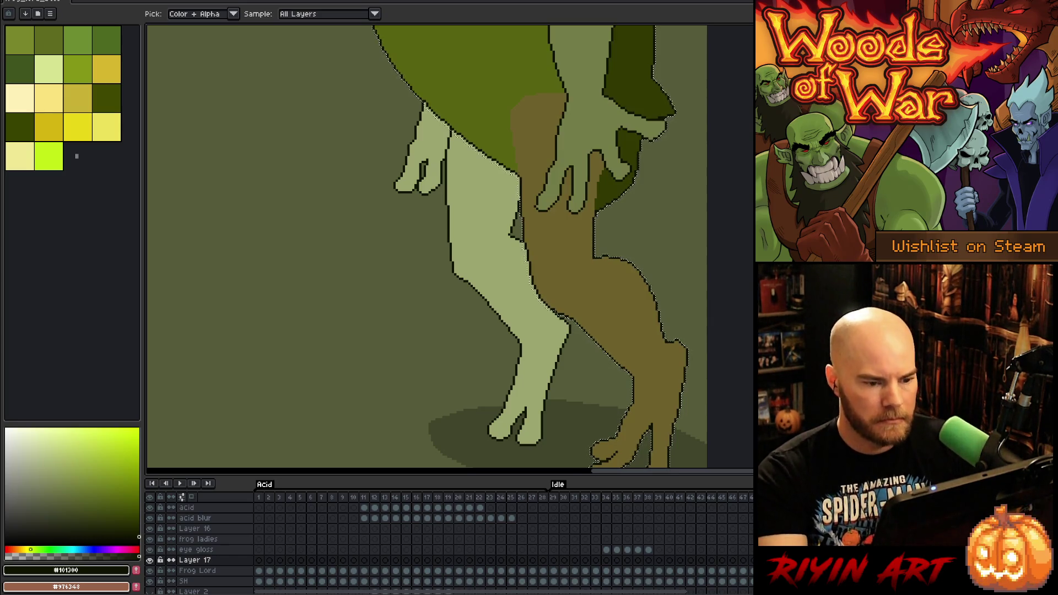
pyautogui.press('b')
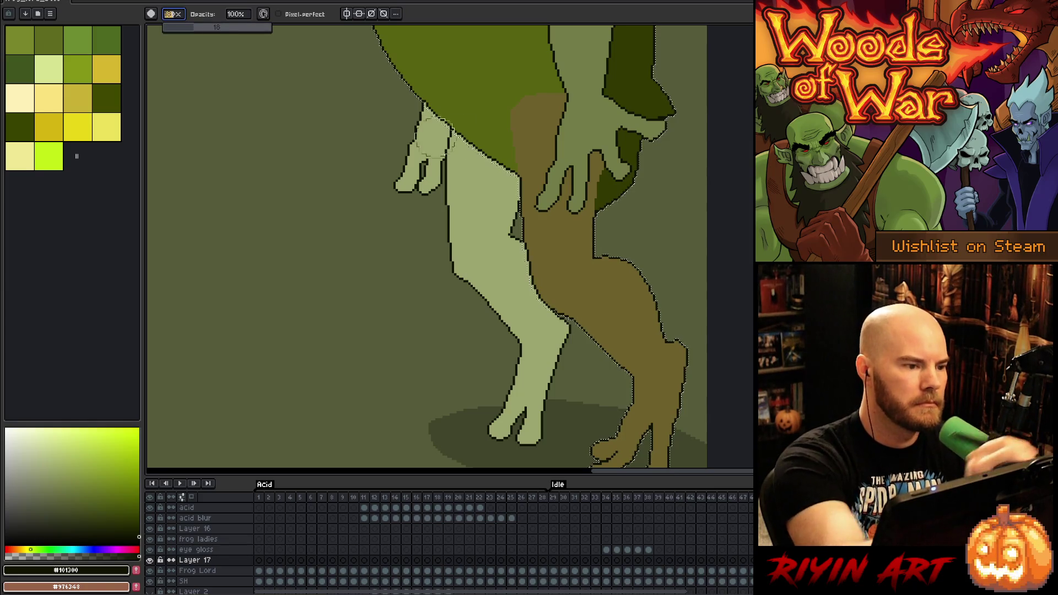
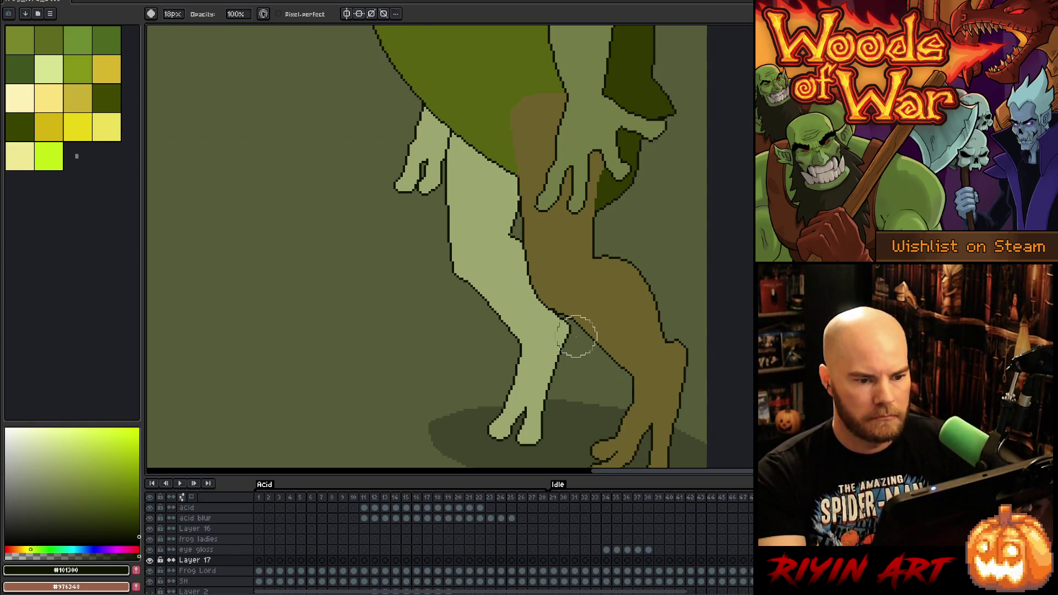
# Sample the mid green #576310 from the finished frog reference frame
pyautogui.scroll(-3, 596, 307)
pyautogui.scroll(2, 590, 292)
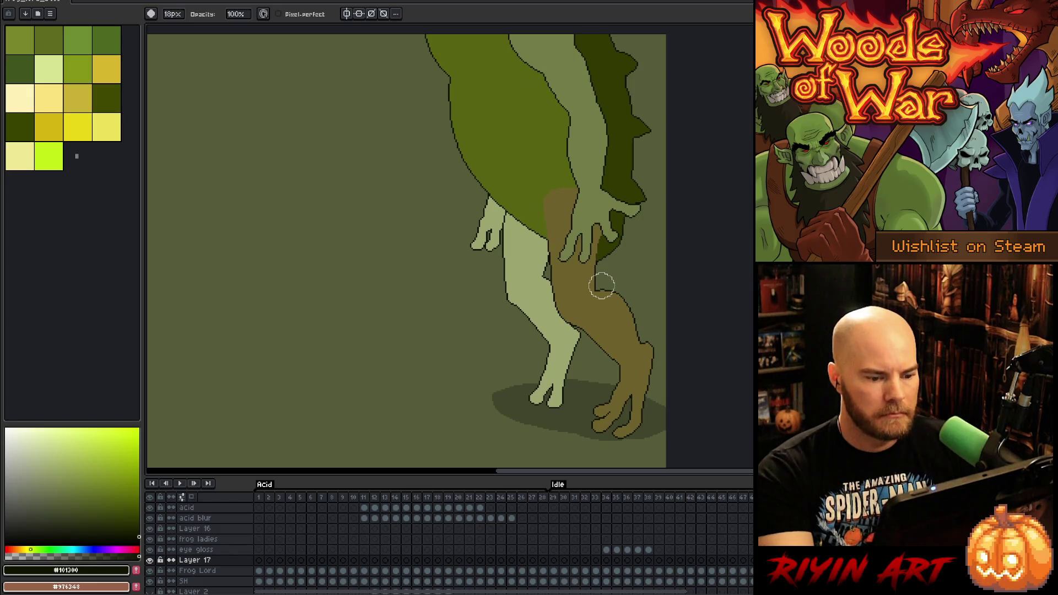
pyautogui.press('space')
pyautogui.moveTo(423, 302); pyautogui.dragTo(399, 305)
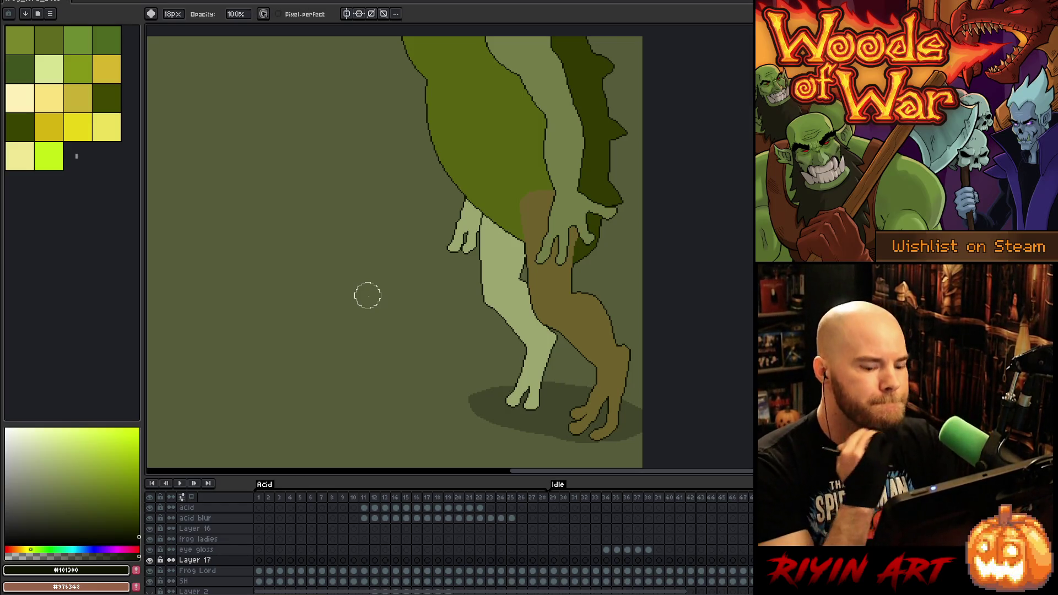
pyautogui.press('Right')
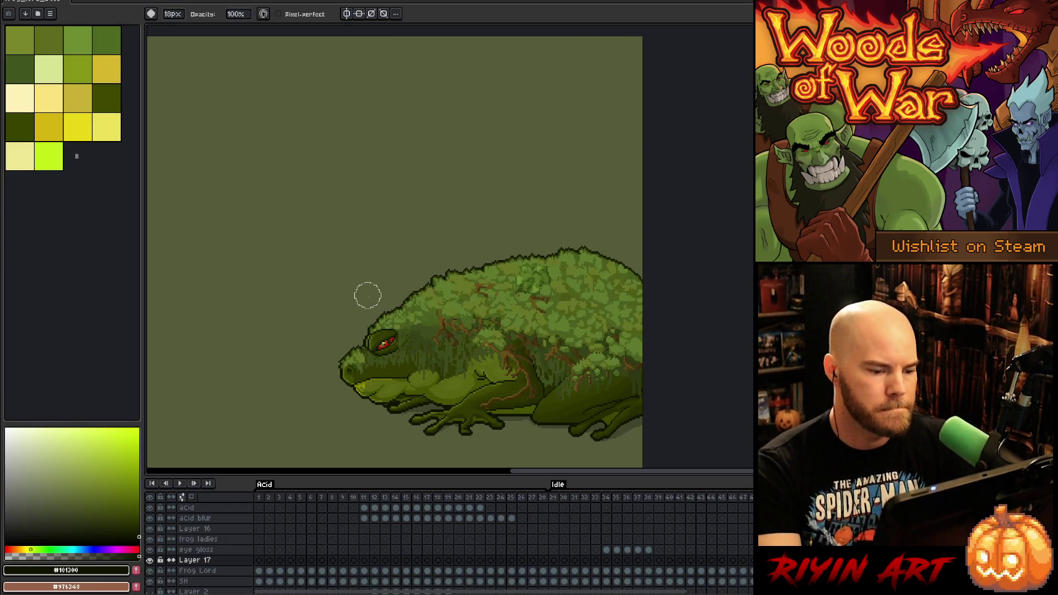
pyautogui.press('b')
pyautogui.keyDown('alt'); pyautogui.click(493, 364); pyautogui.keyUp('alt')
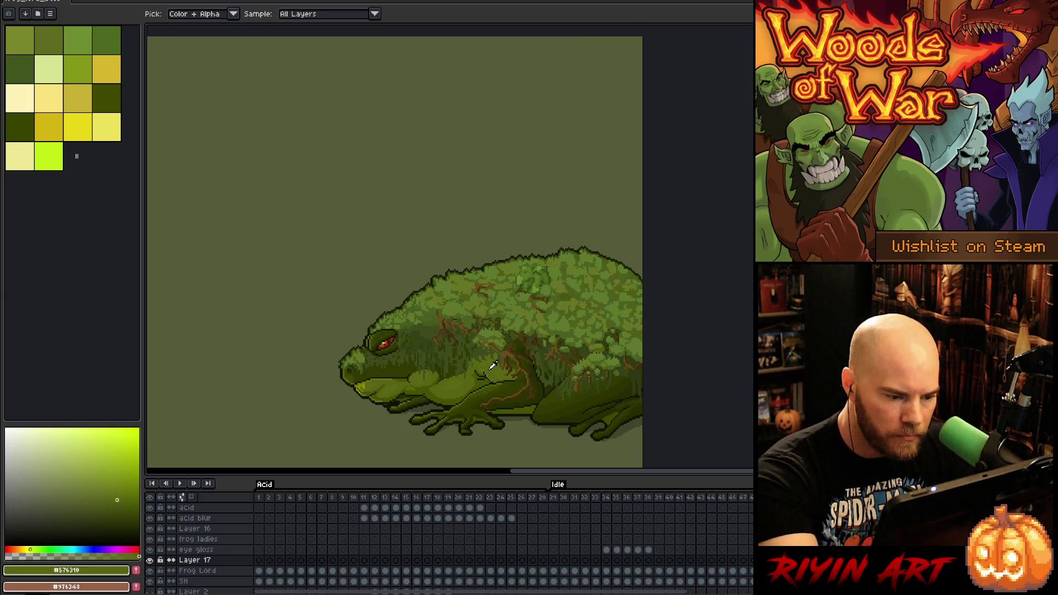
# Back on the legs frame, lasso a freehand region along the frog lord's belly edge
pyautogui.press('Left')
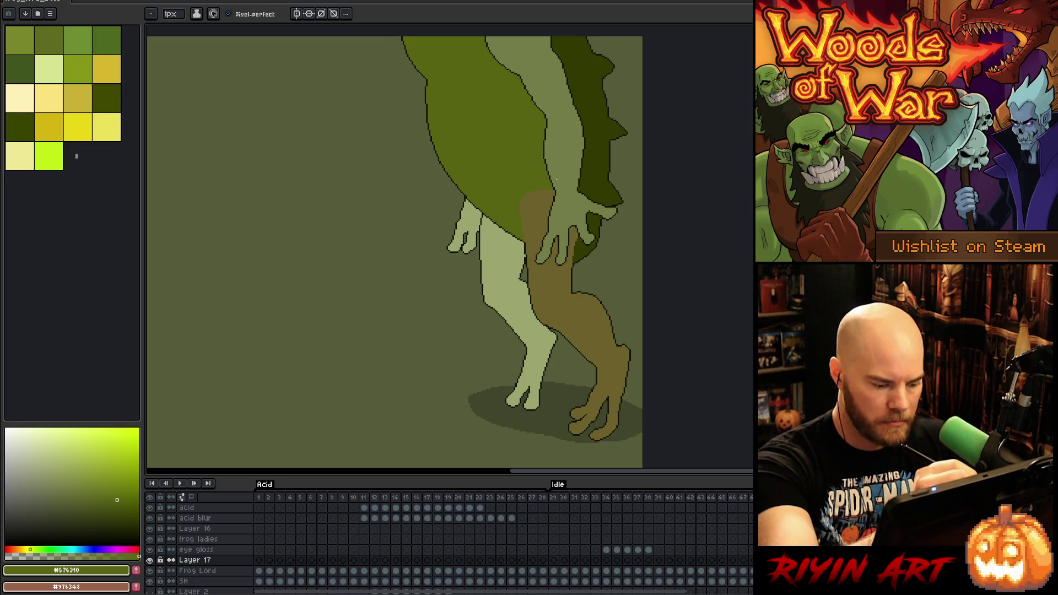
pyautogui.press('space')
pyautogui.moveTo(535, 144); pyautogui.dragTo(524, 231)
pyautogui.moveTo(473, 102)
pyautogui.mouseDown()
pyautogui.moveTo(539, 172)
pyautogui.moveTo(534, 223)
pyautogui.moveTo(515, 247)
pyautogui.moveTo(438, 123)
pyautogui.mouseUp()
pyautogui.press('w')
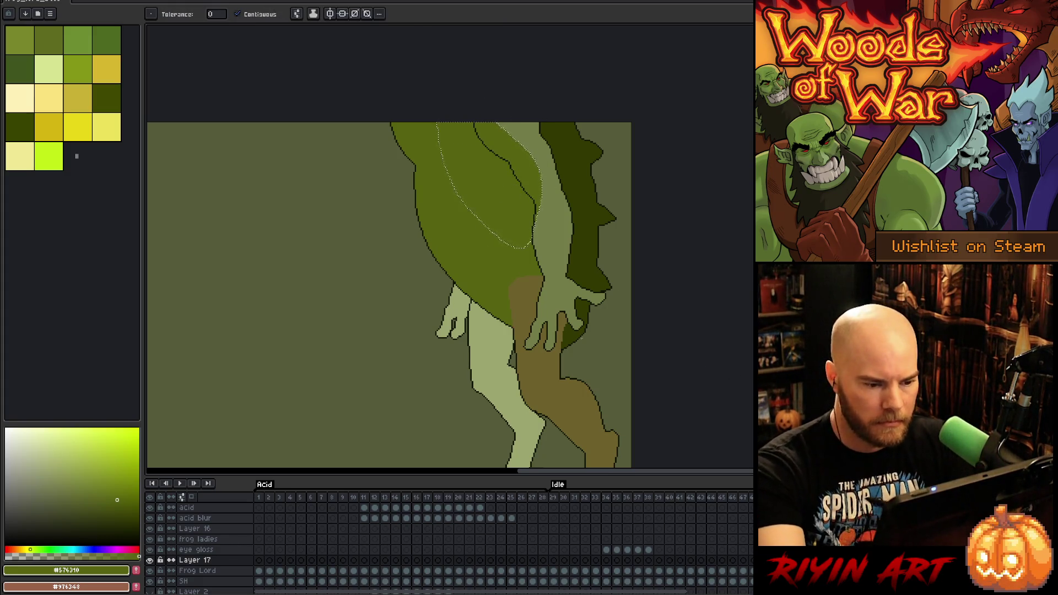
# Fill the light-green arm and small left hand with dark green #313900
pyautogui.keyDown('alt'); pyautogui.click(588, 224); pyautogui.keyUp('alt')
pyautogui.click(557, 226)
pyautogui.press('f')
pyautogui.hotkey('ctrl', 'd')
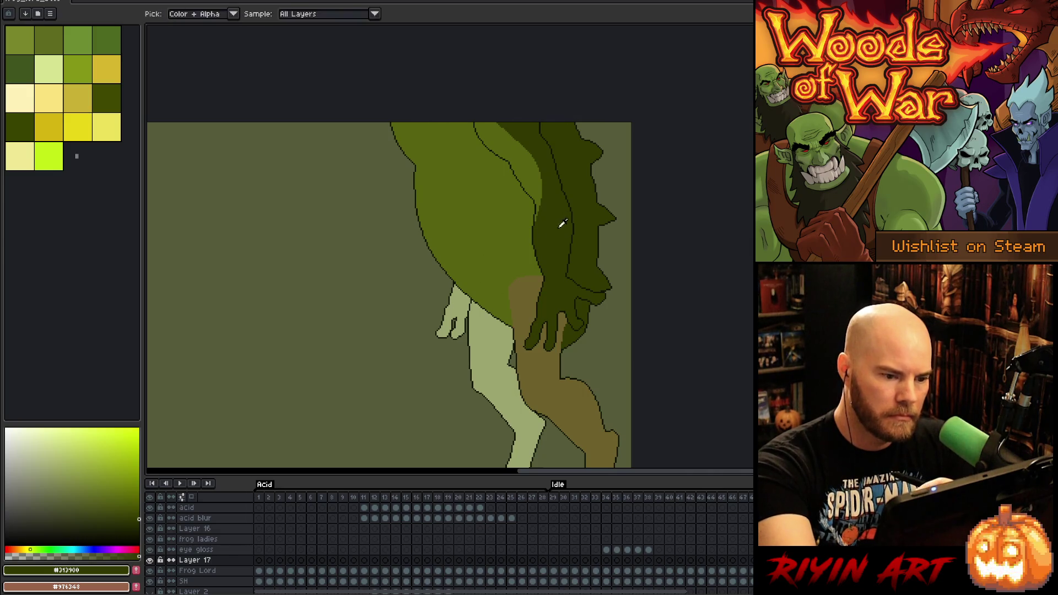
pyautogui.click(460, 305)
# Lasso part of the pale left leg and fill it with mid green #576310
pyautogui.press('b')
pyautogui.scroll(-3, 530, 148)
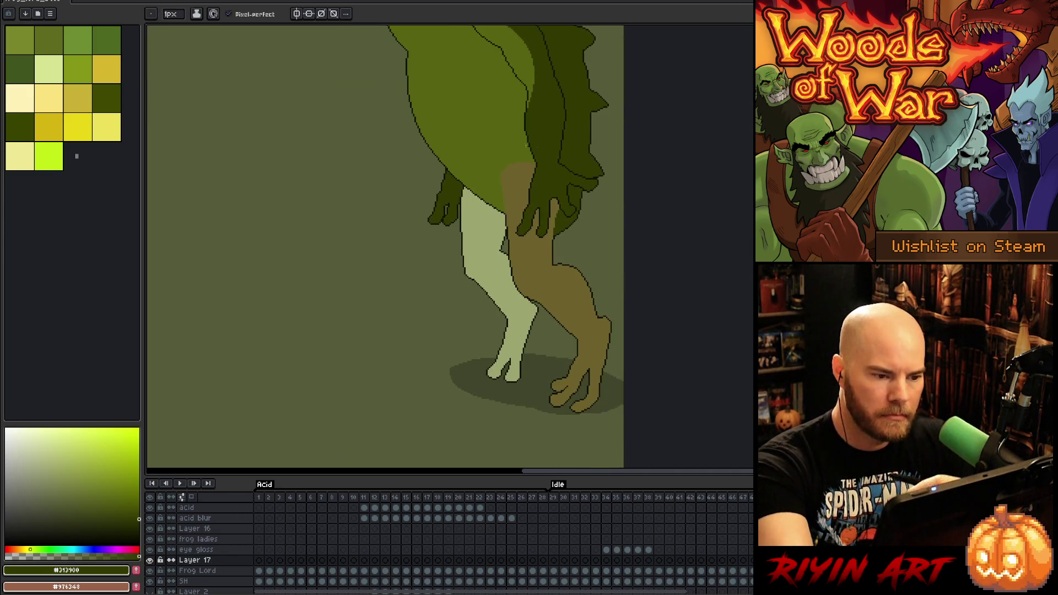
pyautogui.press('m')
pyautogui.moveTo(472, 188); pyautogui.dragTo(480, 252)
pyautogui.moveTo(472, 190); pyautogui.dragTo(482, 259)
pyautogui.moveTo(476, 185)
pyautogui.mouseDown()
pyautogui.moveTo(483, 259)
pyautogui.moveTo(505, 273)
pyautogui.moveTo(500, 160)
pyautogui.moveTo(476, 185)
pyautogui.mouseUp()
pyautogui.press('g')
pyautogui.keyDown('alt'); pyautogui.click(495, 171); pyautogui.keyUp('alt')
pyautogui.click(493, 242)
# Fill the rest of the pale left leg with dark green #313900
pyautogui.hotkey('ctrl', 'd')
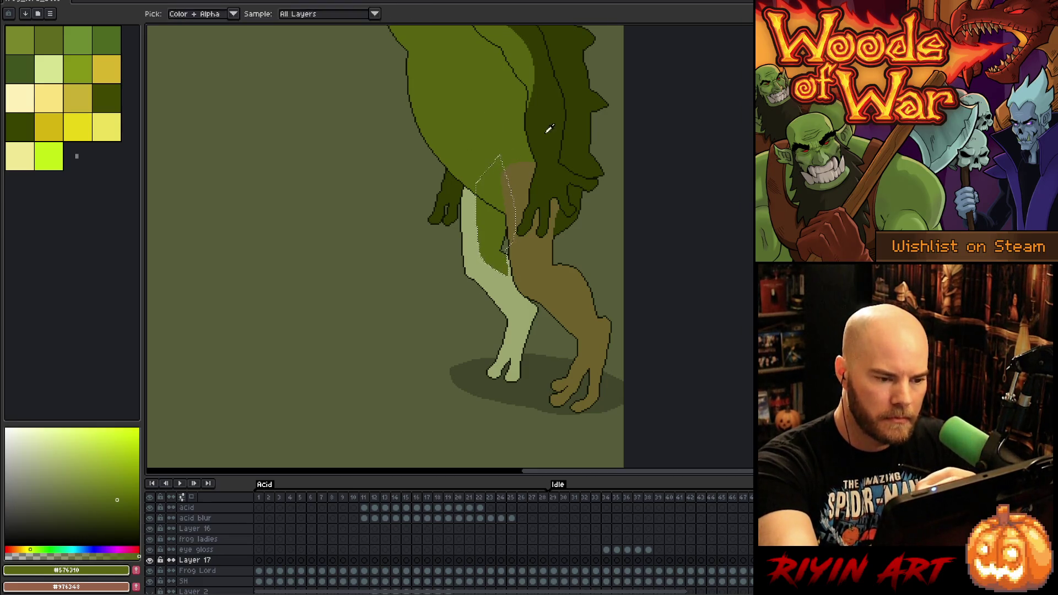
pyautogui.keyDown('alt'); pyautogui.click(547, 130); pyautogui.keyUp('alt')
pyautogui.click(472, 227)
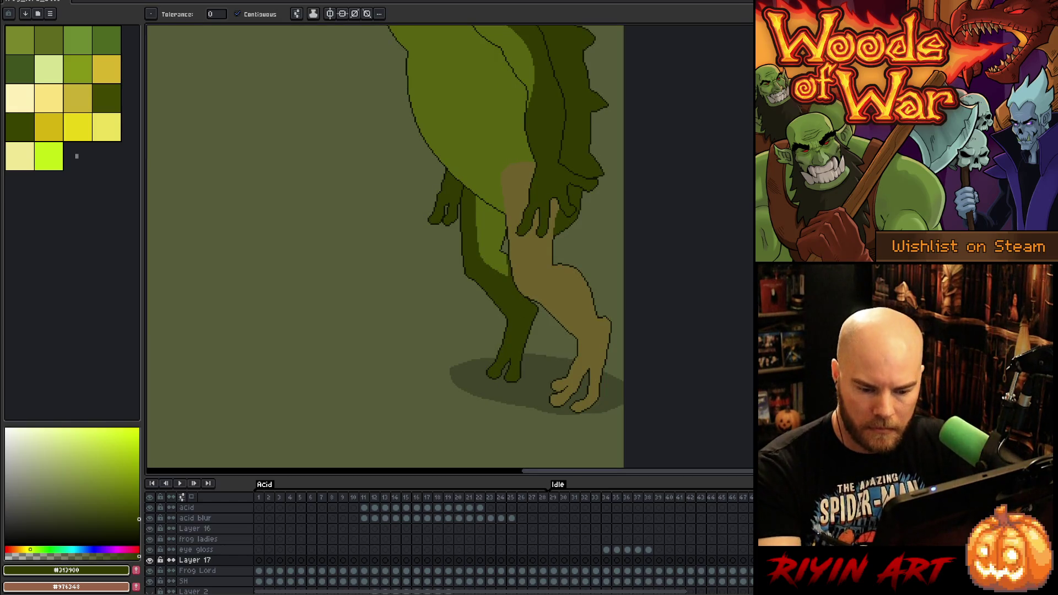
pyautogui.keyDown('ctrl'); pyautogui.click(545, 278); pyautogui.keyUp('ctrl')
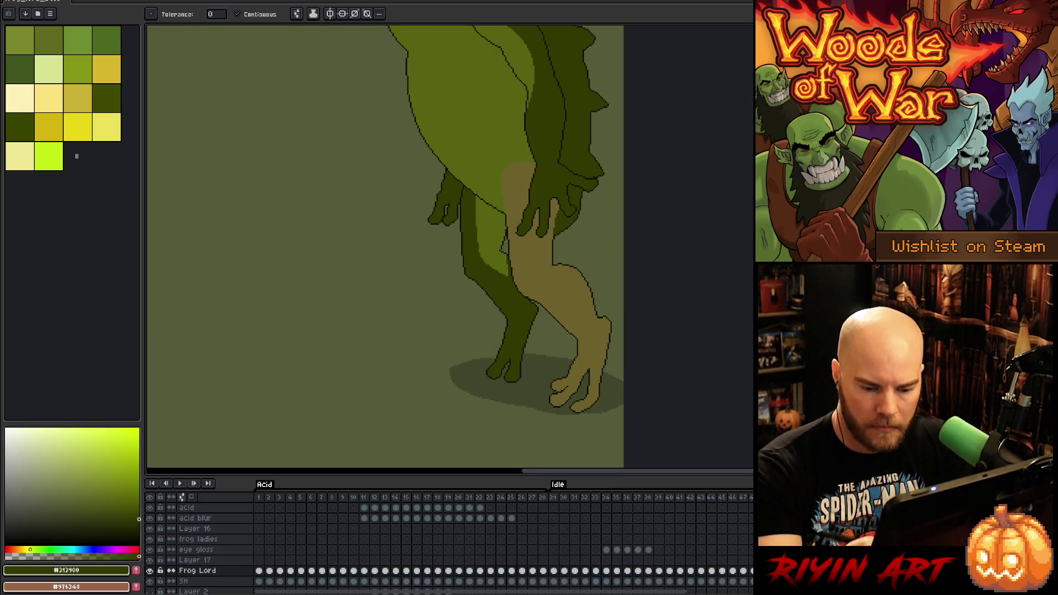
pyautogui.click(573, 286)
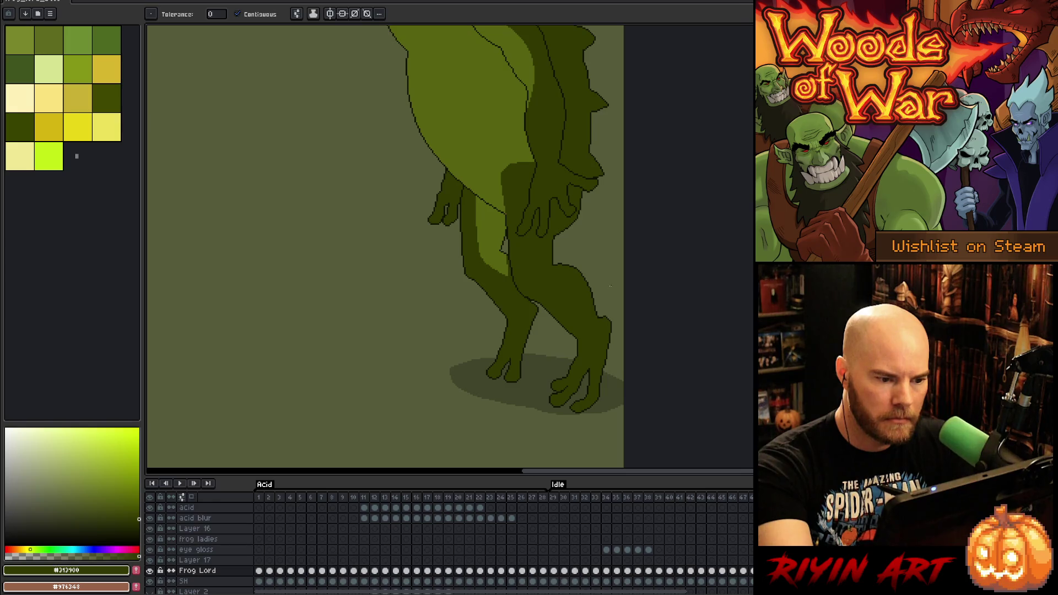
pyautogui.hotkey('ctrl', 'z')
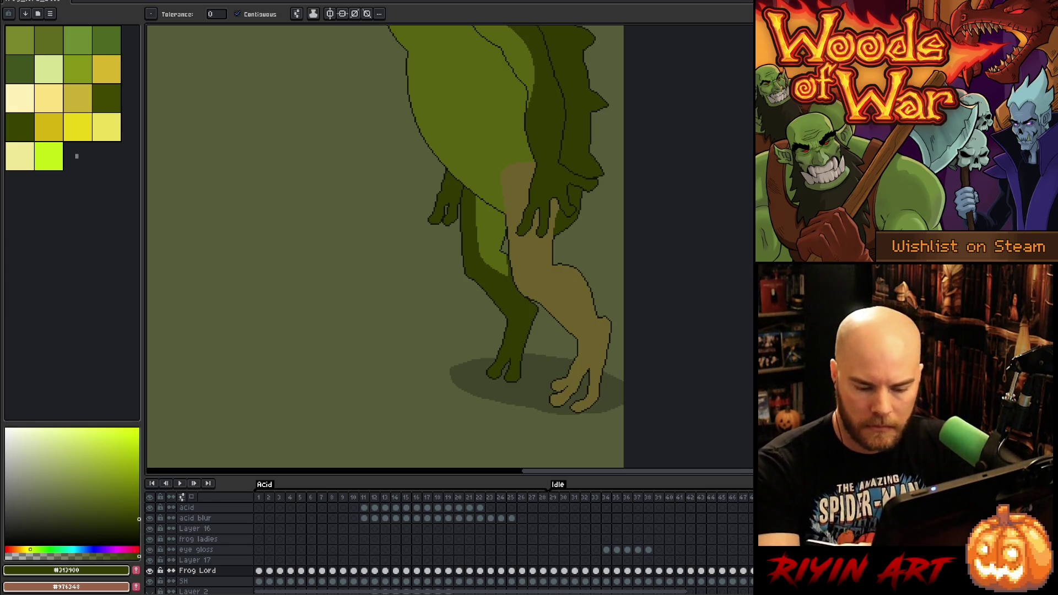
pyautogui.press('b')
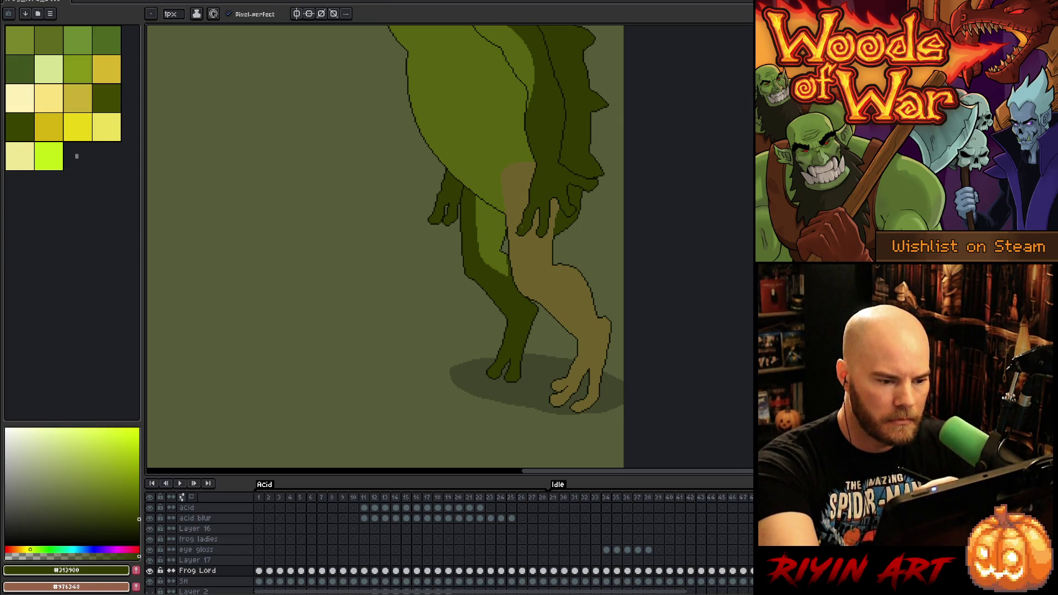
pyautogui.scroll(3, 513, 212)
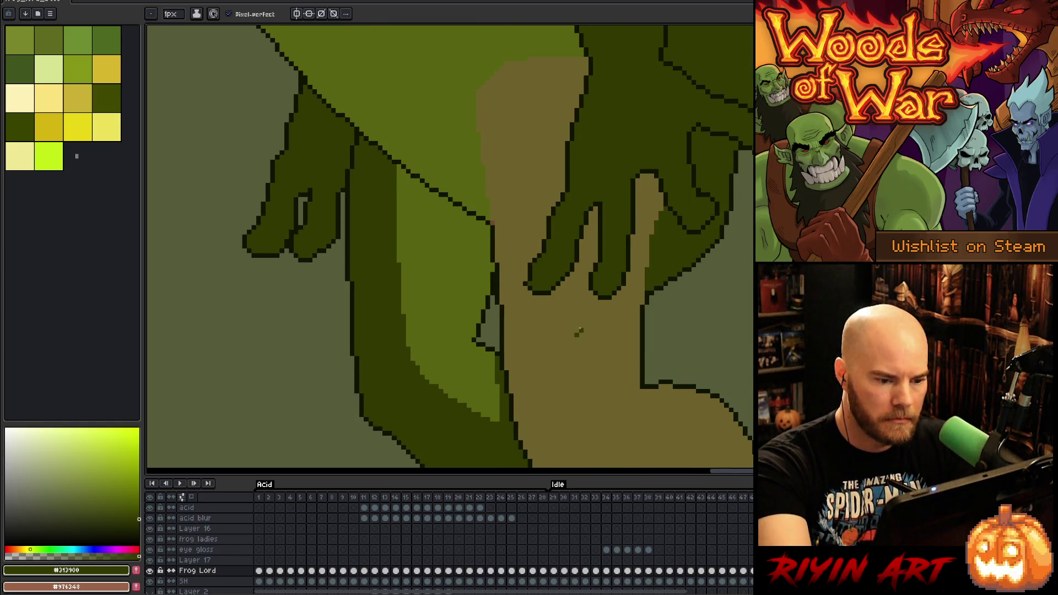
# Fill the tan right leg #313900 and outline its edge up to the belly in #101300
pyautogui.press('g')
pyautogui.click(499, 231)
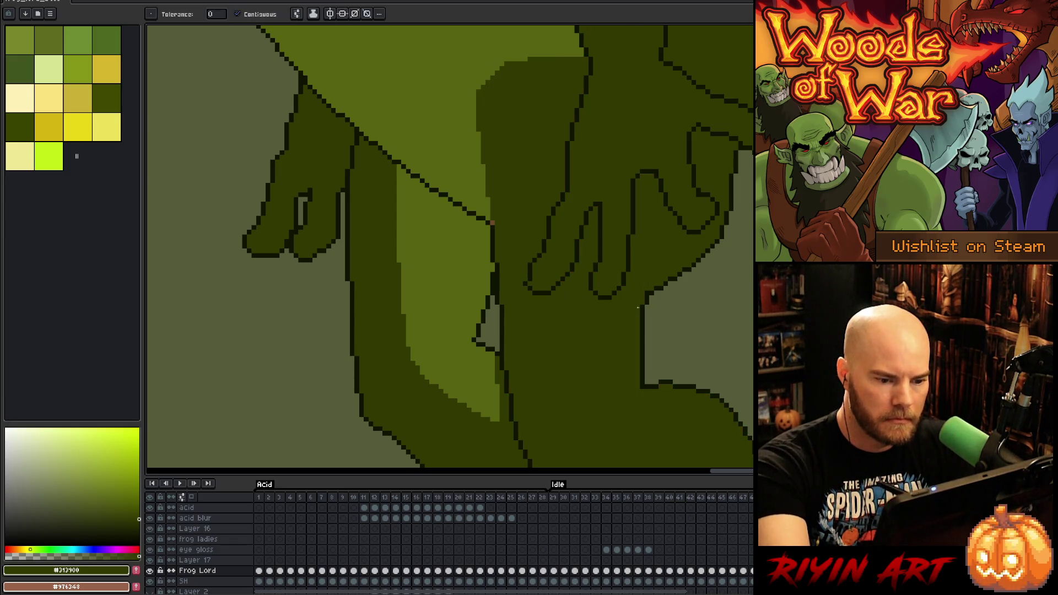
pyautogui.press('i')
pyautogui.keyDown('alt'); pyautogui.click(492, 223); pyautogui.keyUp('alt')
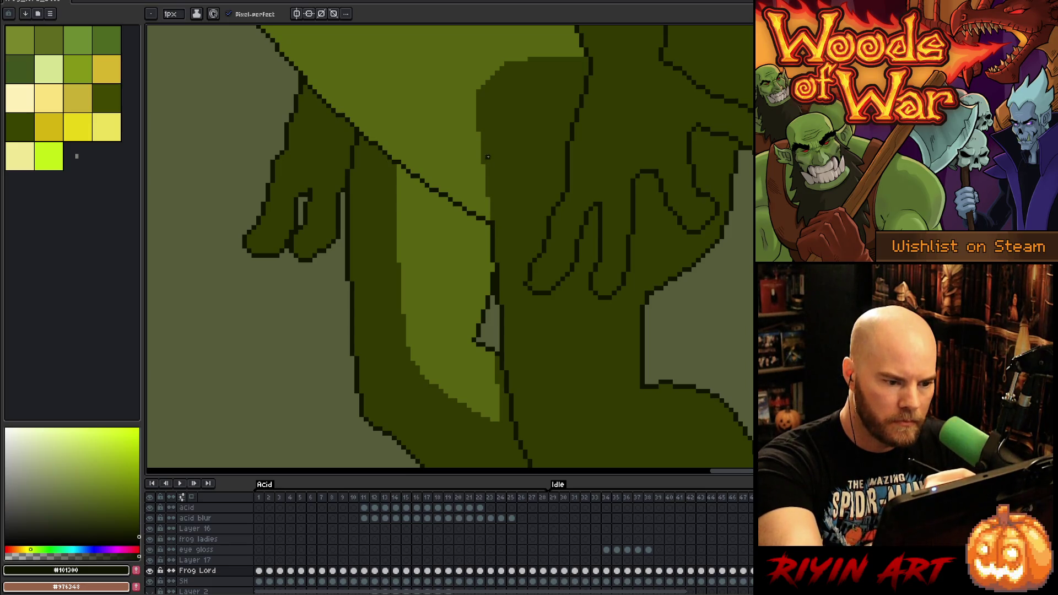
pyautogui.moveTo(490, 221)
pyautogui.mouseDown()
pyautogui.moveTo(492, 162)
pyautogui.moveTo(484, 177)
pyautogui.moveTo(479, 135)
pyautogui.mouseUp()
pyautogui.moveTo(478, 153); pyautogui.dragTo(482, 96)
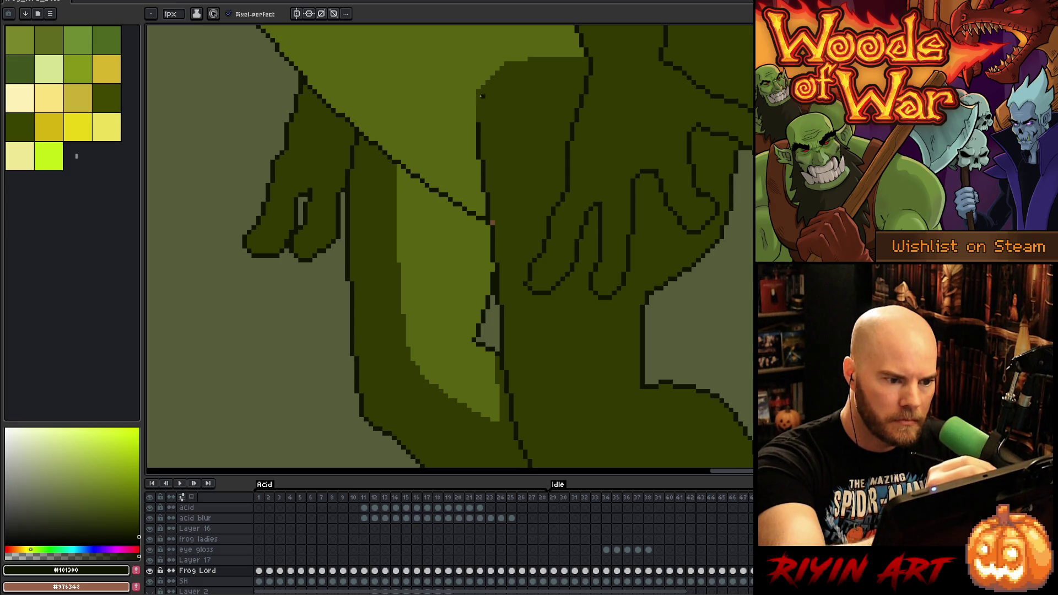
# Paint a mid green #576310 highlight across the leg's upper-left corner
pyautogui.keyDown('alt'); pyautogui.click(551, 166); pyautogui.keyUp('alt')
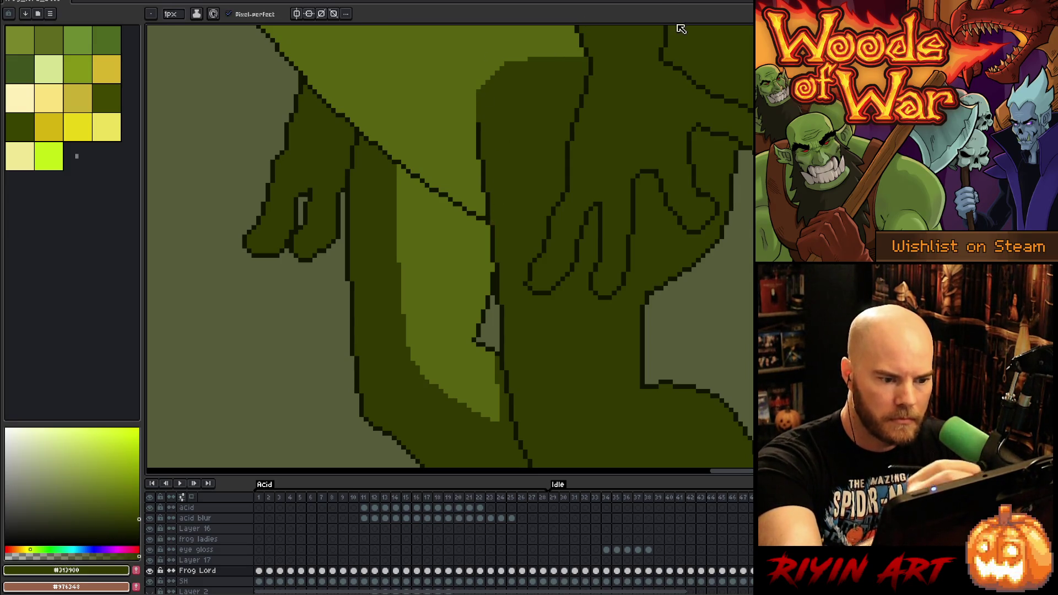
pyautogui.keyDown('alt'); pyautogui.click(467, 107); pyautogui.keyUp('alt')
pyautogui.moveTo(479, 116); pyautogui.dragTo(517, 59)
pyautogui.hotkey('ctrl', 'z')
pyautogui.moveTo(477, 118); pyautogui.dragTo(529, 57)
pyautogui.keyDown('alt'); pyautogui.click(486, 108); pyautogui.keyUp('alt')
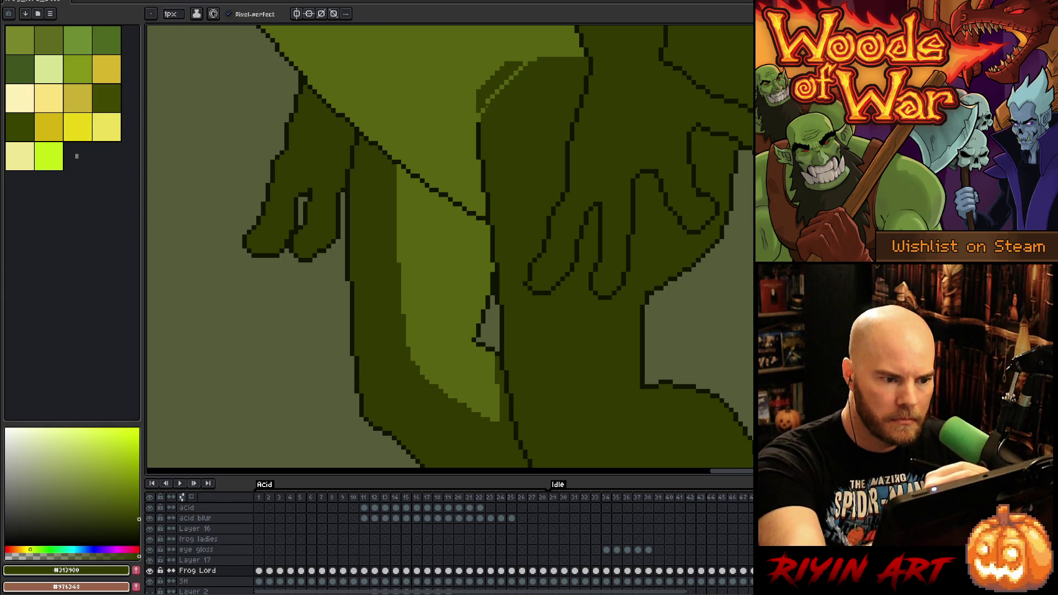
pyautogui.keyDown('alt'); pyautogui.click(482, 109); pyautogui.keyUp('alt')
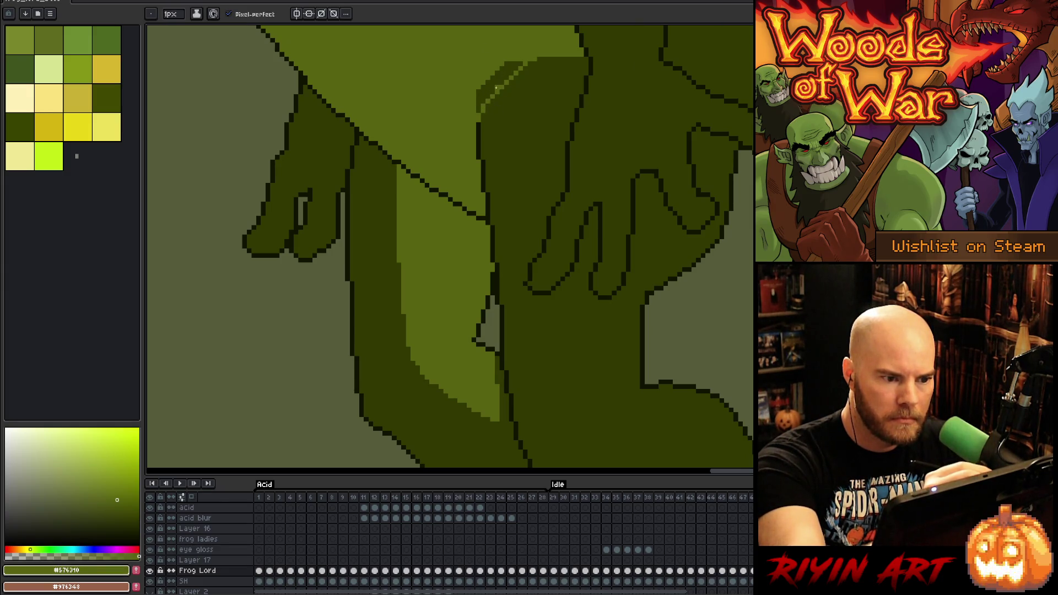
pyautogui.moveTo(477, 113); pyautogui.dragTo(523, 62)
pyautogui.moveTo(651, 228); pyautogui.dragTo(583, 255)
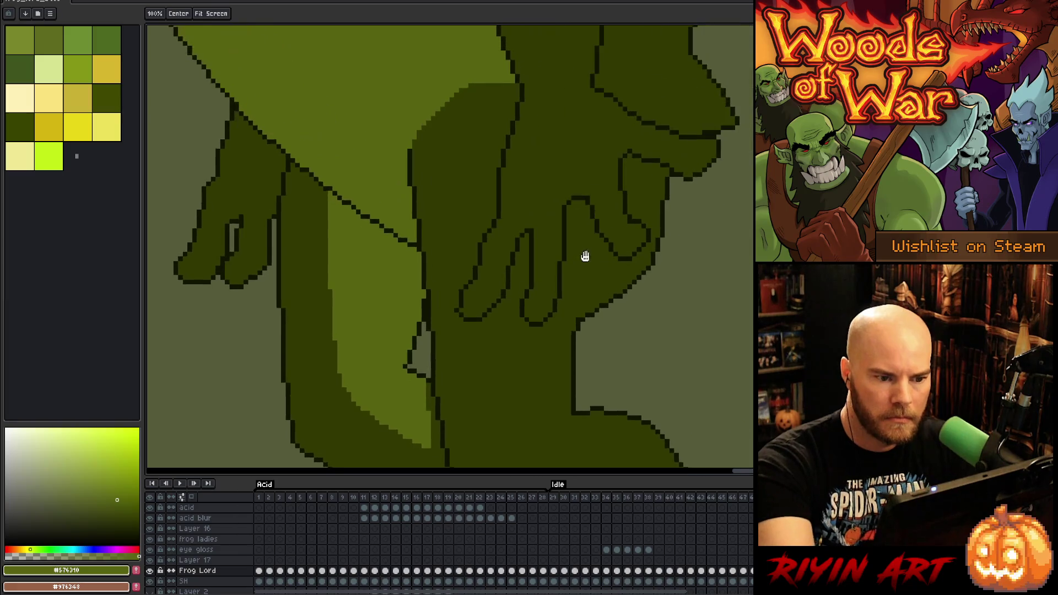
pyautogui.keyDown('alt'); pyautogui.click(464, 87); pyautogui.keyUp('alt')
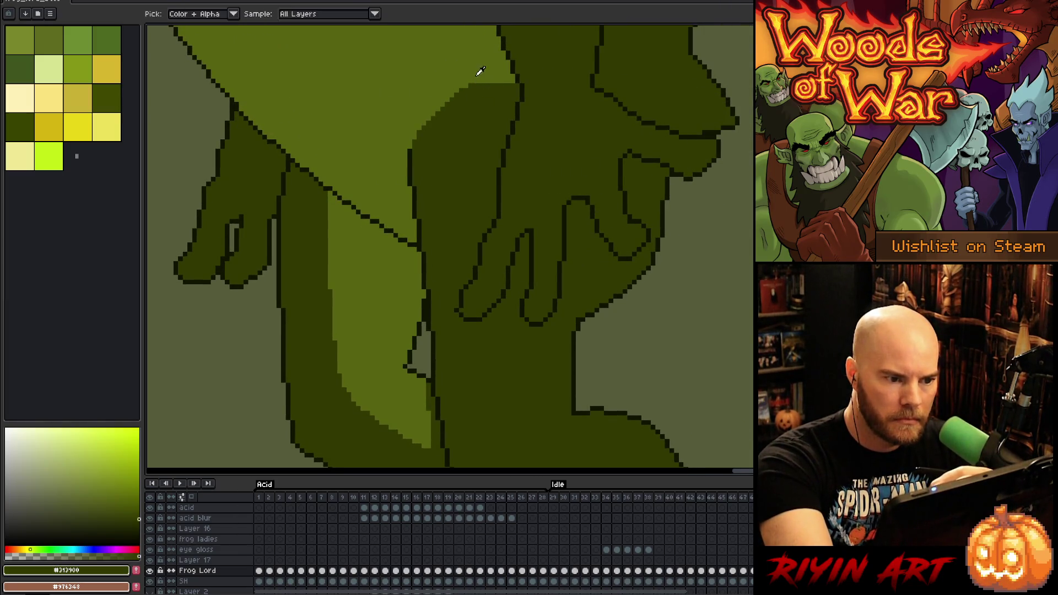
pyautogui.keyDown('alt'); pyautogui.click(477, 75); pyautogui.keyUp('alt')
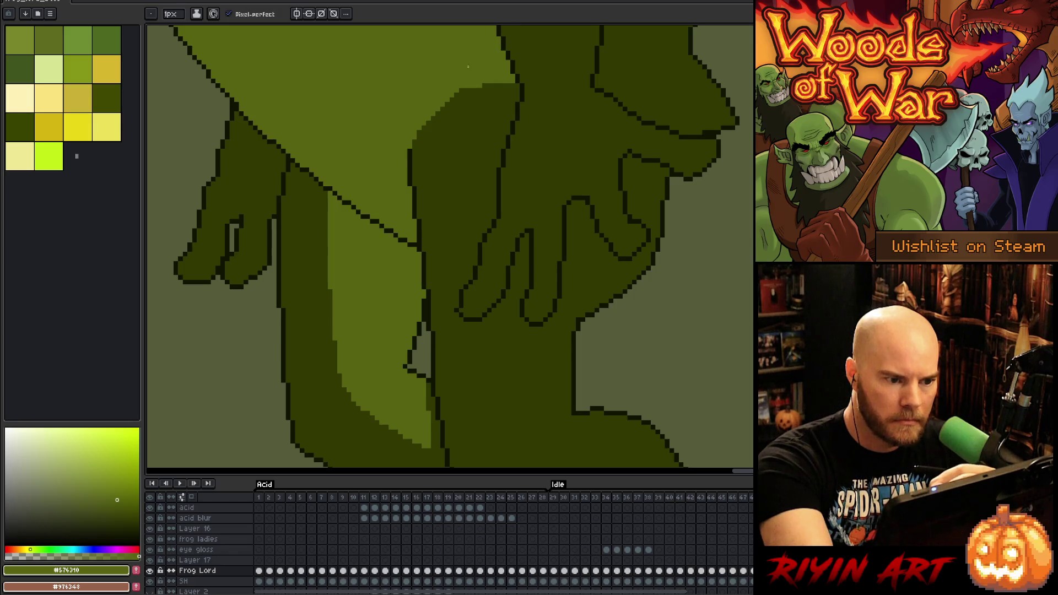
pyautogui.moveTo(630, 253); pyautogui.dragTo(597, 192)
# Draw a dark #101300 outline along a finger edge
pyautogui.keyDown('alt'); pyautogui.click(542, 262); pyautogui.keyUp('alt')
pyautogui.moveTo(544, 261); pyautogui.dragTo(560, 171)
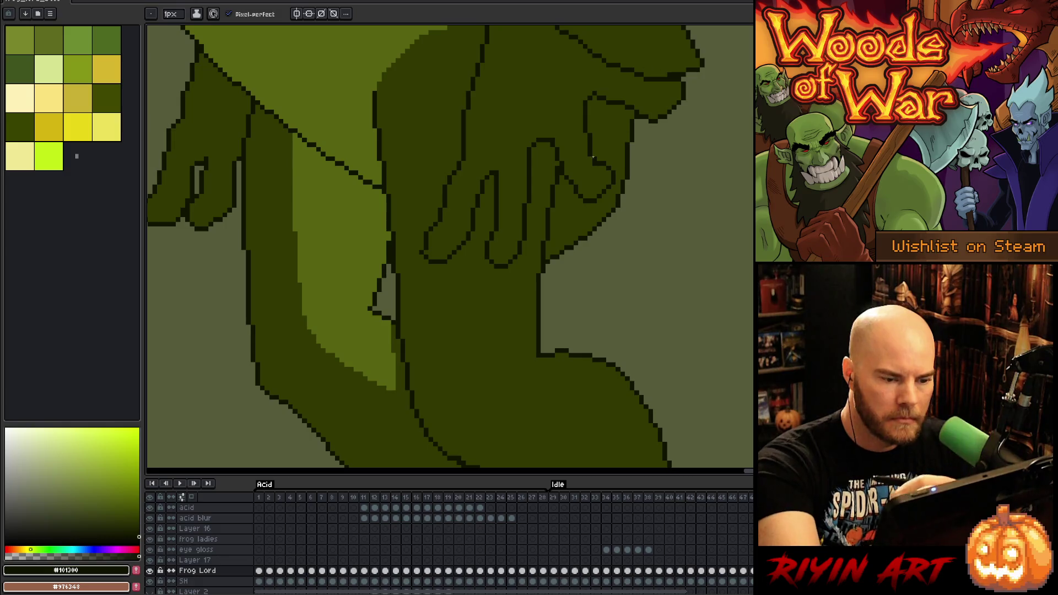
pyautogui.moveTo(661, 275); pyautogui.dragTo(678, 380)
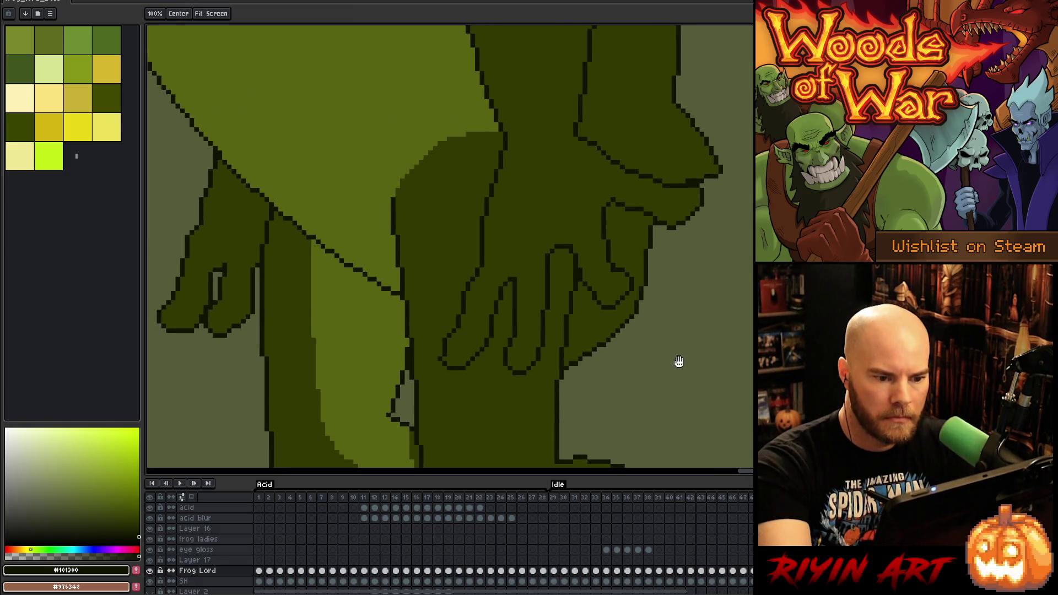
pyautogui.scroll(-2, 531, 280)
pyautogui.scroll(-2, 493, 270)
pyautogui.scroll(3, 463, 278)
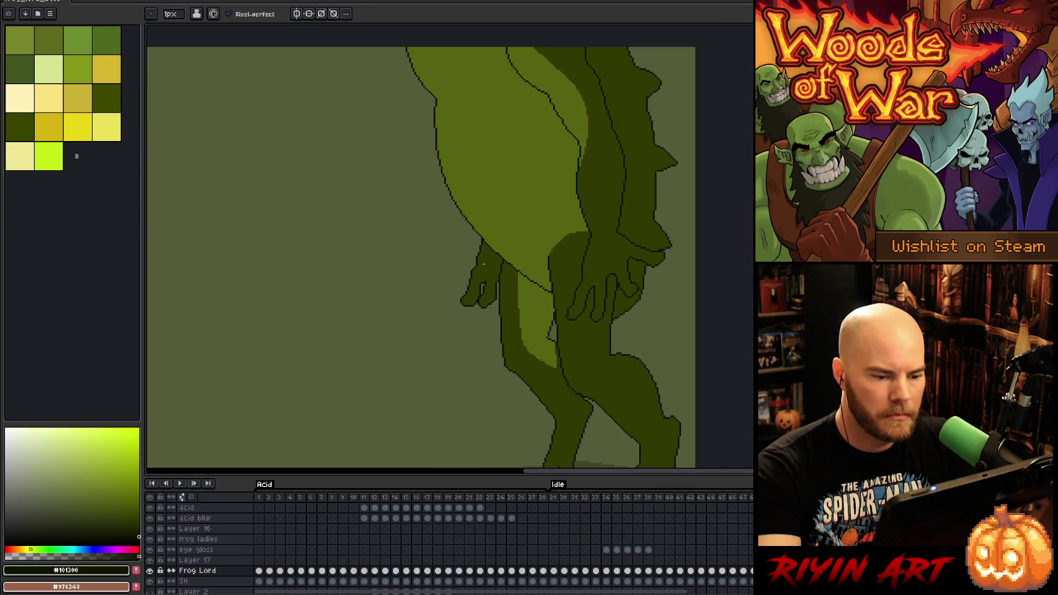
# Draw a dark #313900 outline curving down the frog's body
pyautogui.moveTo(604, 268); pyautogui.dragTo(577, 286)
pyautogui.keyDown('alt'); pyautogui.click(559, 341); pyautogui.keyUp('alt')
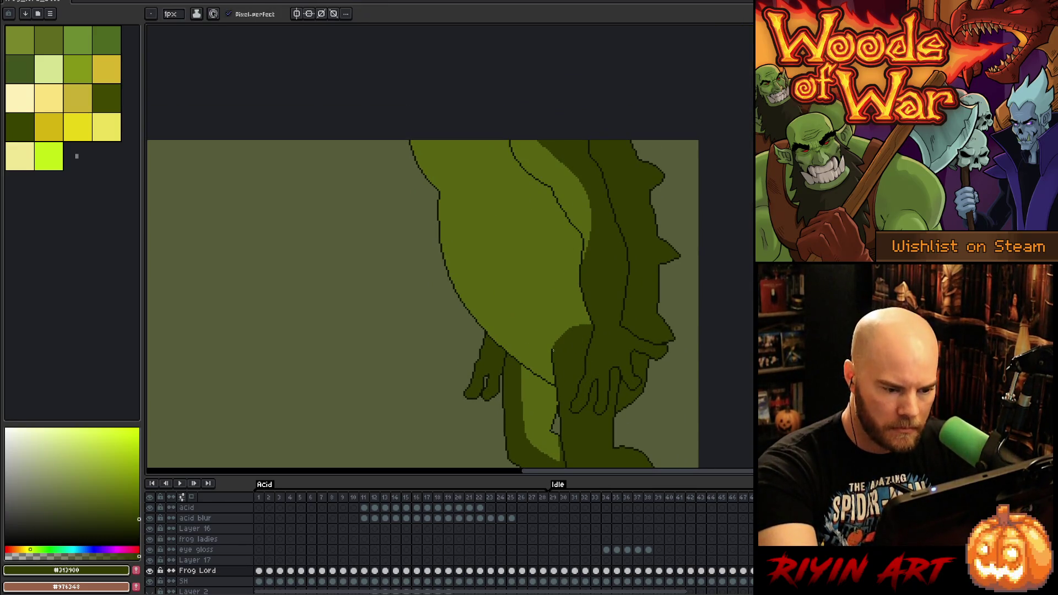
pyautogui.moveTo(552, 344); pyautogui.dragTo(576, 245)
pyautogui.hotkey('ctrl', 'z')
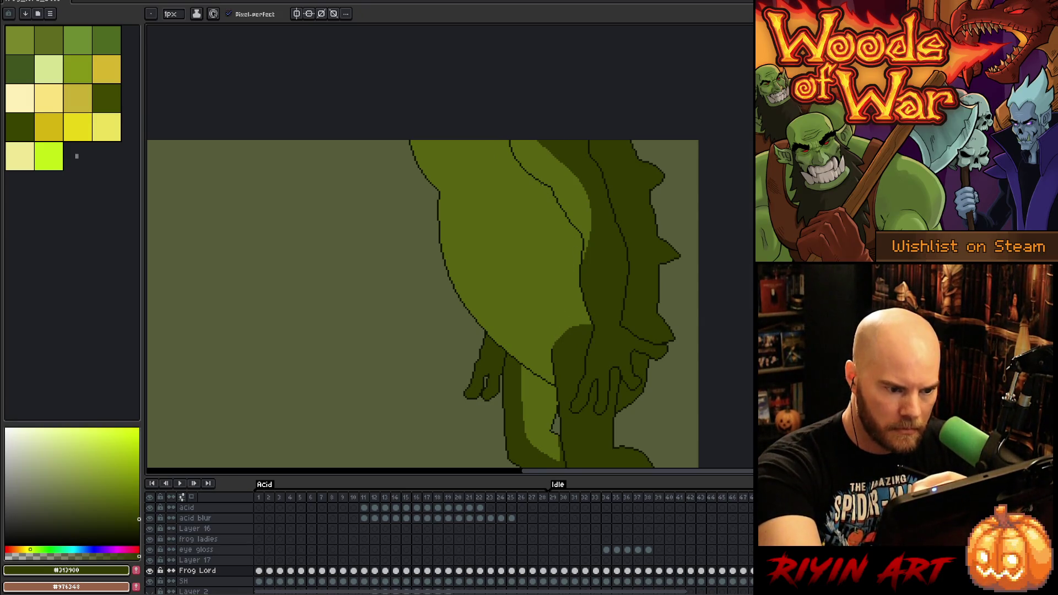
pyautogui.moveTo(541, 183)
pyautogui.mouseDown()
pyautogui.moveTo(560, 269)
pyautogui.moveTo(555, 342)
pyautogui.mouseUp()
# Fill the light strip between the leg outlines with dark green
pyautogui.press('g')
pyautogui.click(569, 179)
pyautogui.hotkey('ctrl', 'z')
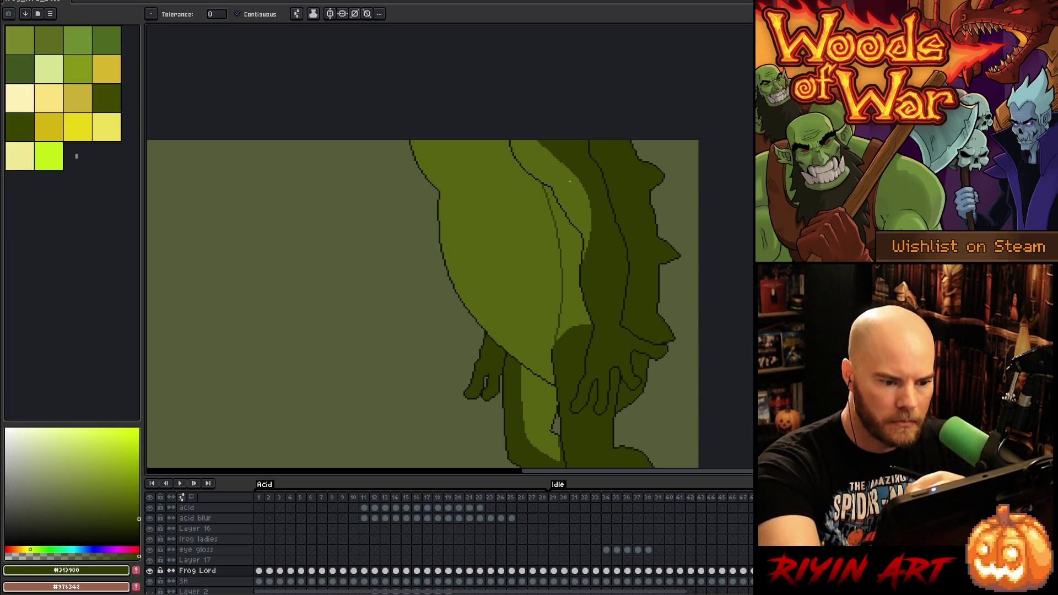
pyautogui.press('b')
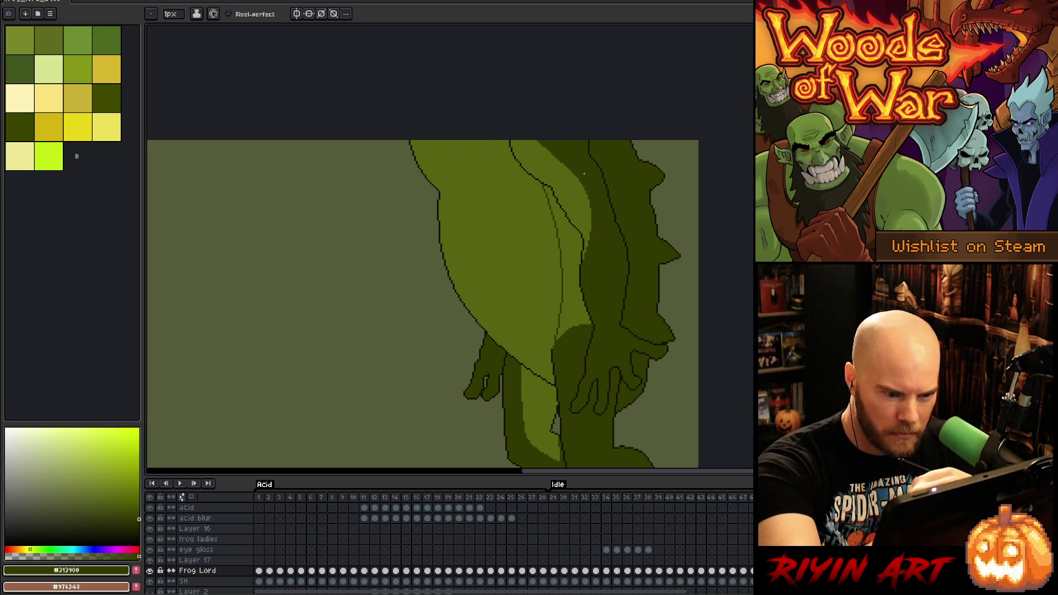
pyautogui.press('g')
pyautogui.click(578, 199)
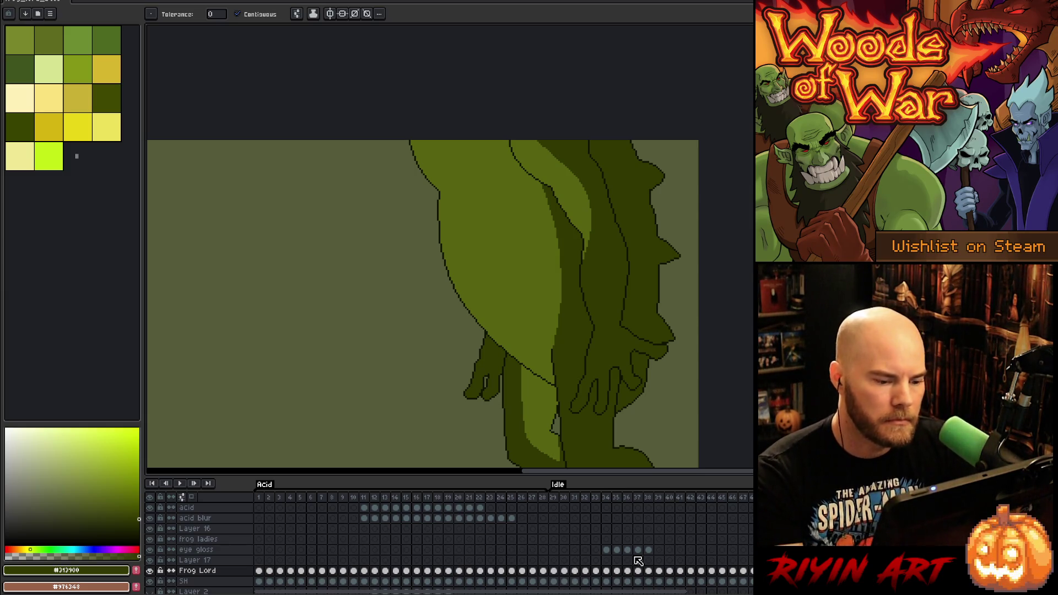
# Darken the area under the belly curve, then sample mid green #576310
pyautogui.press('b')
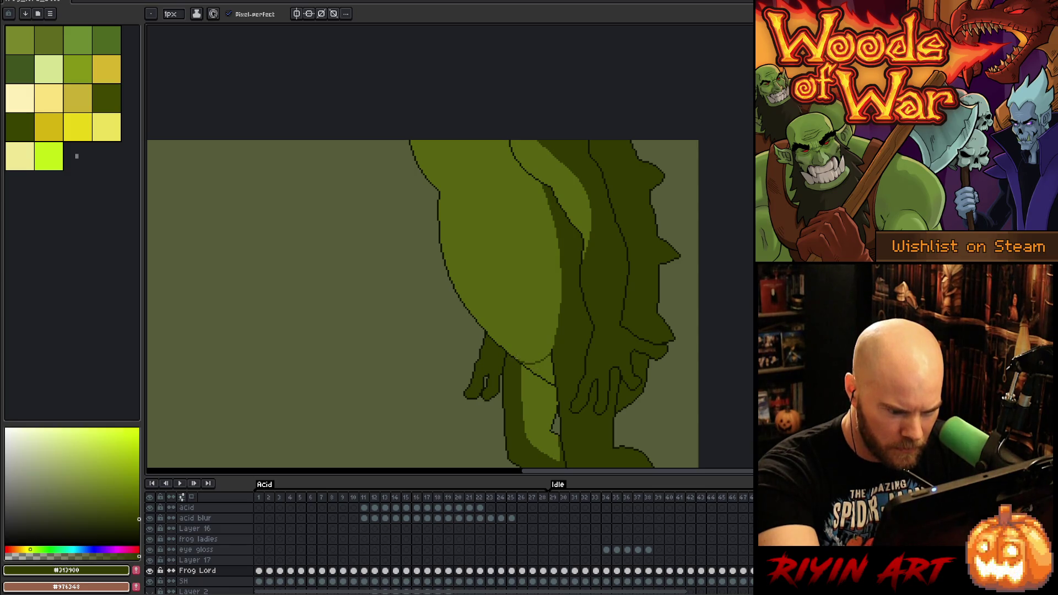
pyautogui.click(537, 368)
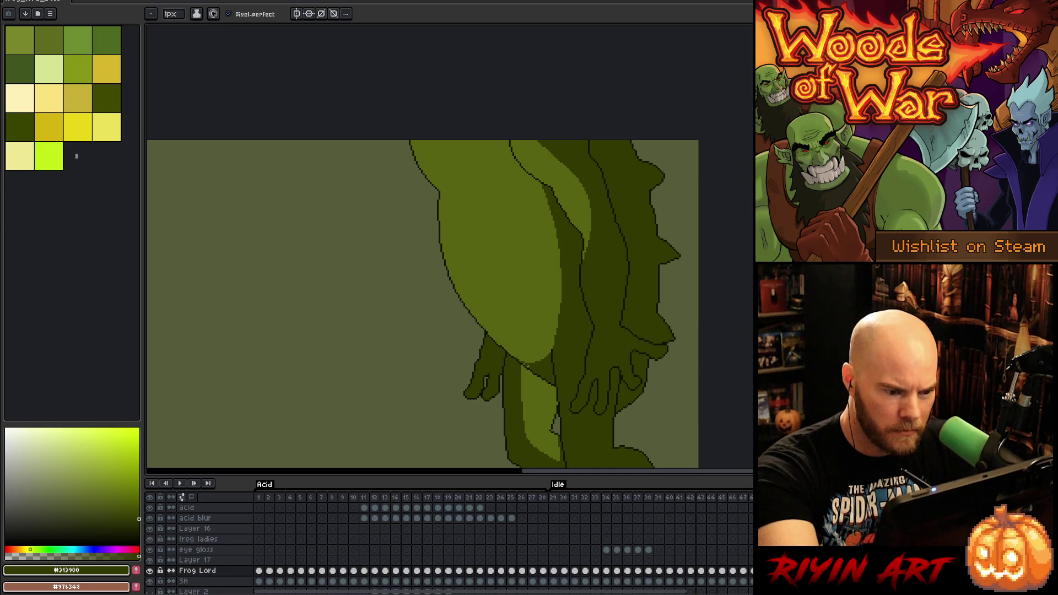
pyautogui.keyDown('alt'); pyautogui.click(524, 359); pyautogui.keyUp('alt')
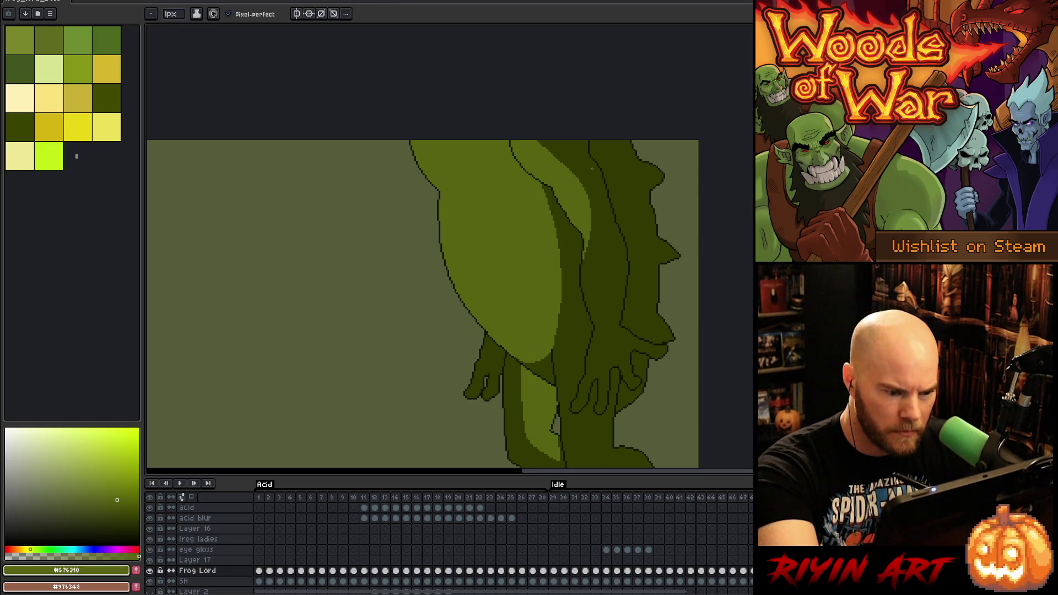
pyautogui.press('v')
pyautogui.press('b')
pyautogui.scroll(-2, 611, 176)
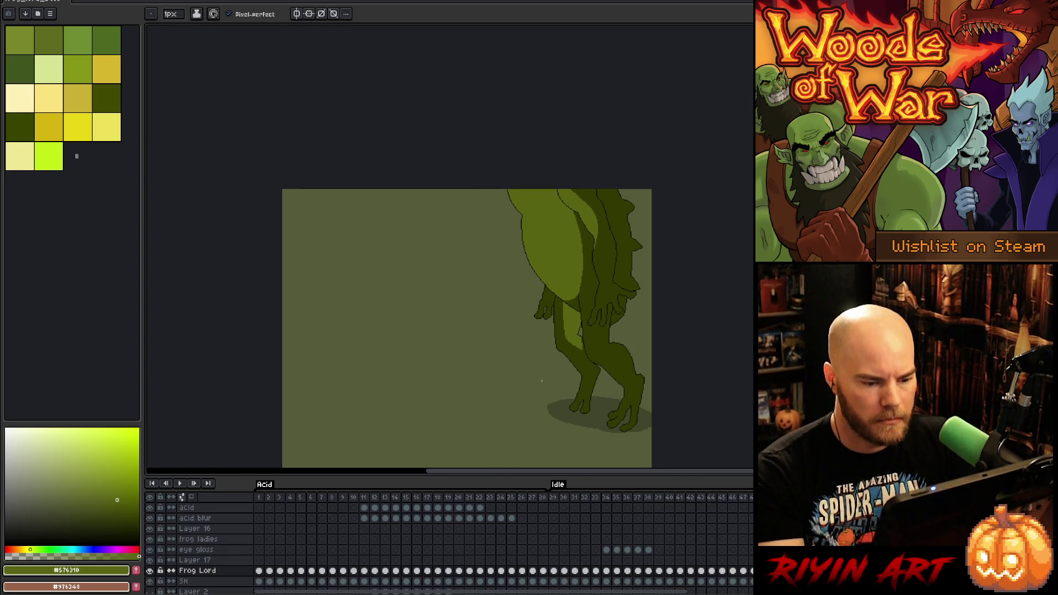
pyautogui.press('Right')
pyautogui.press('Left')
pyautogui.press('Right')
pyautogui.press('Left')
pyautogui.press('Left')
pyautogui.press('Right')
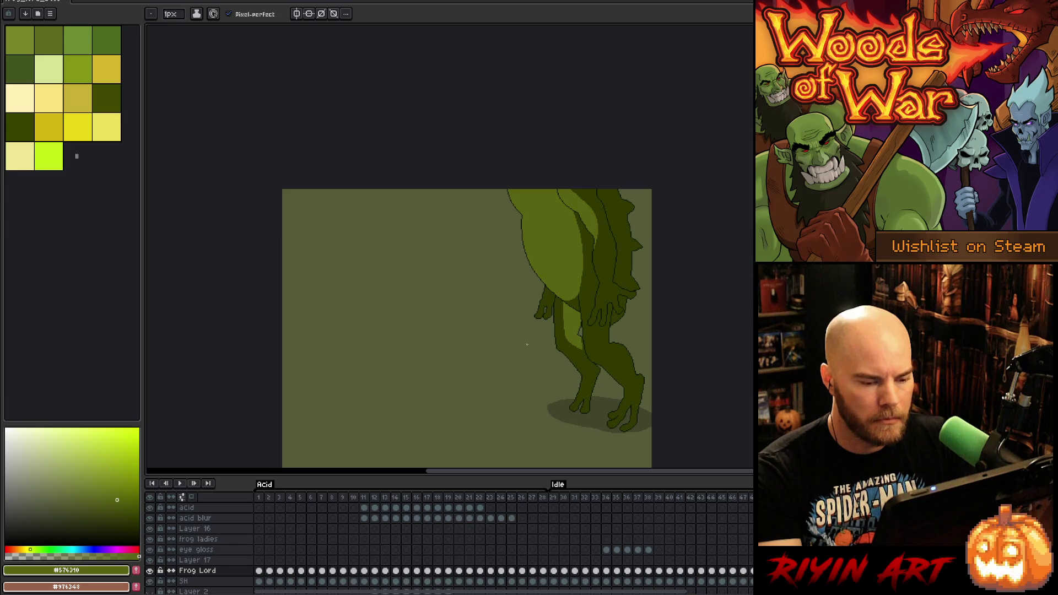
pyautogui.scroll(4, 537, 321)
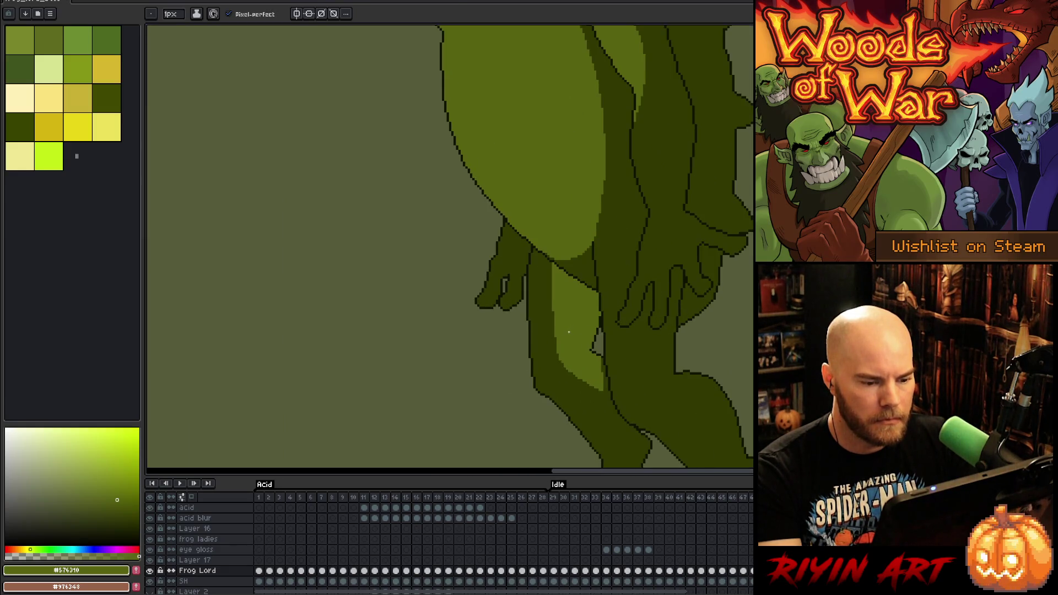
pyautogui.scroll(-2, 563, 359)
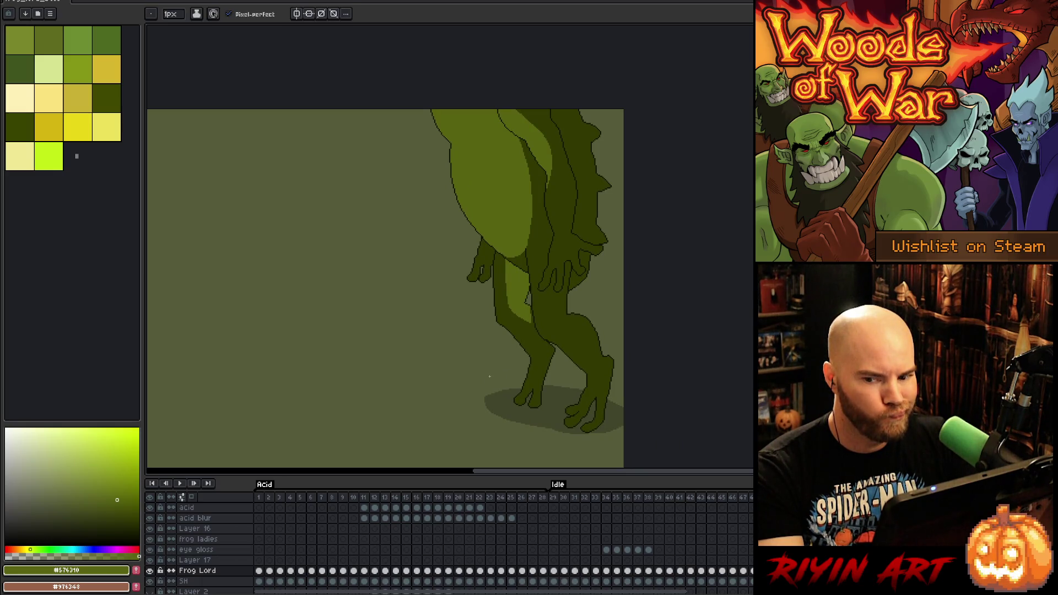
pyautogui.press('Right')
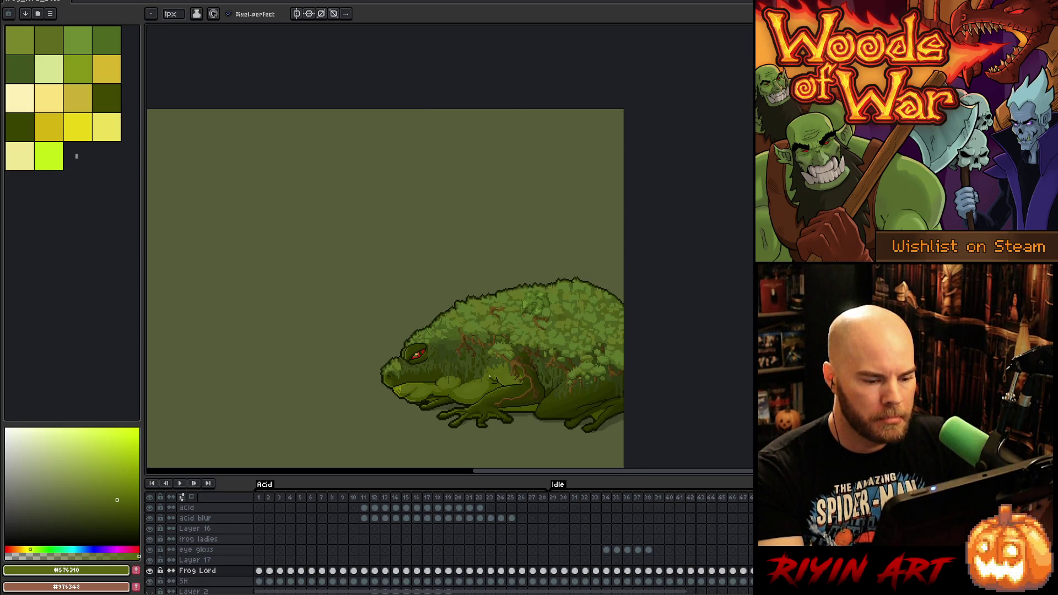
pyautogui.press('Left')
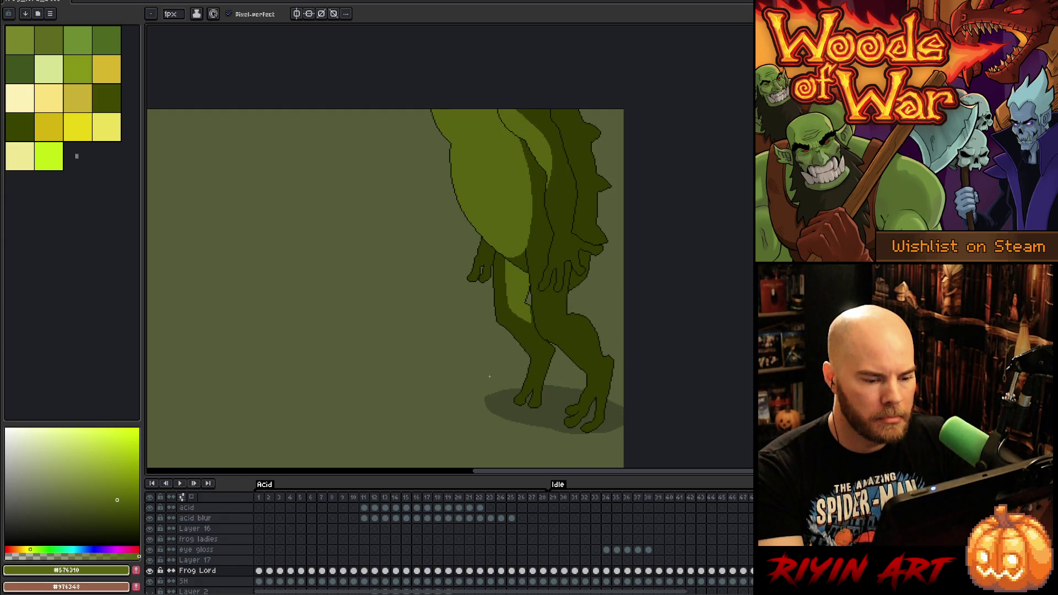
# Switch to Layer 17 after a brief leg lasso, then deselect and pick the Magic Wand
pyautogui.scroll(1, 490, 377)
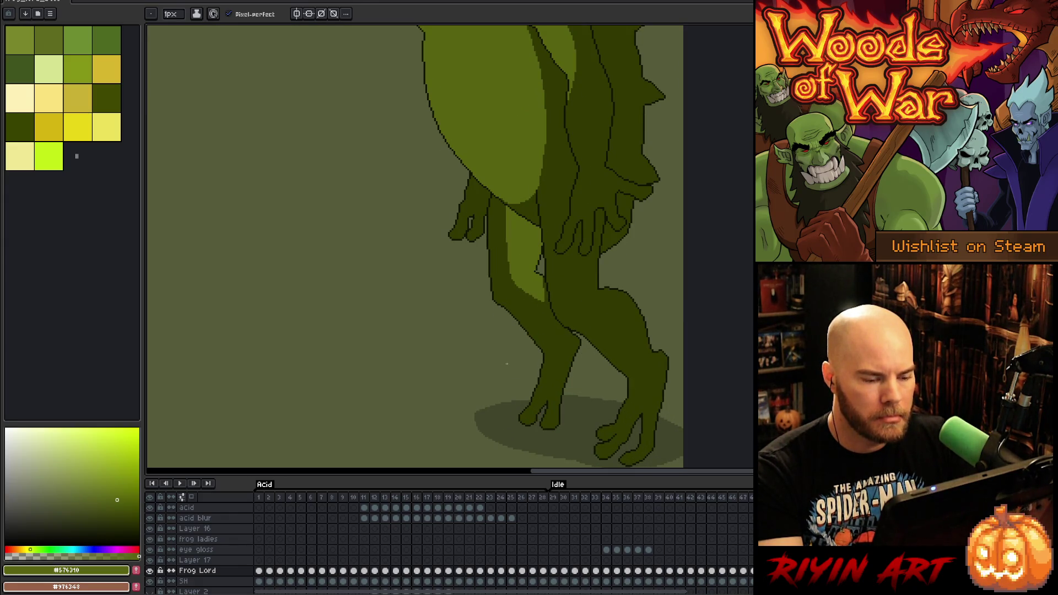
pyautogui.press('q')
pyautogui.moveTo(518, 285)
pyautogui.mouseDown()
pyautogui.moveTo(566, 322)
pyautogui.moveTo(545, 274)
pyautogui.mouseUp()
pyautogui.press('w')
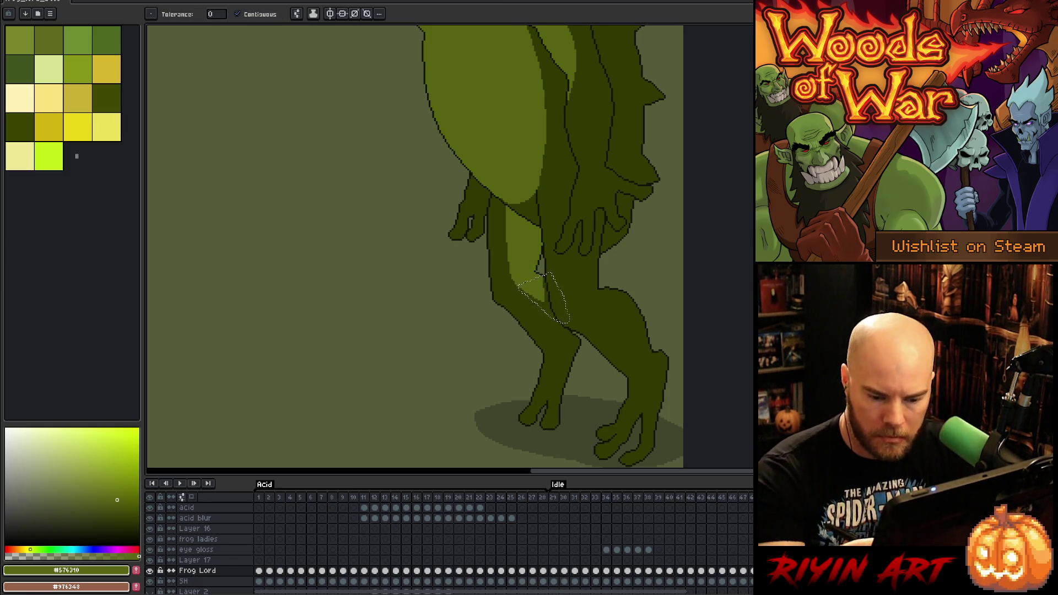
pyautogui.hotkey('alt', 'Up')
pyautogui.hotkey('ctrl', 'd')
pyautogui.press('v')
pyautogui.press('w')
pyautogui.scroll(-3, 540, 221)
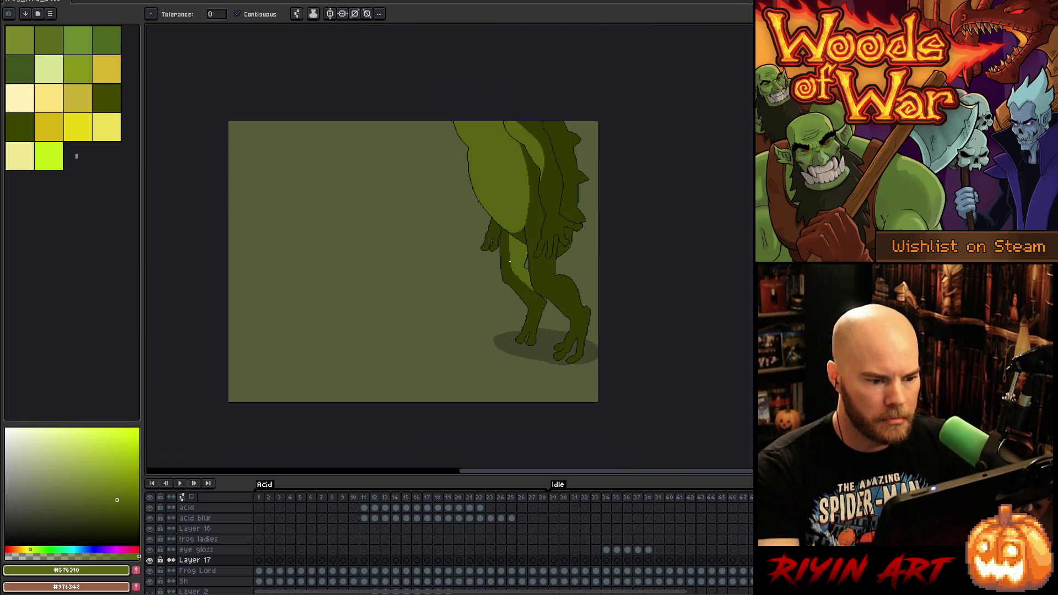
# Play and stop the animation, then step to the landed frog frame
pyautogui.press('Return')
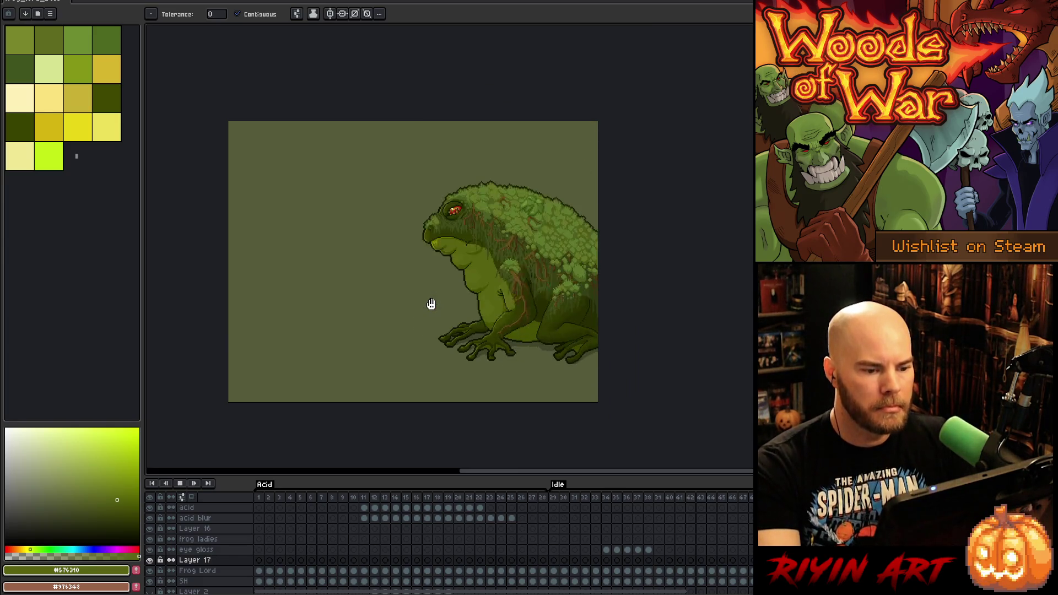
pyautogui.press('Return')
pyautogui.press('Right')
pyautogui.press('Right')
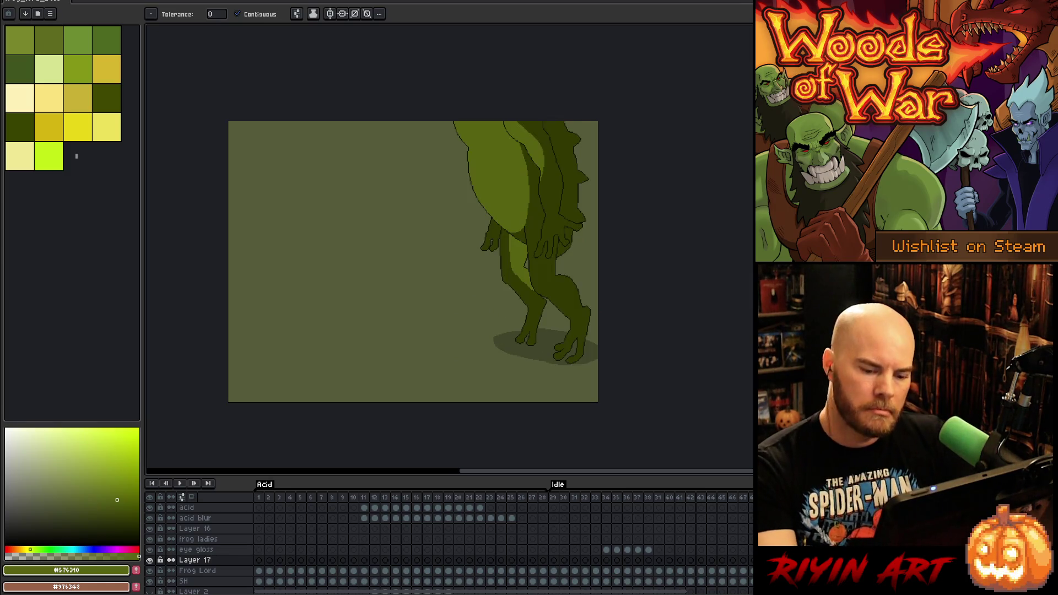
# Pencil a short #101300 crease stroke on the upper belly, undoing a stray top-edge stroke
pyautogui.scroll(2, 462, 266)
pyautogui.scroll(-4, 463, 266)
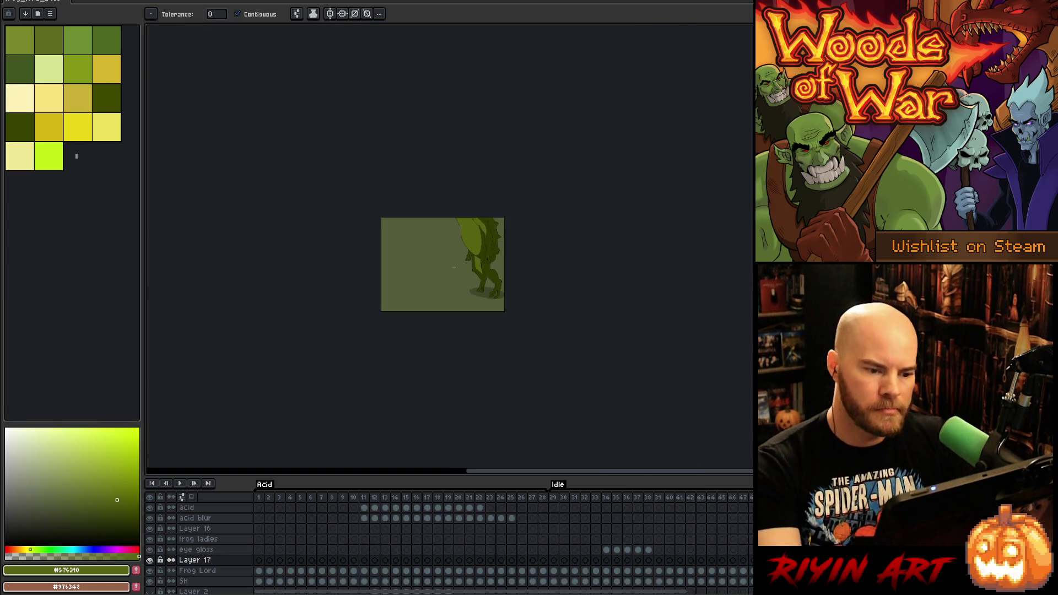
pyautogui.scroll(3, 453, 254)
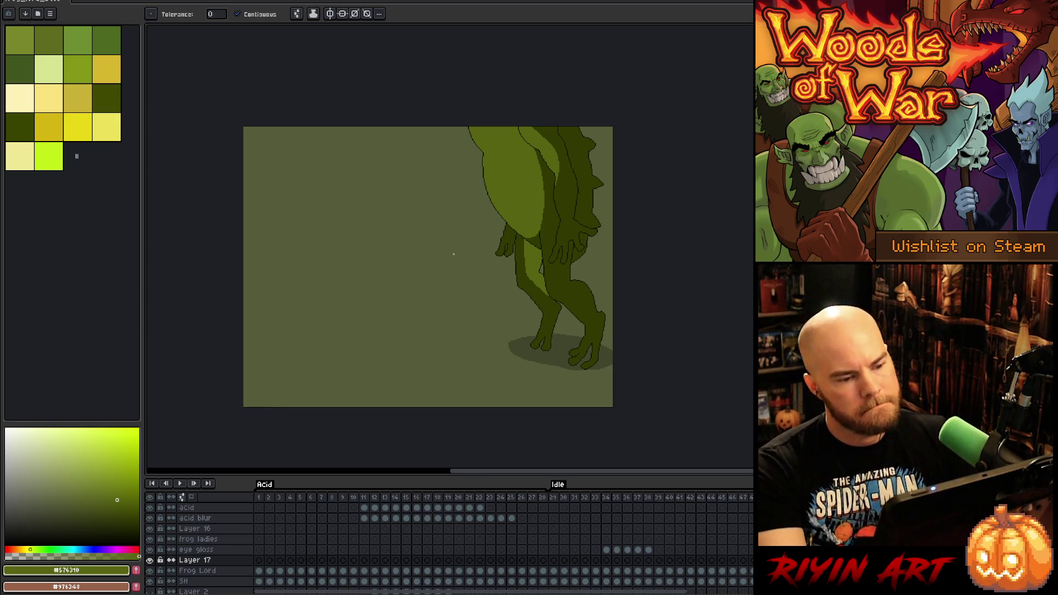
pyautogui.scroll(2, 519, 230)
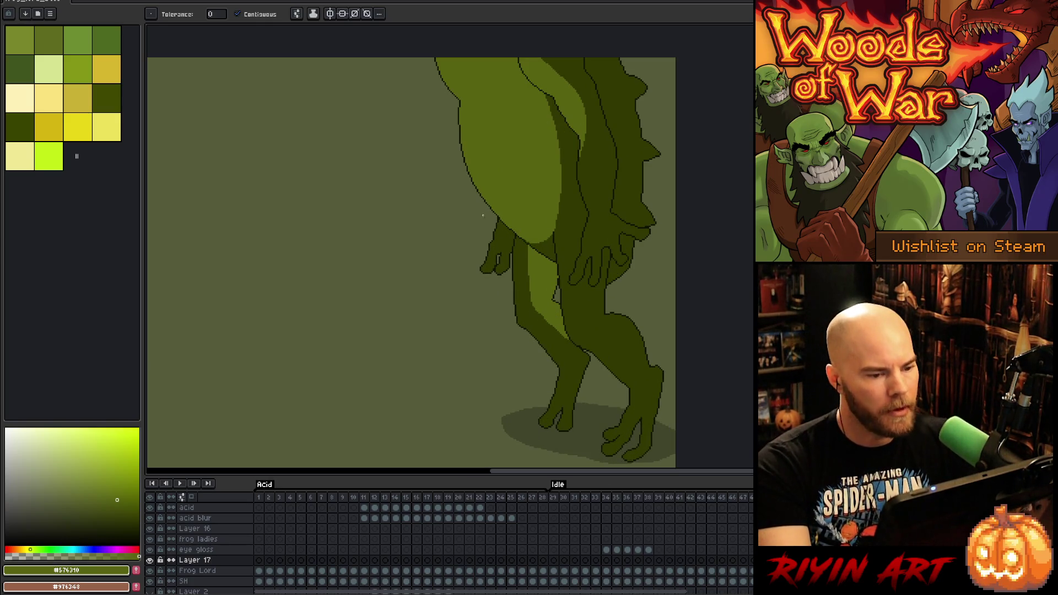
pyautogui.scroll(2, 484, 218)
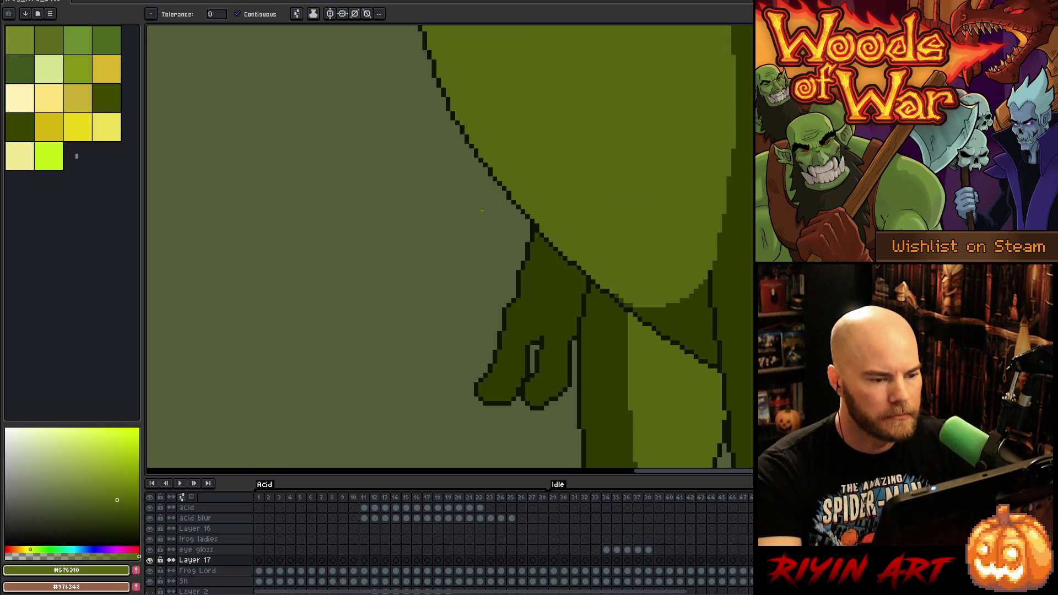
pyautogui.scroll(-4, 476, 211)
pyautogui.moveTo(516, 194)
pyautogui.mouseDown()
pyautogui.moveTo(562, 229)
pyautogui.moveTo(505, 227)
pyautogui.mouseUp()
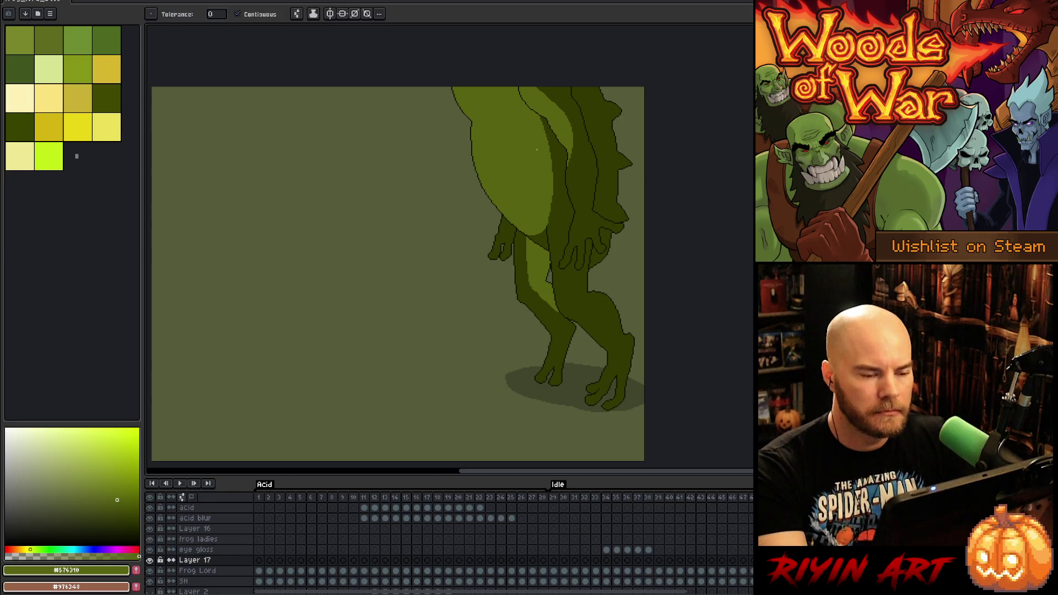
pyautogui.scroll(2, 533, 121)
pyautogui.moveTo(532, 121)
pyautogui.mouseDown()
pyautogui.moveTo(488, 274)
pyautogui.moveTo(465, 234)
pyautogui.moveTo(473, 246)
pyautogui.moveTo(460, 200)
pyautogui.moveTo(481, 200)
pyautogui.moveTo(470, 200)
pyautogui.mouseUp()
pyautogui.press('b')
pyautogui.keyDown('alt'); pyautogui.click(468, 210); pyautogui.keyUp('alt')
pyautogui.keyDown('alt'); pyautogui.click(465, 212); pyautogui.keyUp('alt')
pyautogui.keyDown('alt'); pyautogui.click(504, 205); pyautogui.keyUp('alt')
pyautogui.hotkey('ctrl', 'z')
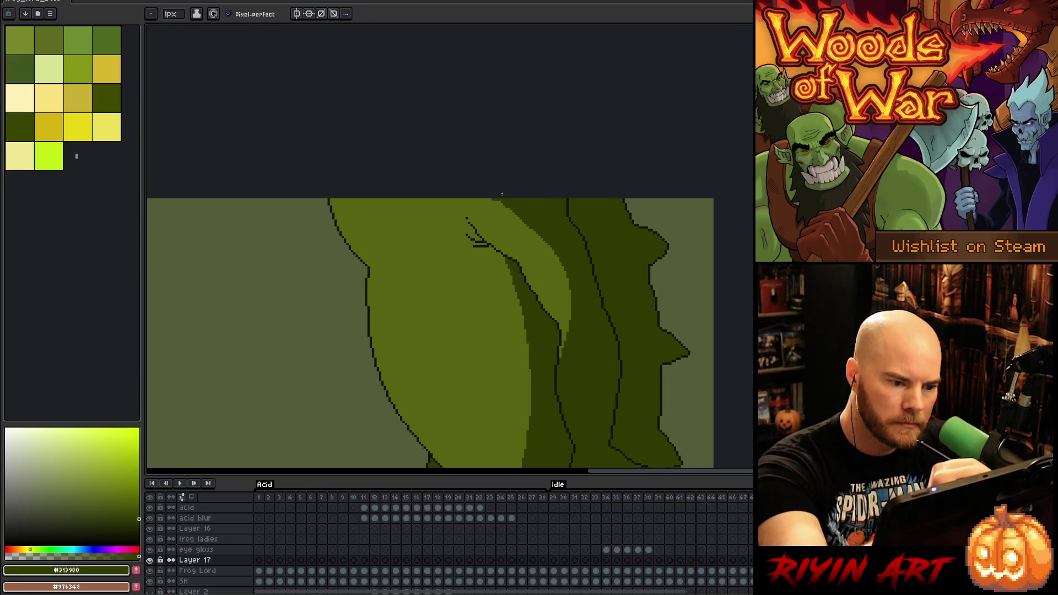
# Draw a short dark outline stroke near the top of the belly
pyautogui.keyDown('alt'); pyautogui.click(567, 200); pyautogui.keyUp('alt')
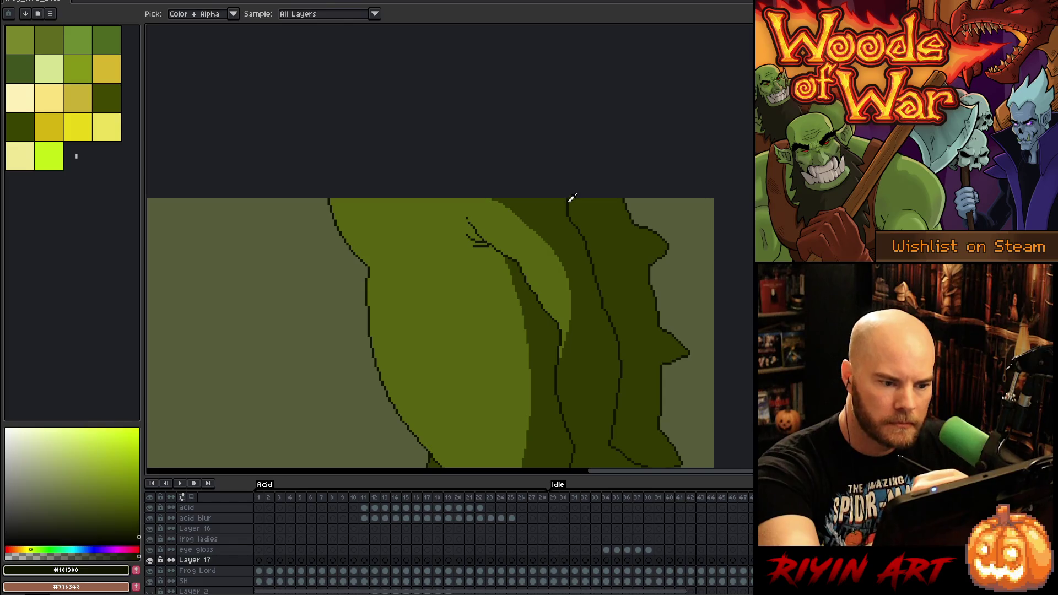
pyautogui.keyDown('alt'); pyautogui.click(574, 201); pyautogui.keyUp('alt')
pyautogui.keyDown('alt'); pyautogui.click(569, 203); pyautogui.keyUp('alt')
pyautogui.moveTo(574, 203); pyautogui.dragTo(570, 213)
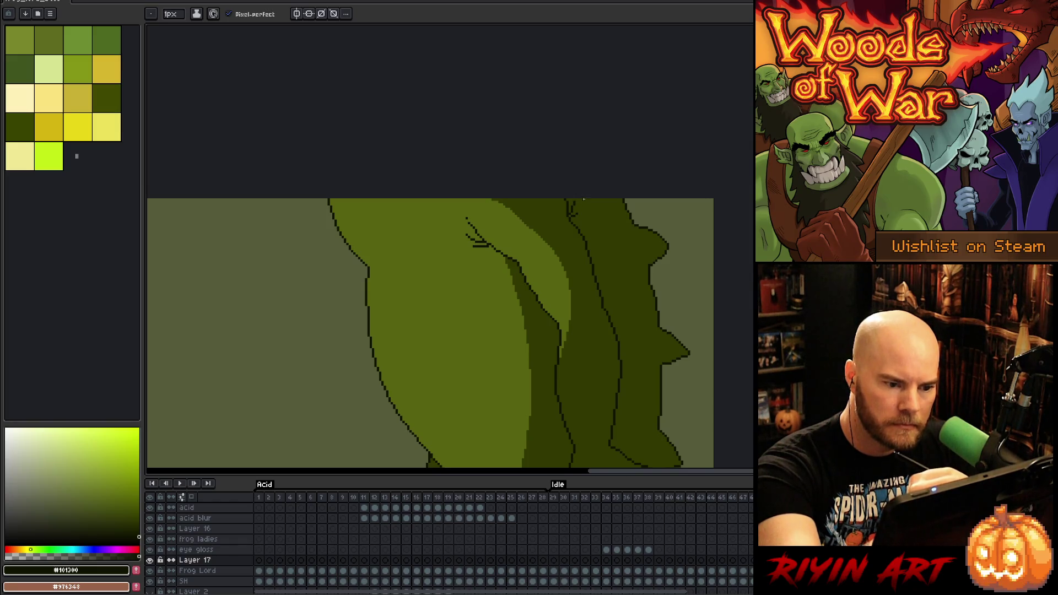
# Draw a #313900 shading line down the belly, merge Layer 17 into Frog Lord, and fill the sliver beside it
pyautogui.moveTo(662, 249); pyautogui.dragTo(645, 113)
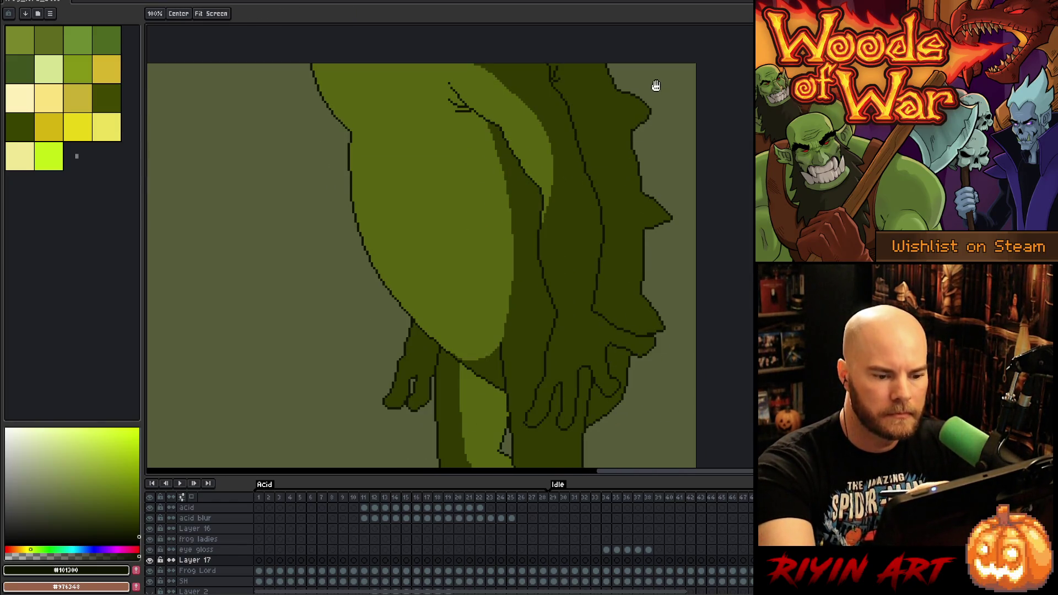
pyautogui.moveTo(631, 295)
pyautogui.mouseDown()
pyautogui.moveTo(625, 226)
pyautogui.moveTo(678, 253)
pyautogui.mouseUp()
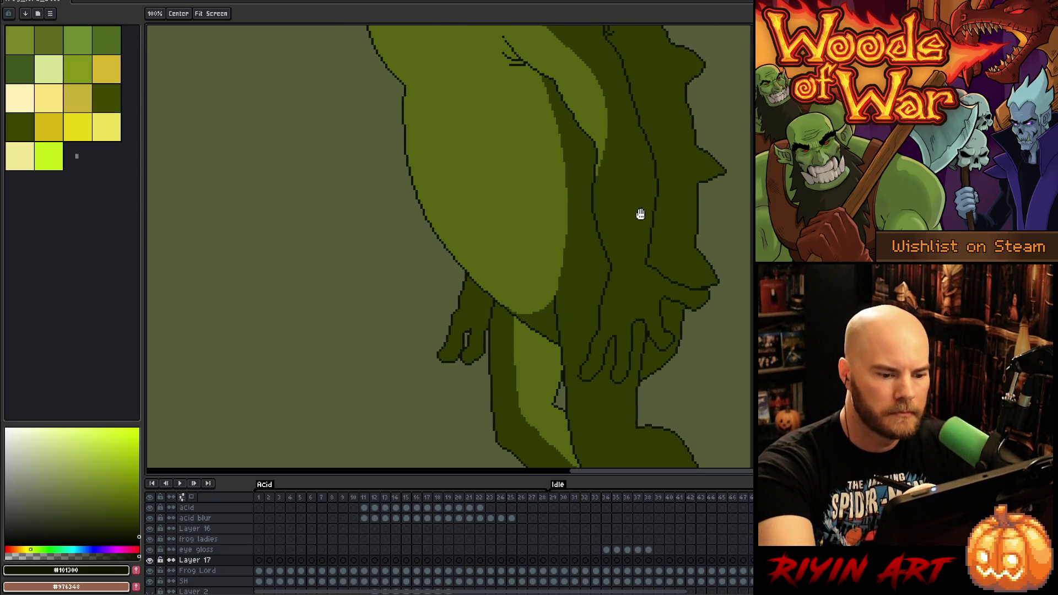
pyautogui.keyDown('alt'); pyautogui.click(574, 266); pyautogui.keyUp('alt')
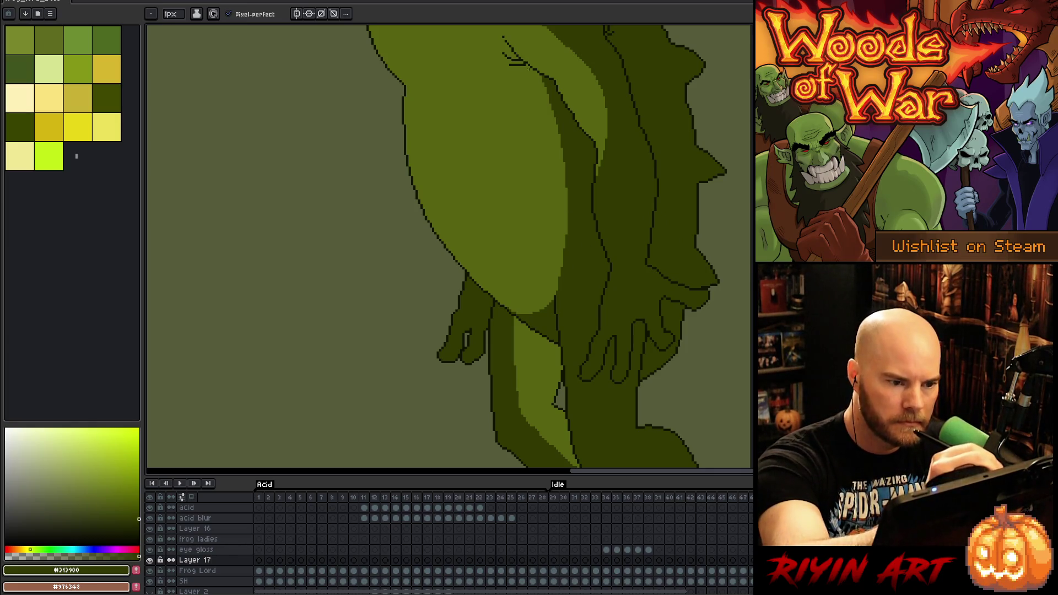
pyautogui.moveTo(526, 68)
pyautogui.mouseDown()
pyautogui.moveTo(557, 213)
pyautogui.moveTo(556, 291)
pyautogui.mouseUp()
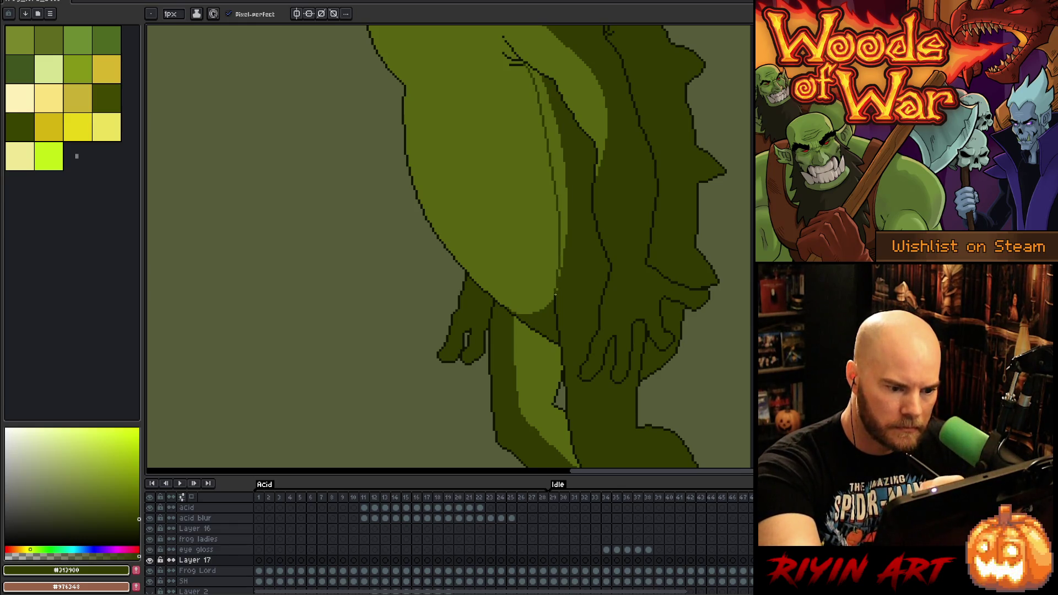
pyautogui.press('g')
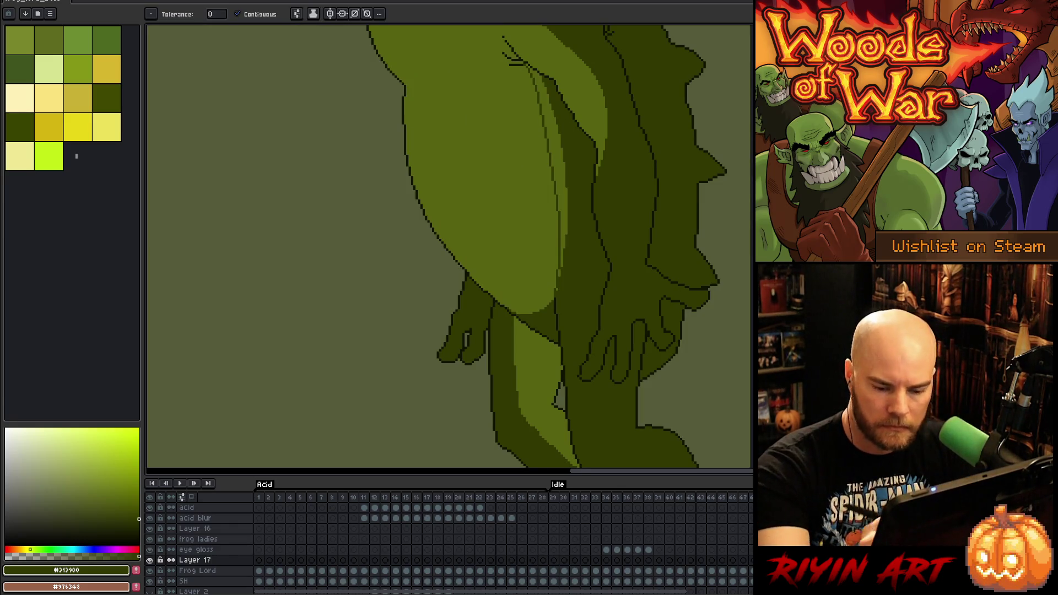
pyautogui.hotkey('ctrl', 'e')
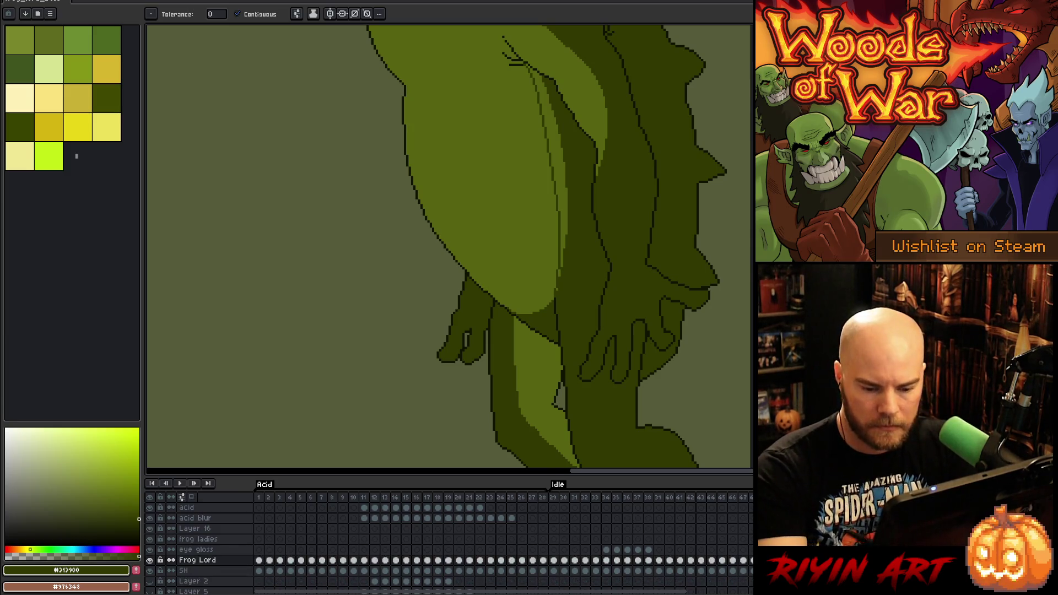
pyautogui.click(574, 183)
pyautogui.press('b')
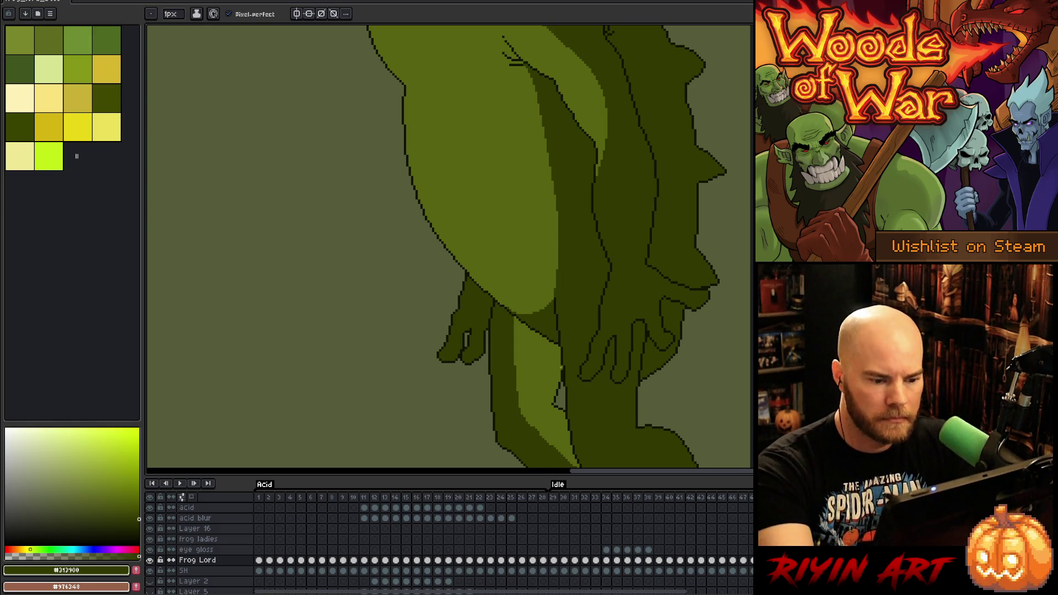
# Set the foreground back to the olive leg colour #576310
pyautogui.click(116, 499)
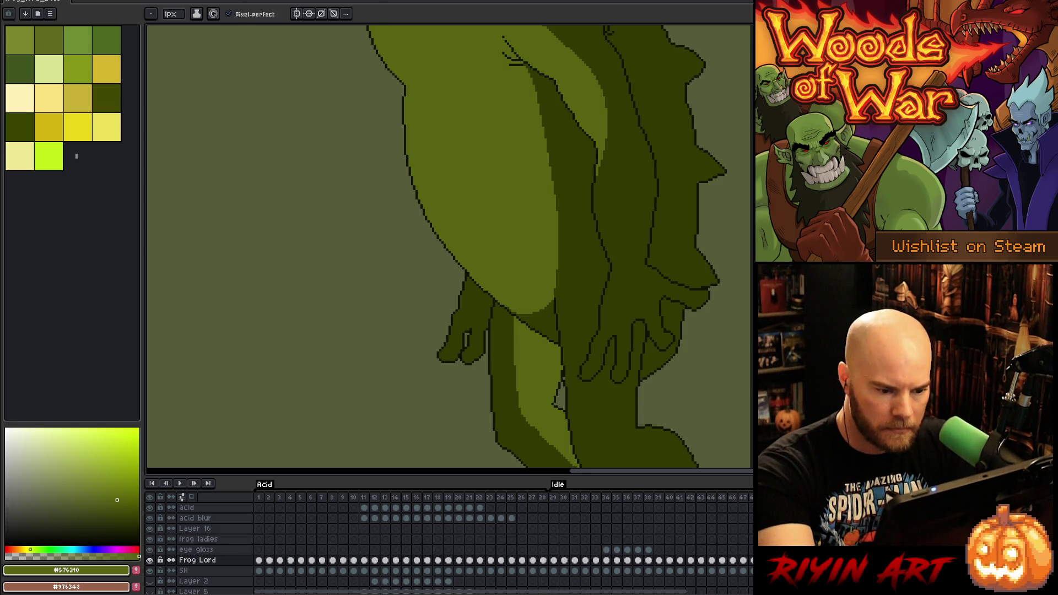
pyautogui.keyDown('alt'); pyautogui.click(562, 368); pyautogui.keyUp('alt')
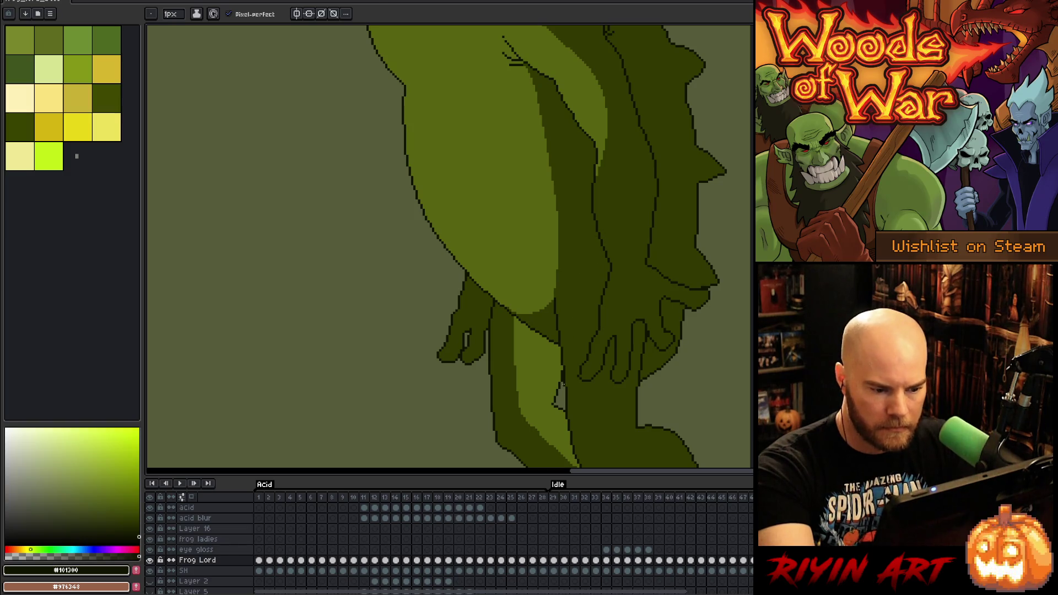
pyautogui.keyDown('alt'); pyautogui.click(563, 371); pyautogui.keyUp('alt')
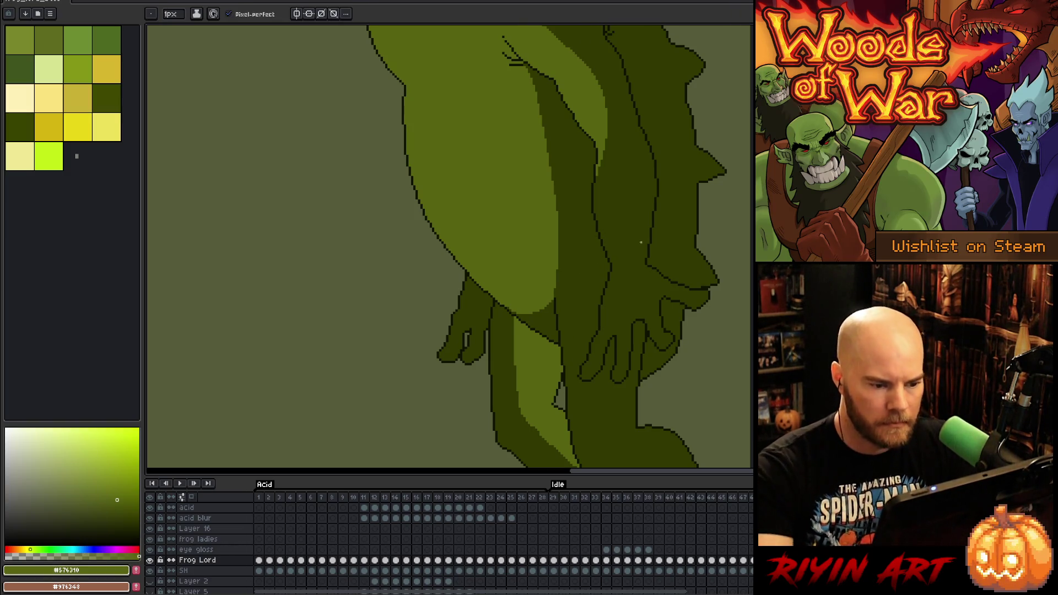
pyautogui.scroll(-4, 640, 242)
pyautogui.scroll(1, 653, 276)
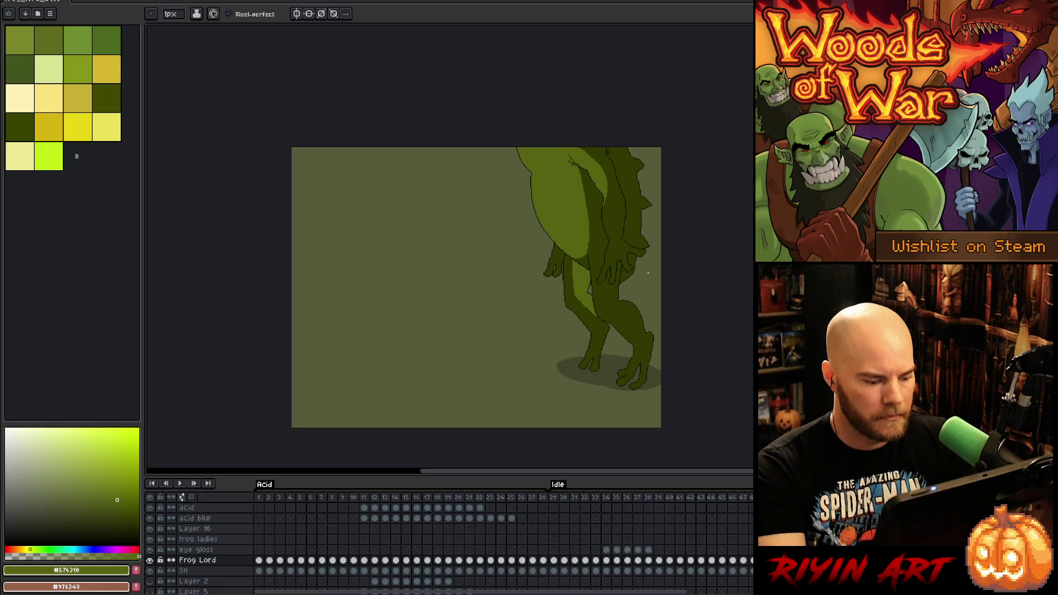
# Lasso the frog lord's back leg and fill it with darker green #313900, then deselect
pyautogui.press('ctrl')
pyautogui.rightClick(653, 278)
pyautogui.press('Escape')
pyautogui.scroll(2, 586, 282)
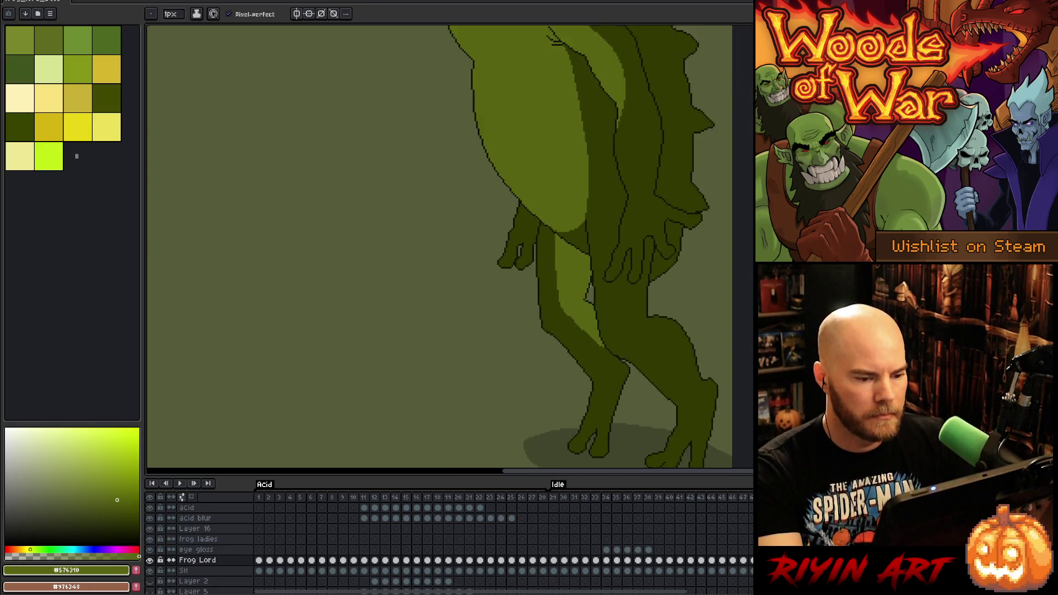
pyautogui.press('q')
pyautogui.moveTo(543, 296)
pyautogui.mouseDown()
pyautogui.moveTo(546, 311)
pyautogui.moveTo(572, 308)
pyautogui.moveTo(598, 255)
pyautogui.moveTo(551, 316)
pyautogui.moveTo(605, 236)
pyautogui.moveTo(607, 279)
pyautogui.moveTo(544, 342)
pyautogui.moveTo(542, 320)
pyautogui.mouseUp()
pyautogui.press('i')
pyautogui.click(586, 364)
pyautogui.press('f')
pyautogui.hotkey('ctrl', 'd')
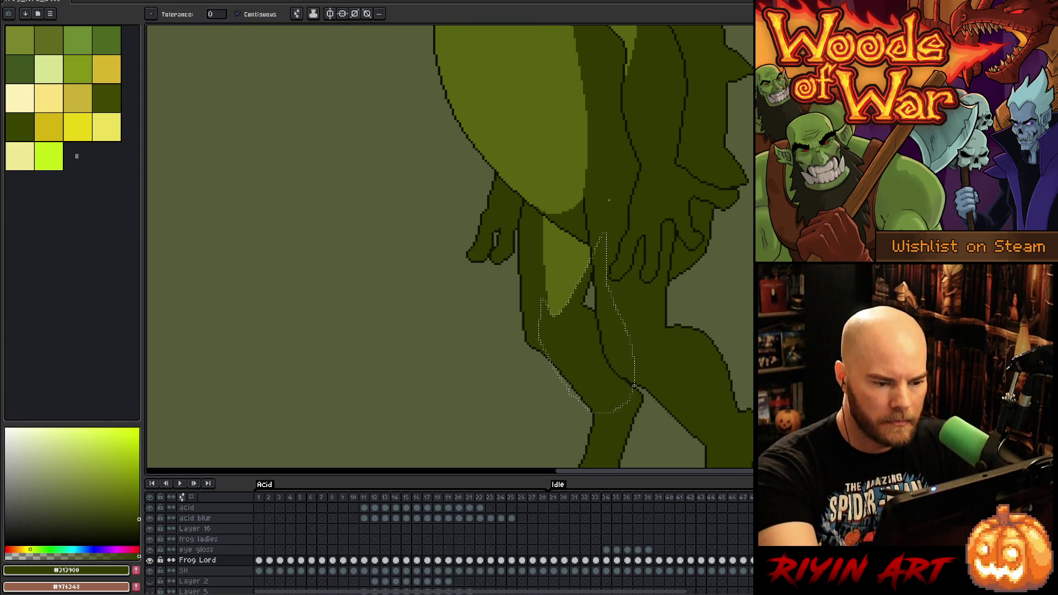
pyautogui.press('g')
pyautogui.scroll(-2, 599, 237)
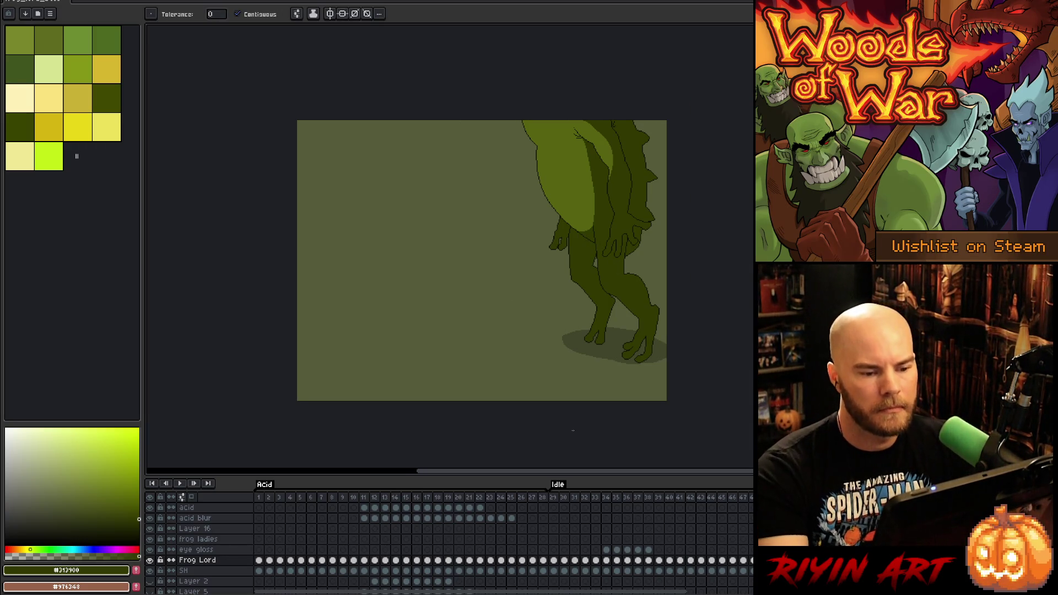
# Flip between frames to compare the frog lord with the mossy toad, ending on the toad
pyautogui.scroll(-2, 604, 434)
pyautogui.scroll(3, 527, 254)
pyautogui.moveTo(527, 254); pyautogui.dragTo(525, 254)
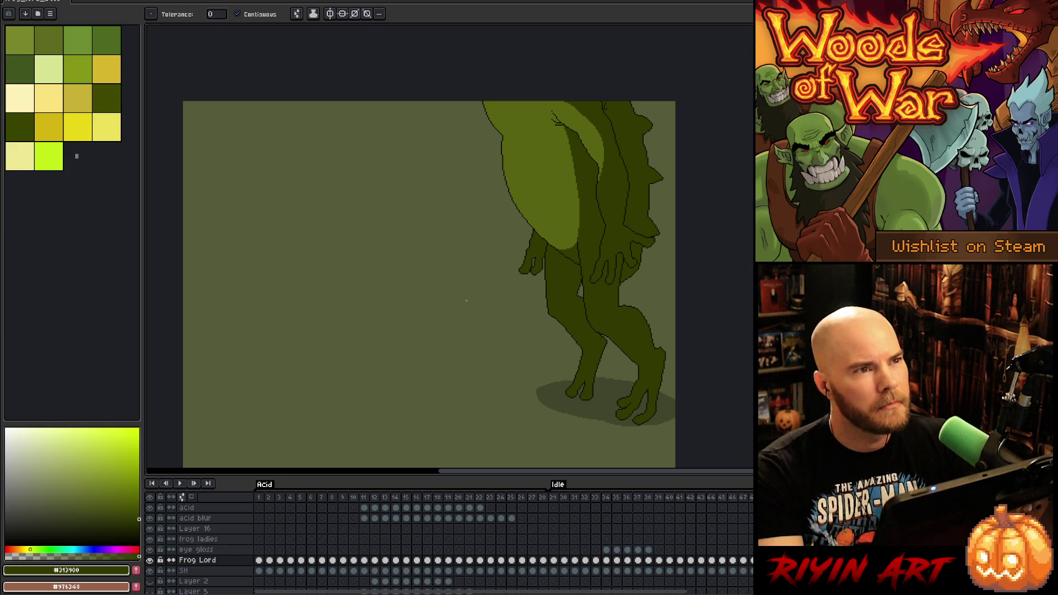
pyautogui.press('Right')
pyautogui.press('Left')
pyautogui.press('Right')
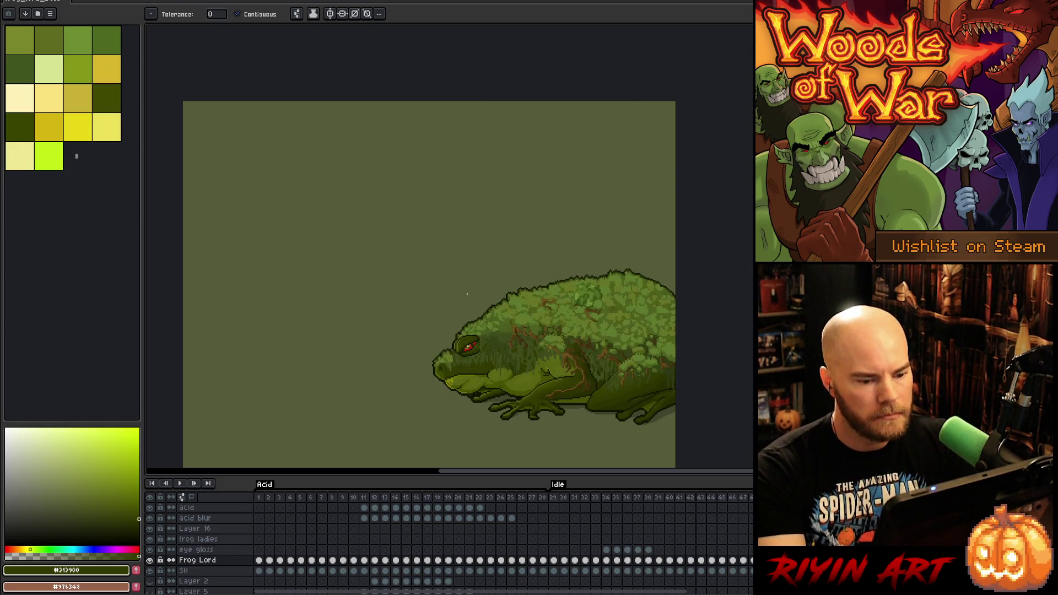
# Return to the frog lord frame and bucket-fill the grey gap in its foot with olive
pyautogui.press('Left')
pyautogui.scroll(3, 608, 252)
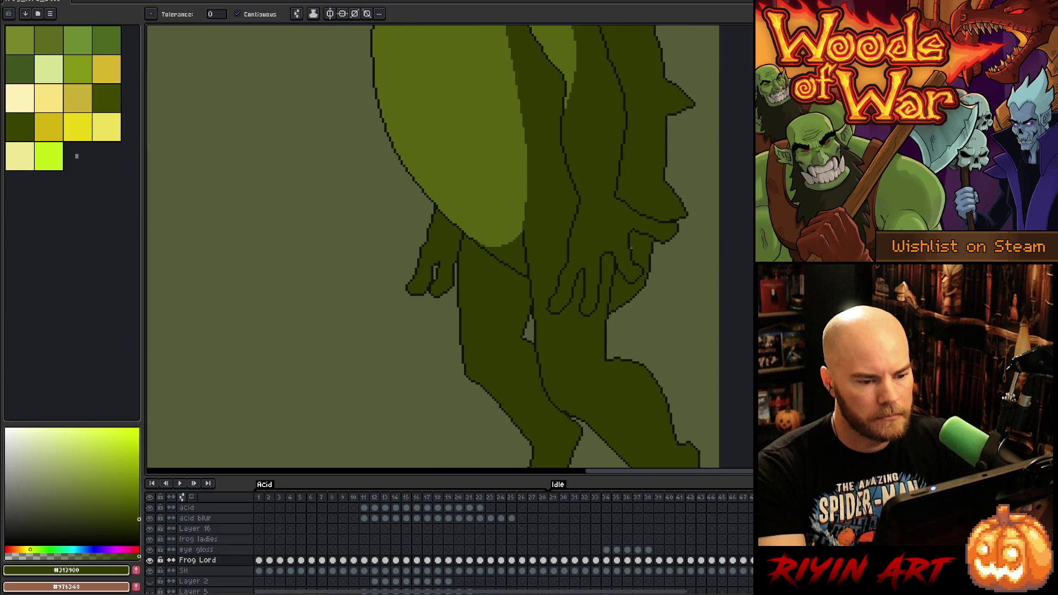
pyautogui.scroll(-5, 599, 254)
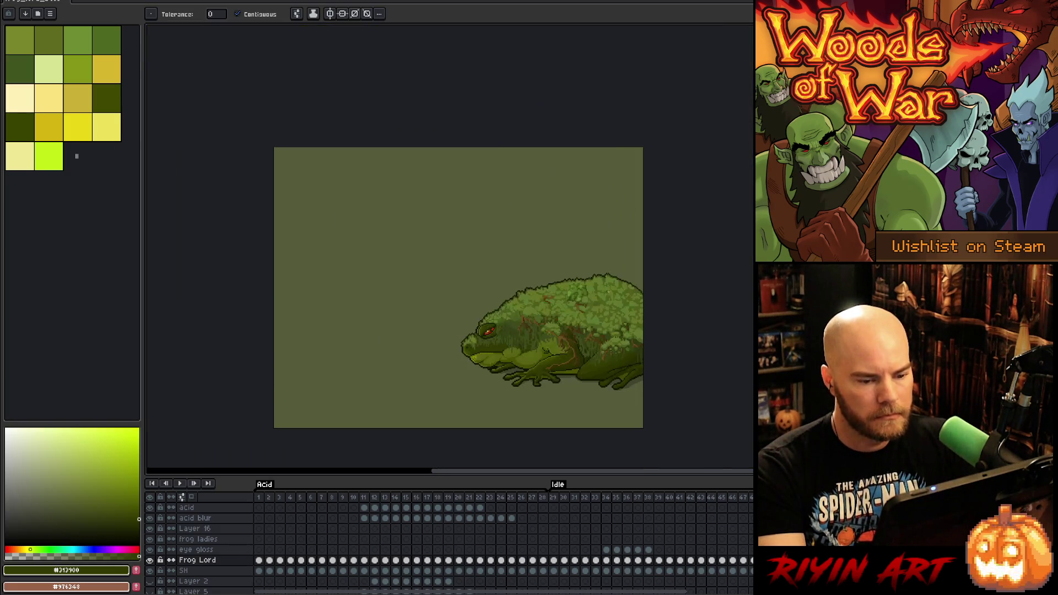
pyautogui.scroll(3, 634, 380)
pyautogui.scroll(3, 606, 334)
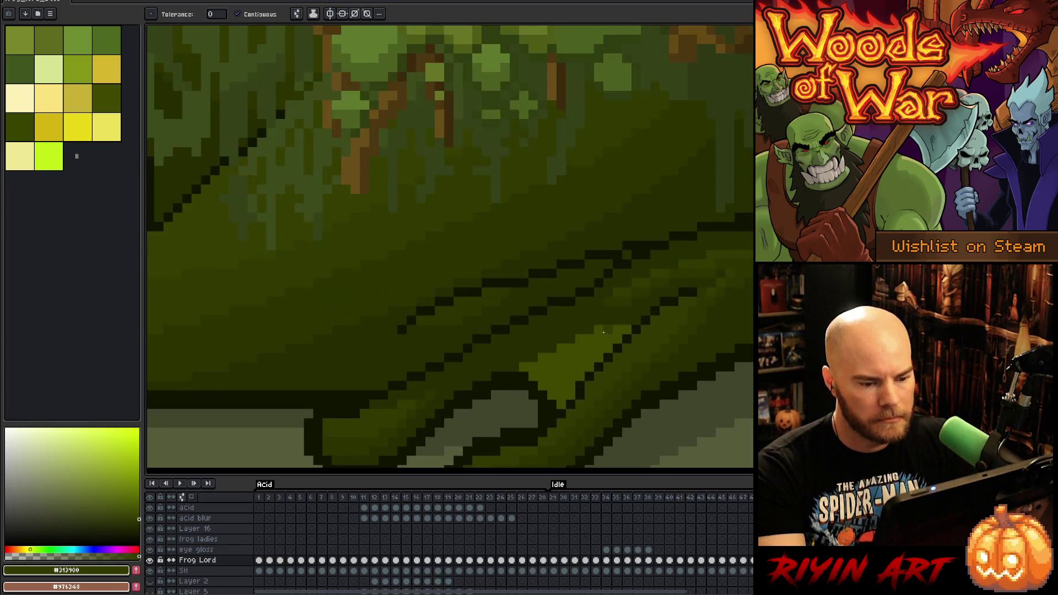
pyautogui.press('b')
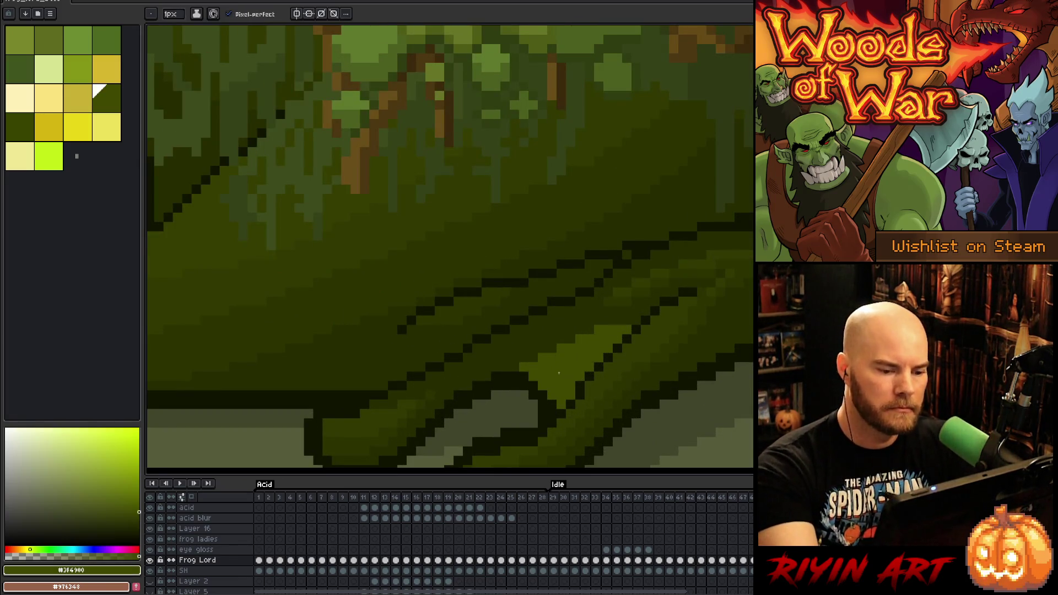
pyautogui.moveTo(561, 361); pyautogui.dragTo(465, 243)
pyautogui.scroll(-2, 474, 246)
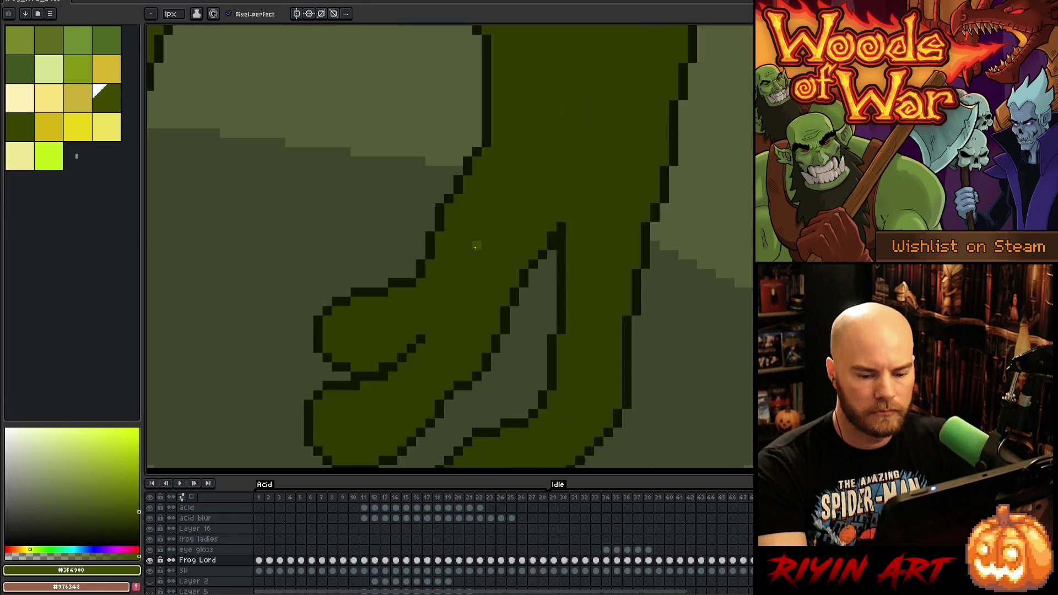
pyautogui.scroll(3, 531, 215)
pyautogui.moveTo(533, 216)
pyautogui.mouseDown()
pyautogui.moveTo(571, 320)
pyautogui.moveTo(592, 282)
pyautogui.moveTo(577, 292)
pyautogui.moveTo(602, 268)
pyautogui.moveTo(603, 352)
pyautogui.mouseUp()
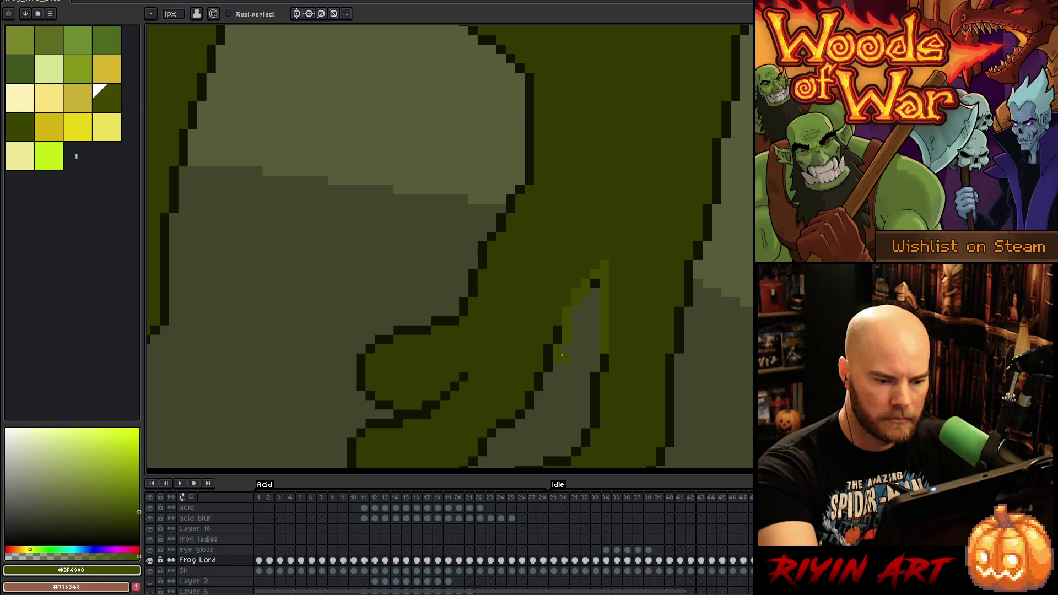
pyautogui.press('g')
pyautogui.click(599, 329)
pyautogui.press('b')
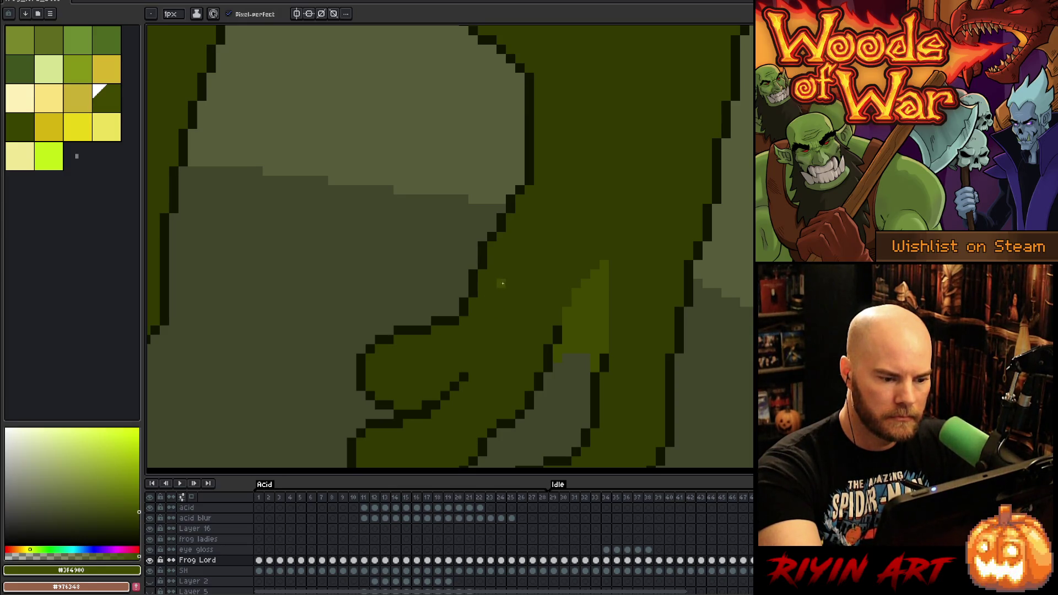
# Paint a lighter #3F4900 green highlight stroke down the frog's leg
pyautogui.moveTo(638, 225); pyautogui.dragTo(734, 134)
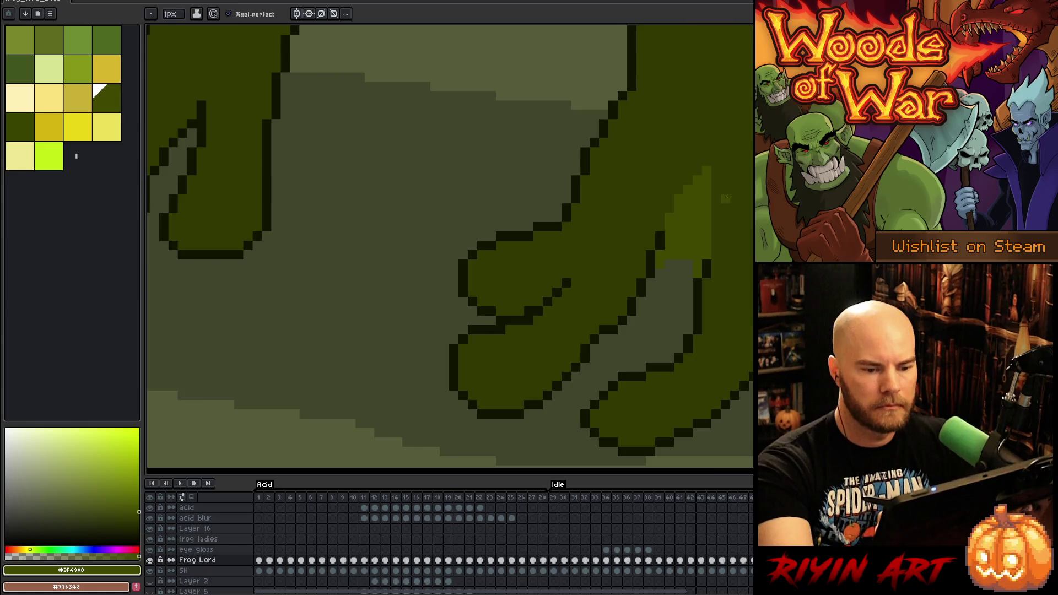
pyautogui.scroll(-2, 726, 196)
pyautogui.scroll(2, 606, 114)
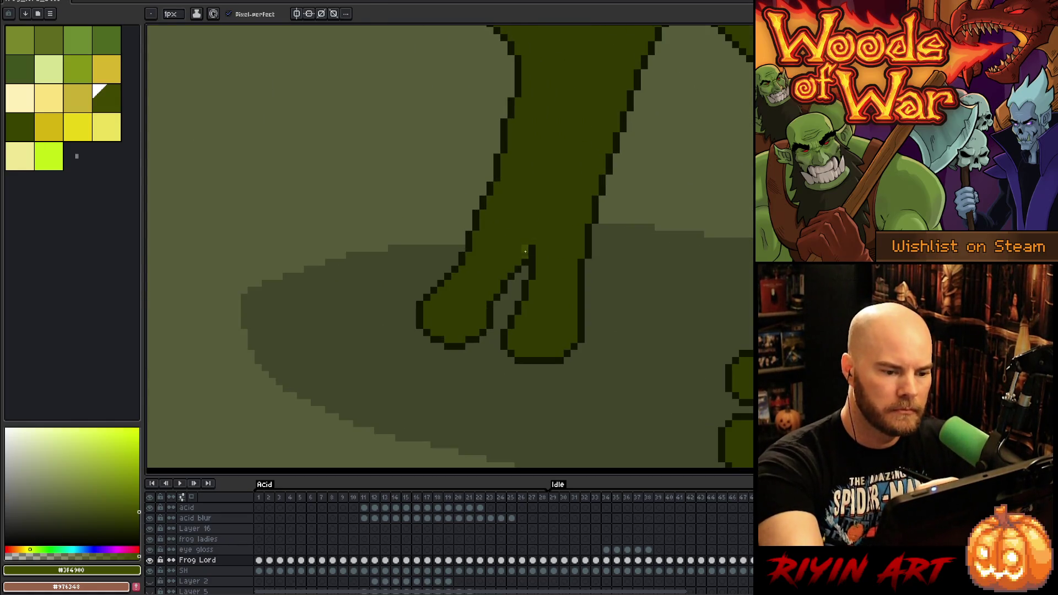
pyautogui.moveTo(546, 164); pyautogui.dragTo(520, 256)
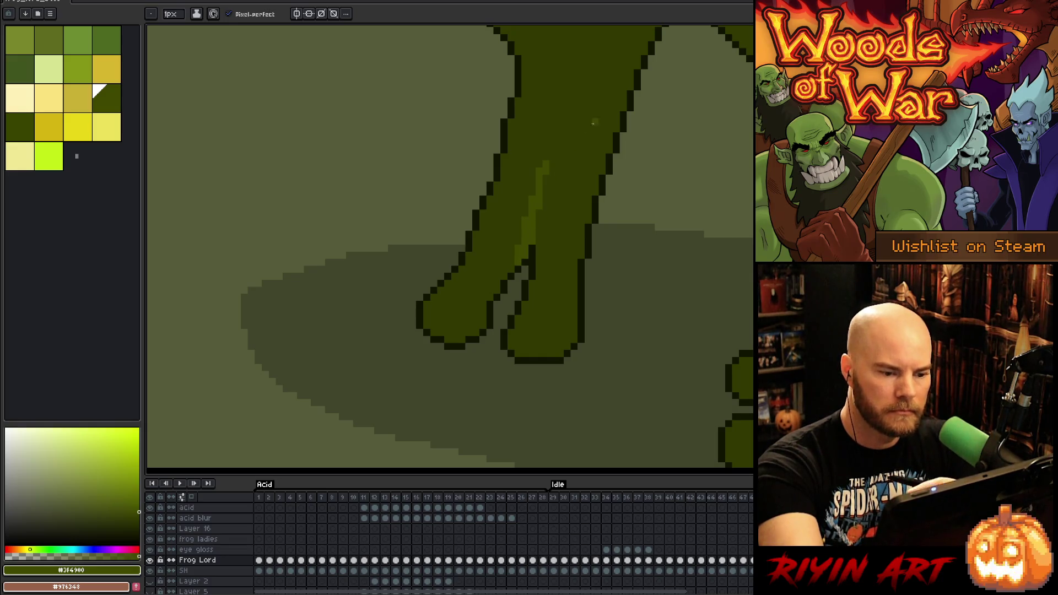
pyautogui.keyDown('alt'); pyautogui.click(556, 152); pyautogui.keyUp('alt')
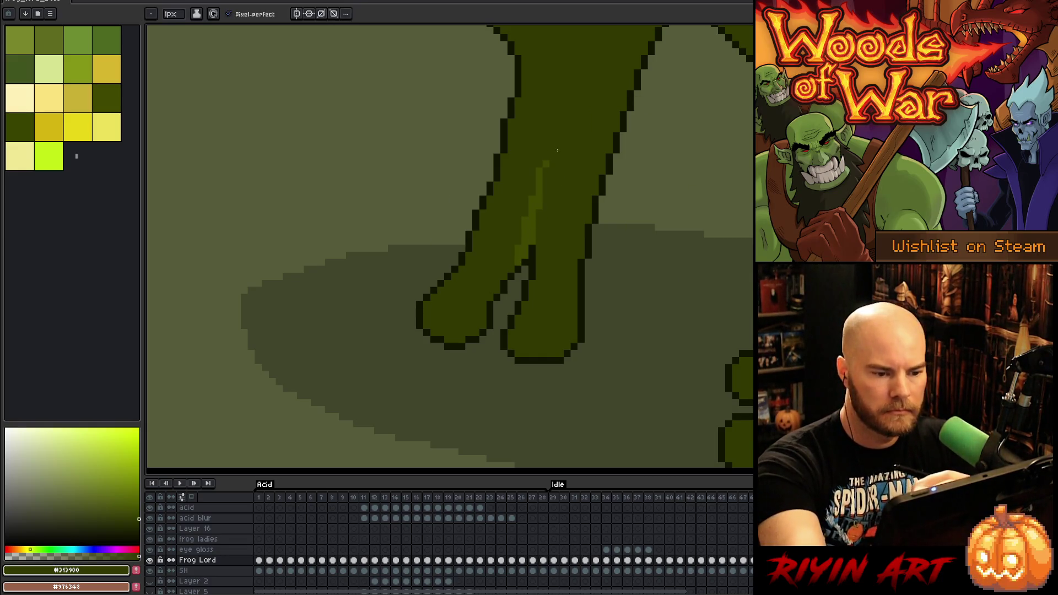
pyautogui.keyDown('alt'); pyautogui.click(539, 172); pyautogui.keyUp('alt')
pyautogui.moveTo(671, 141); pyautogui.dragTo(509, 148)
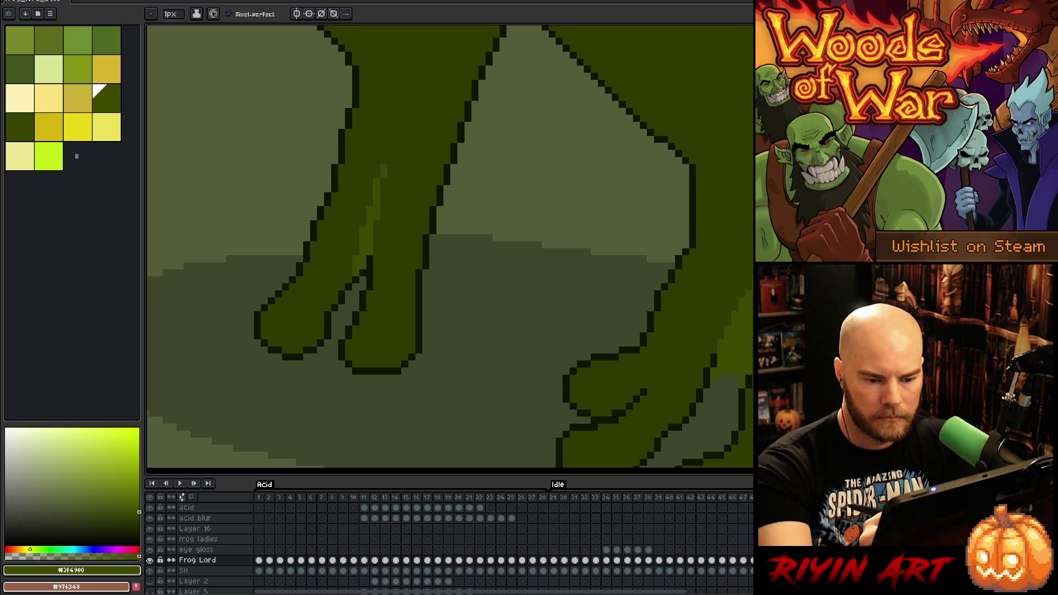
# Sample the outline, highlight and leg shade greens, trying and undoing a short dark foot outline
pyautogui.keyDown('alt'); pyautogui.click(736, 378); pyautogui.keyUp('alt')
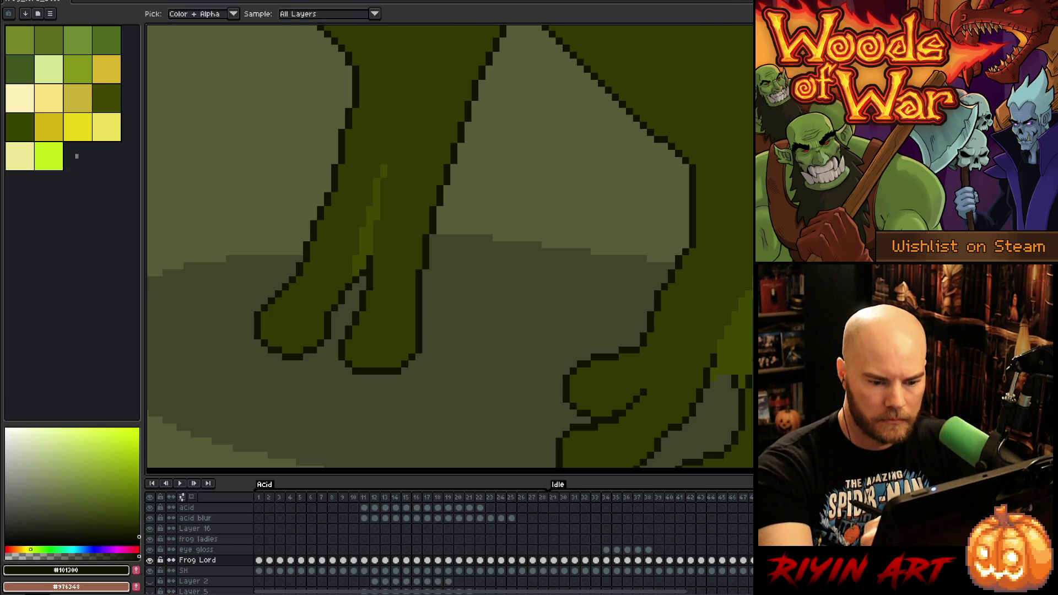
pyautogui.keyDown('alt'); pyautogui.click(749, 384); pyautogui.keyUp('alt')
pyautogui.keyDown('alt'); pyautogui.click(747, 371); pyautogui.keyUp('alt')
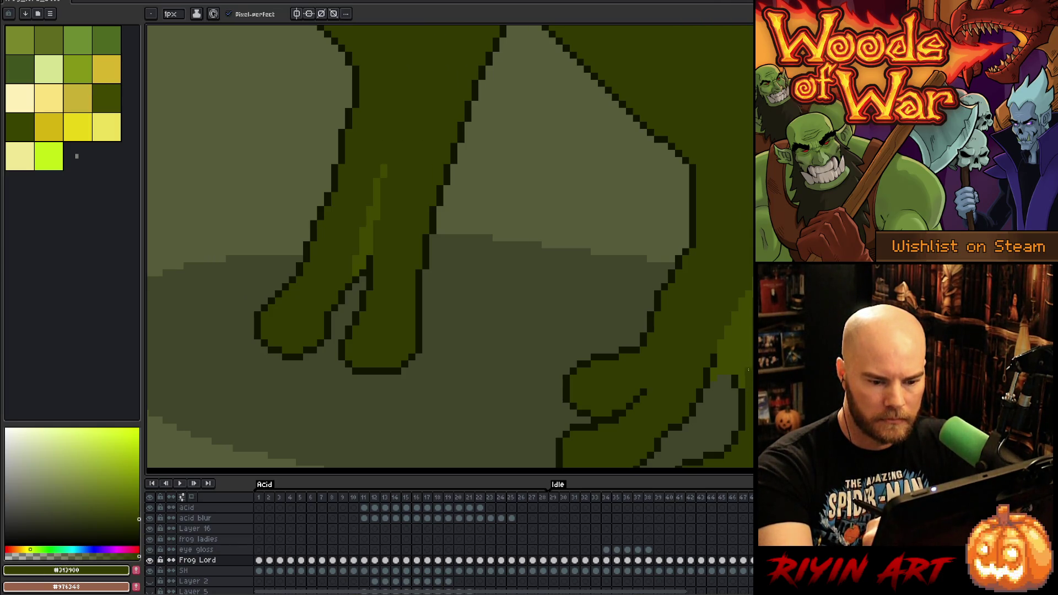
pyautogui.keyDown('alt'); pyautogui.click(730, 378); pyautogui.keyUp('alt')
pyautogui.moveTo(716, 375); pyautogui.dragTo(712, 385)
pyautogui.hotkey('ctrl', 'z')
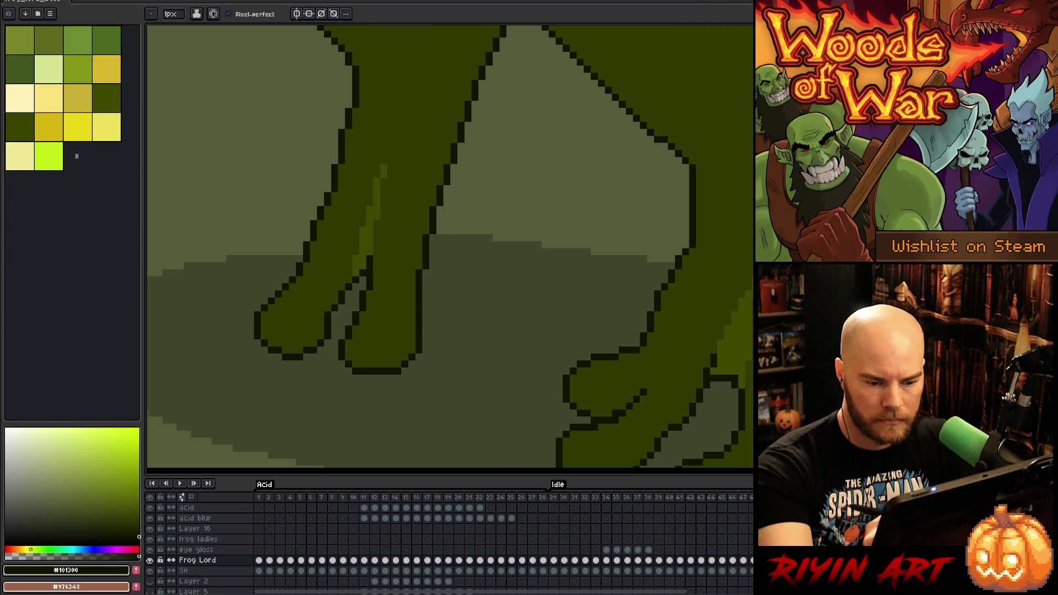
pyautogui.click(96, 93)
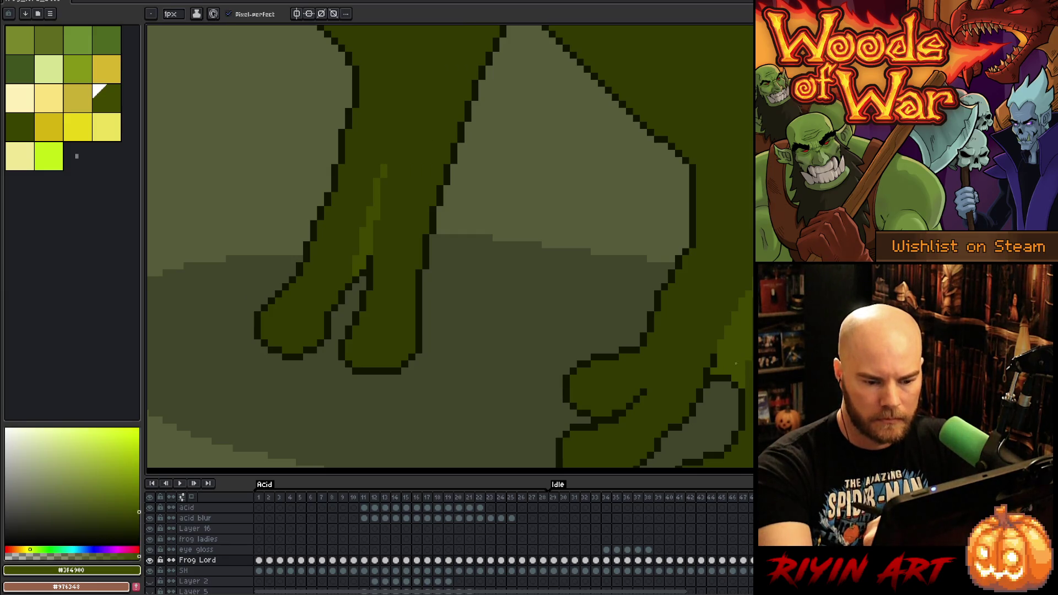
pyautogui.keyDown('alt'); pyautogui.click(731, 377); pyautogui.keyUp('alt')
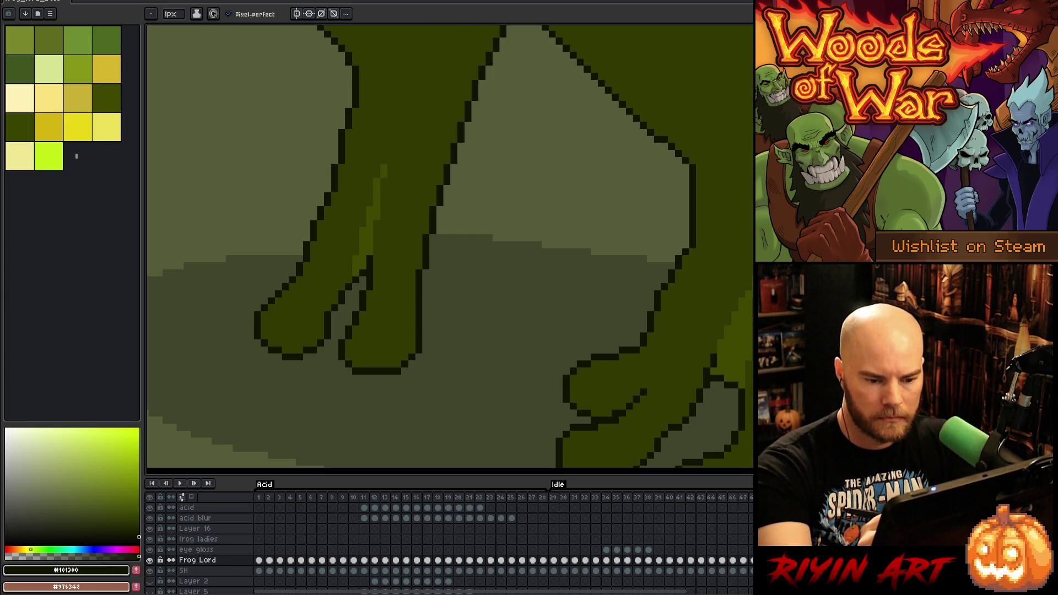
pyautogui.keyDown('alt'); pyautogui.click(708, 355); pyautogui.keyUp('alt')
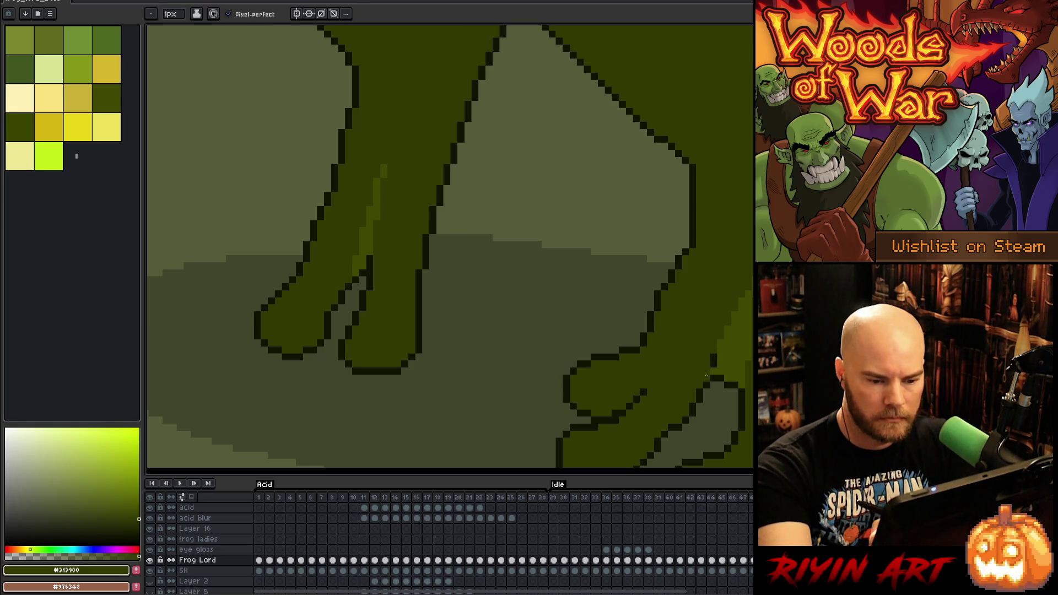
pyautogui.click(99, 91)
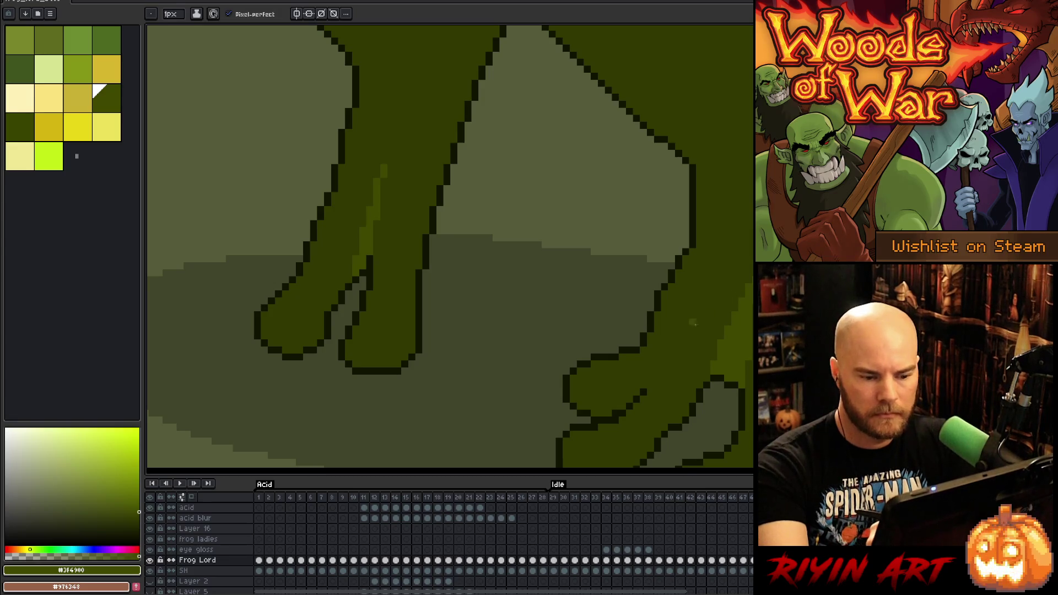
pyautogui.keyDown('alt'); pyautogui.click(612, 420); pyautogui.keyUp('alt')
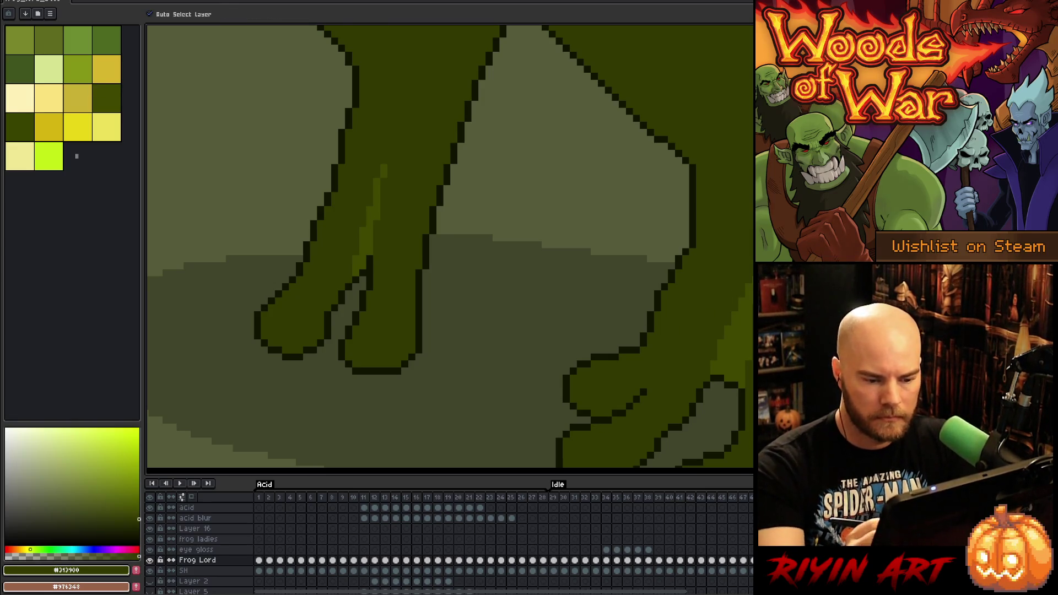
# Add a dark outline pixel to the foot's top edge, then pick the foot's green
pyautogui.scroll(-1, 637, 312)
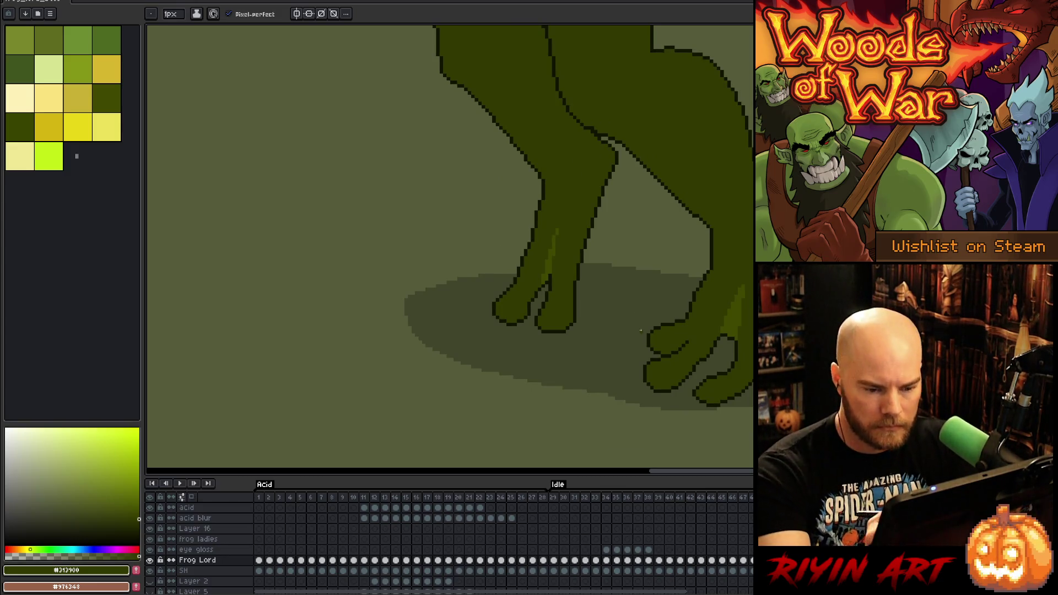
pyautogui.scroll(1, 716, 375)
pyautogui.keyDown('alt'); pyautogui.click(665, 392); pyautogui.keyUp('alt')
pyautogui.scroll(-1, 666, 393)
pyautogui.scroll(1, 665, 391)
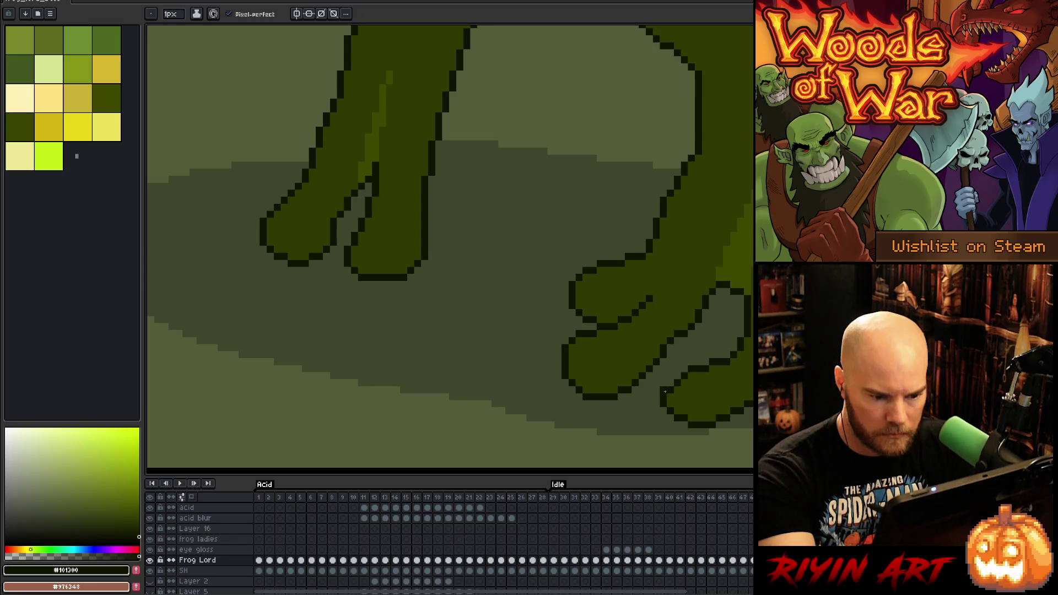
pyautogui.click(677, 369)
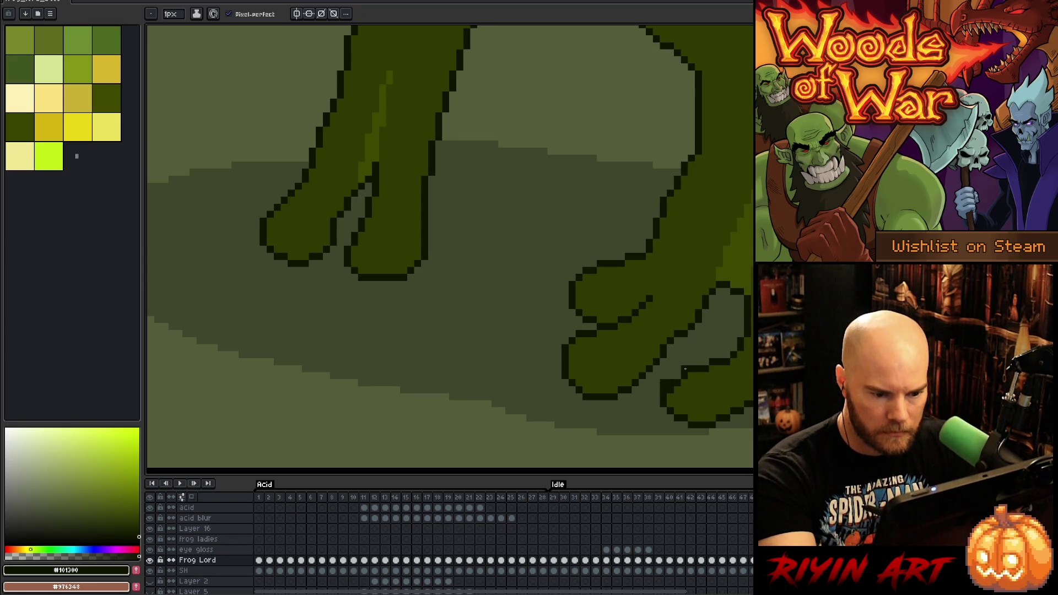
pyautogui.keyDown('alt'); pyautogui.click(686, 378); pyautogui.keyUp('alt')
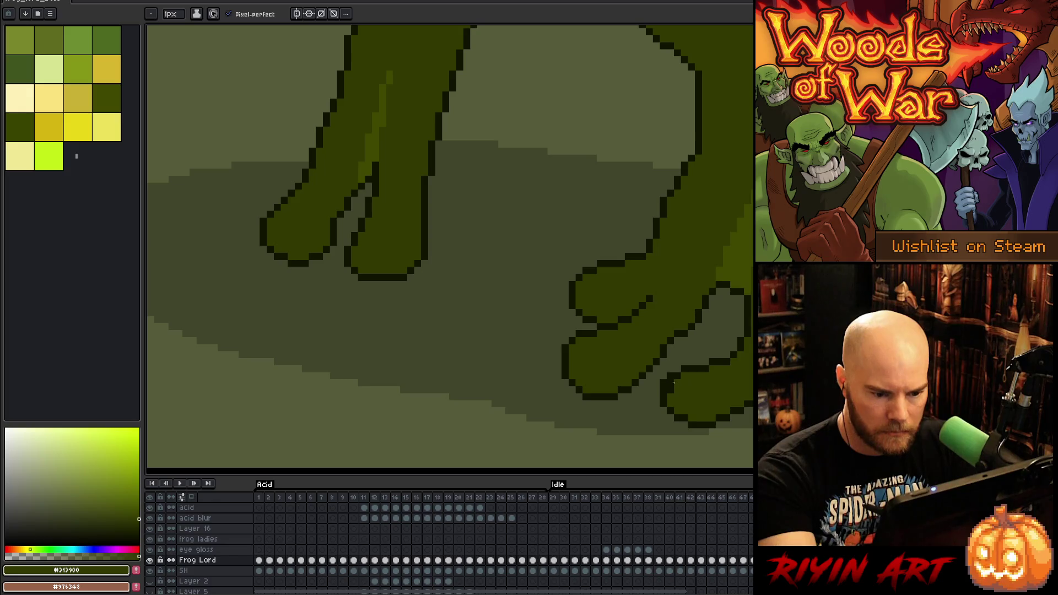
# Check the legs zoomed out, then draw a dark outline stroke down the frog's toe
pyautogui.scroll(-5, 669, 387)
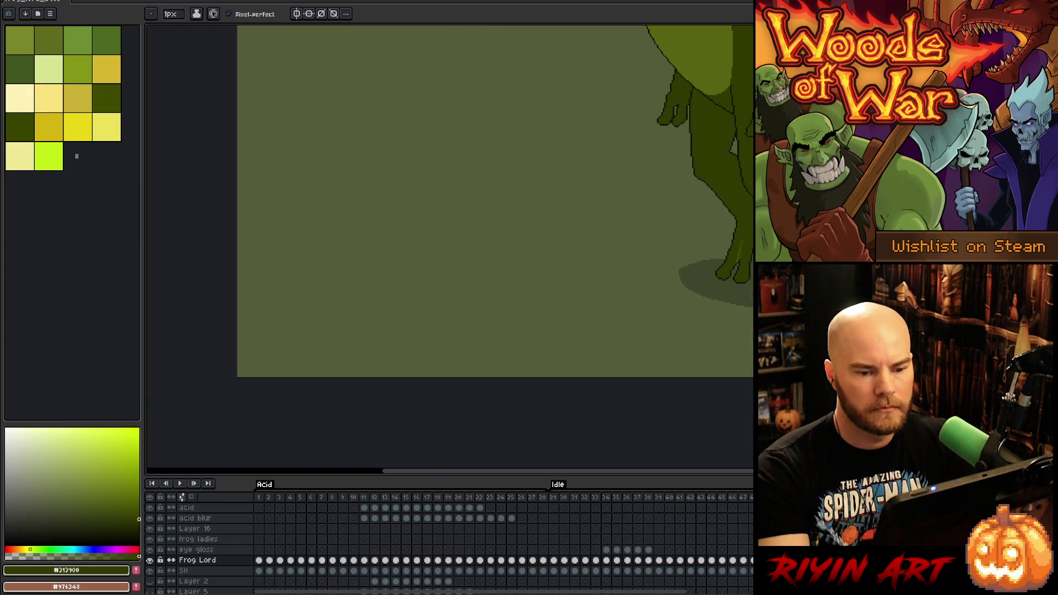
pyautogui.press('z')
pyautogui.moveTo(670, 388); pyautogui.dragTo(631, 410)
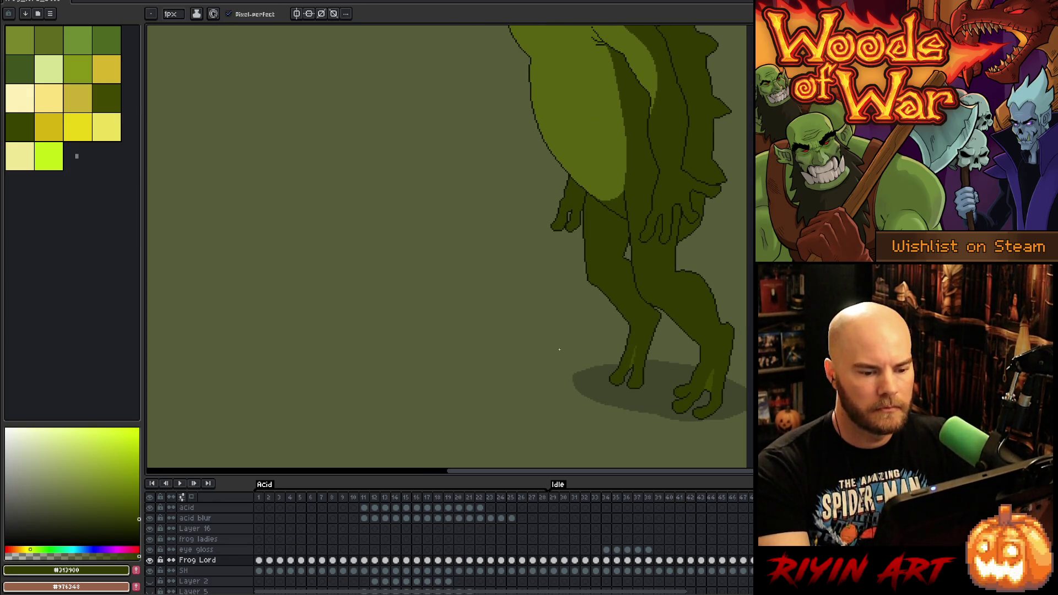
pyautogui.scroll(3, 683, 376)
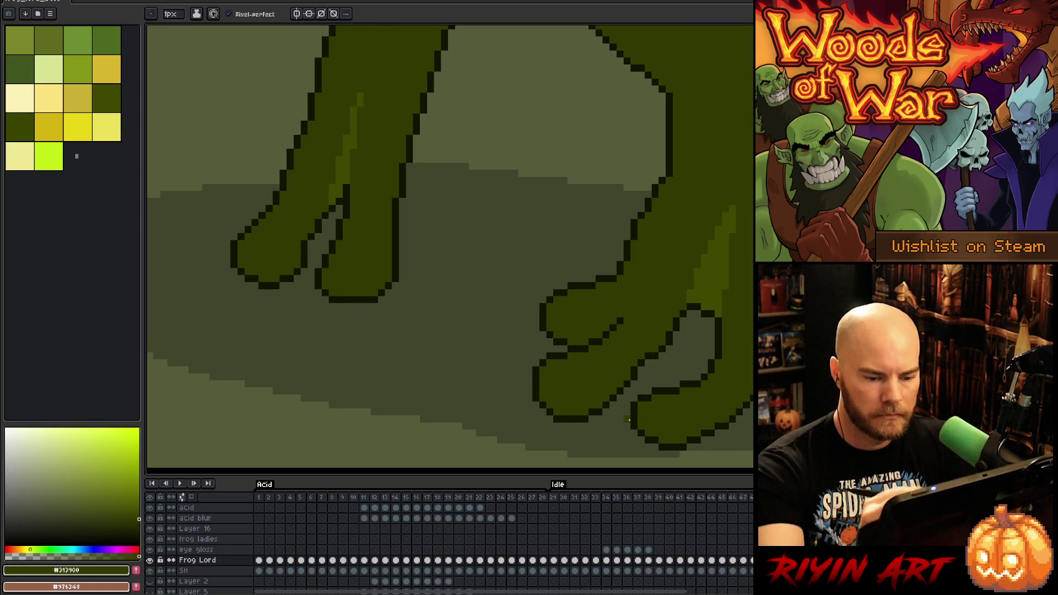
pyautogui.press('m')
pyautogui.scroll(-5, 683, 376)
pyautogui.press('z')
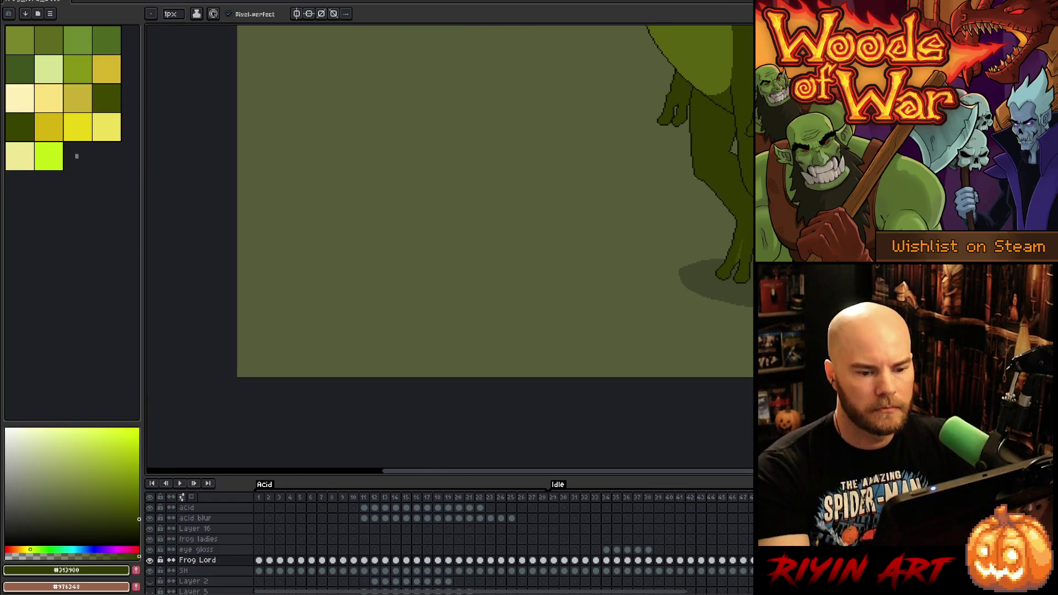
pyautogui.moveTo(625, 352); pyautogui.dragTo(581, 380)
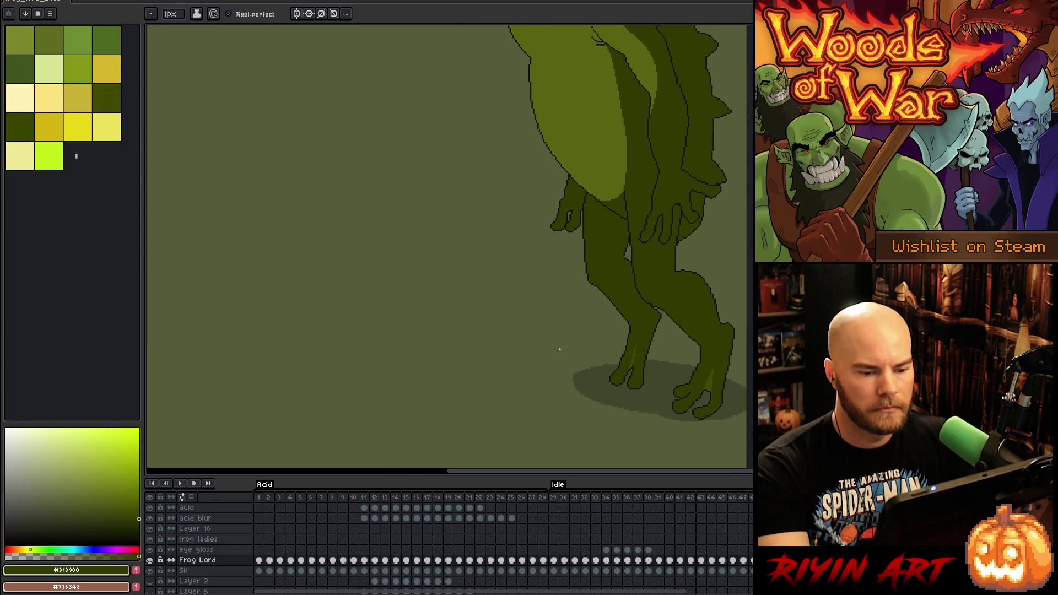
pyautogui.scroll(3, 691, 376)
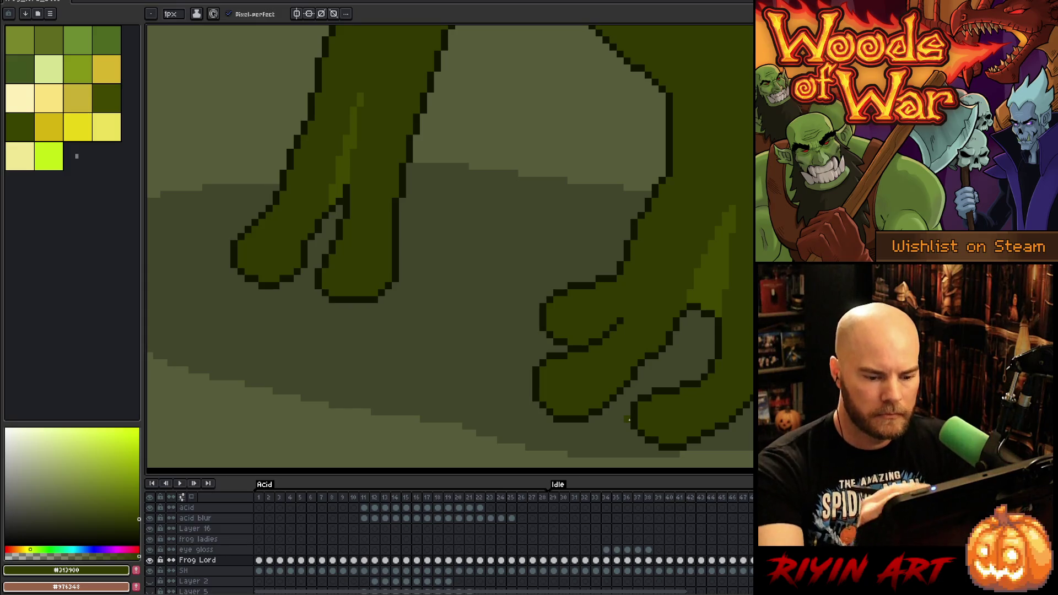
pyautogui.press('m')
pyautogui.moveTo(668, 374); pyautogui.dragTo(676, 422)
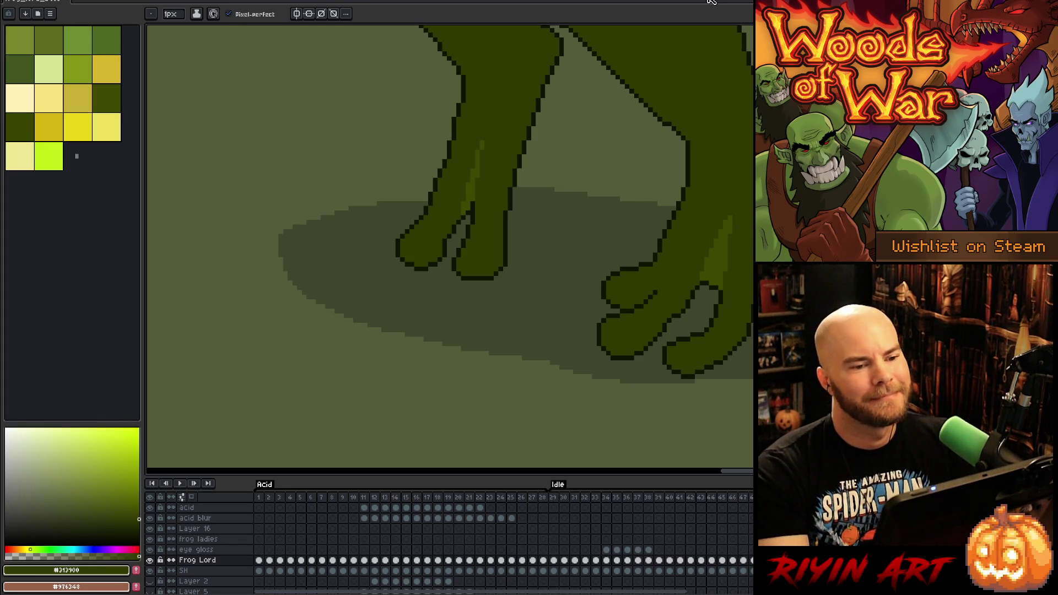
# Save the frog lord artwork
pyautogui.hotkey('ctrl', 'g')
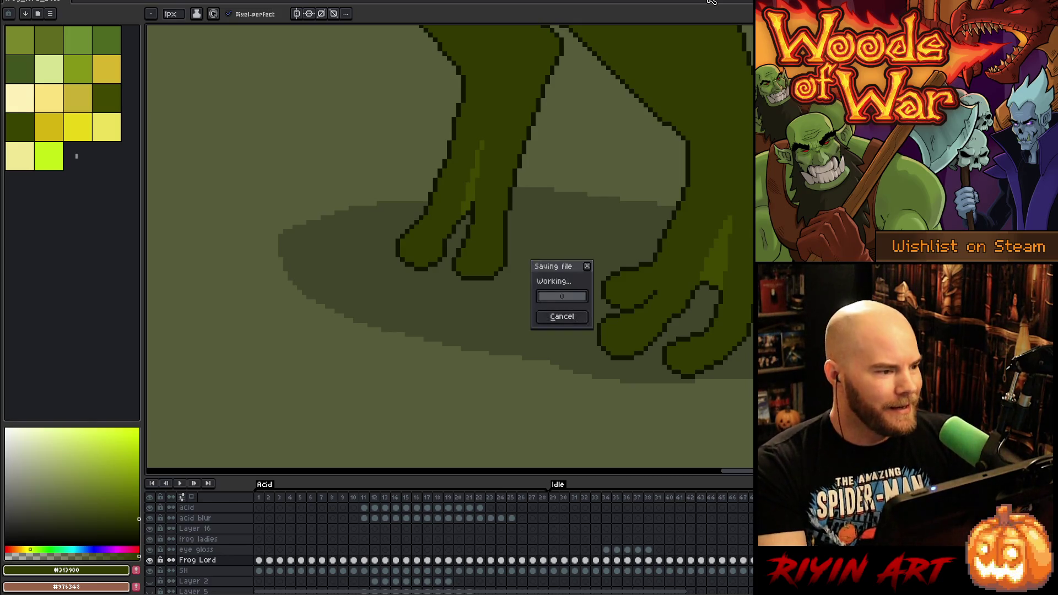
pyautogui.press('Escape')
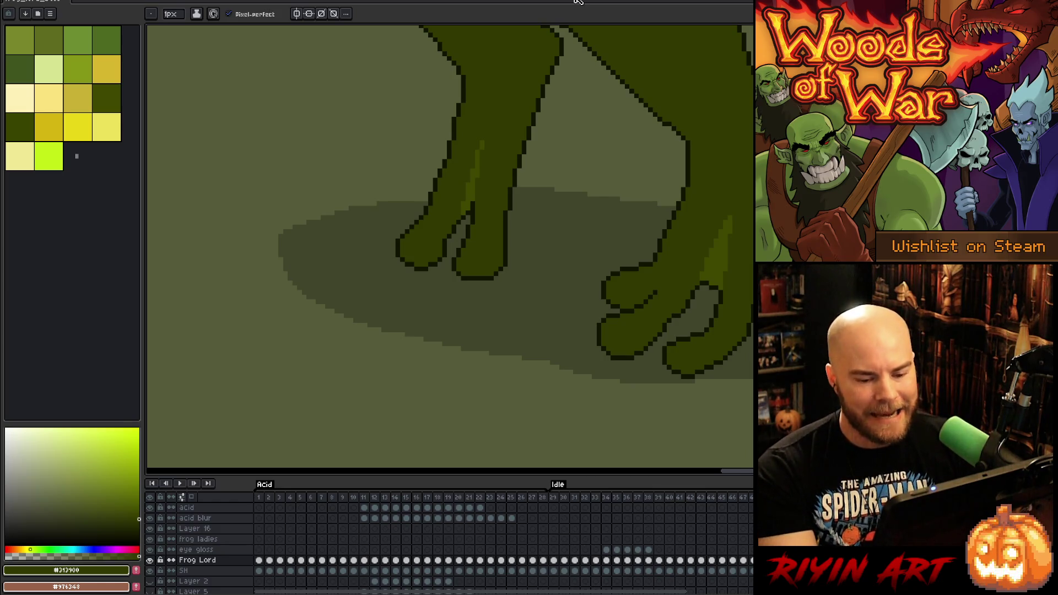
pyautogui.scroll(-3, 495, 289)
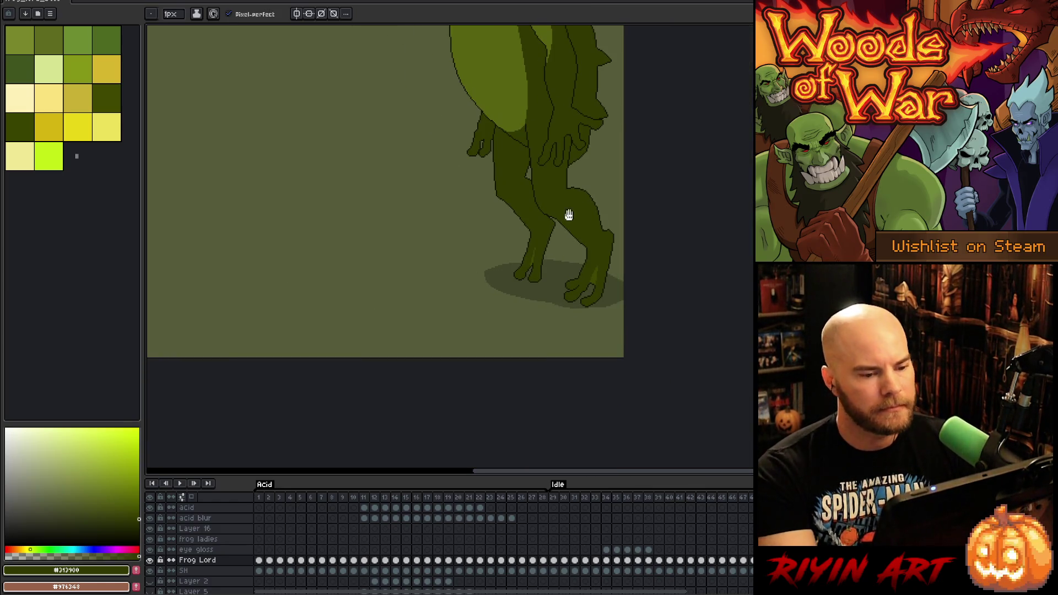
# Redraw the knee overlap outline in #101300, adding dark pixels and erasing the stray ones
pyautogui.scroll(4, 633, 279)
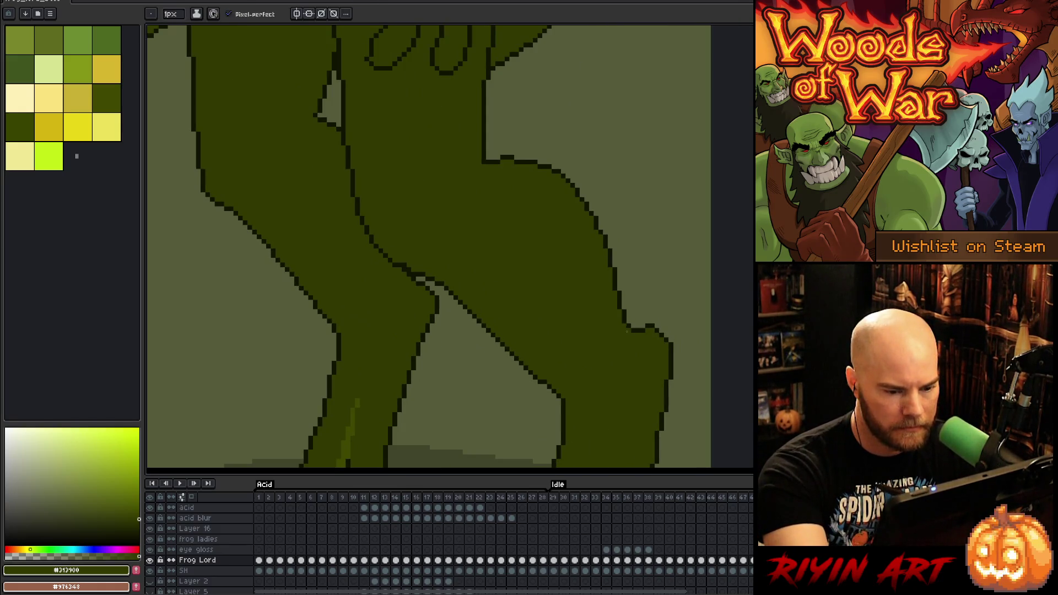
pyautogui.keyDown('alt'); pyautogui.click(633, 336); pyautogui.keyUp('alt')
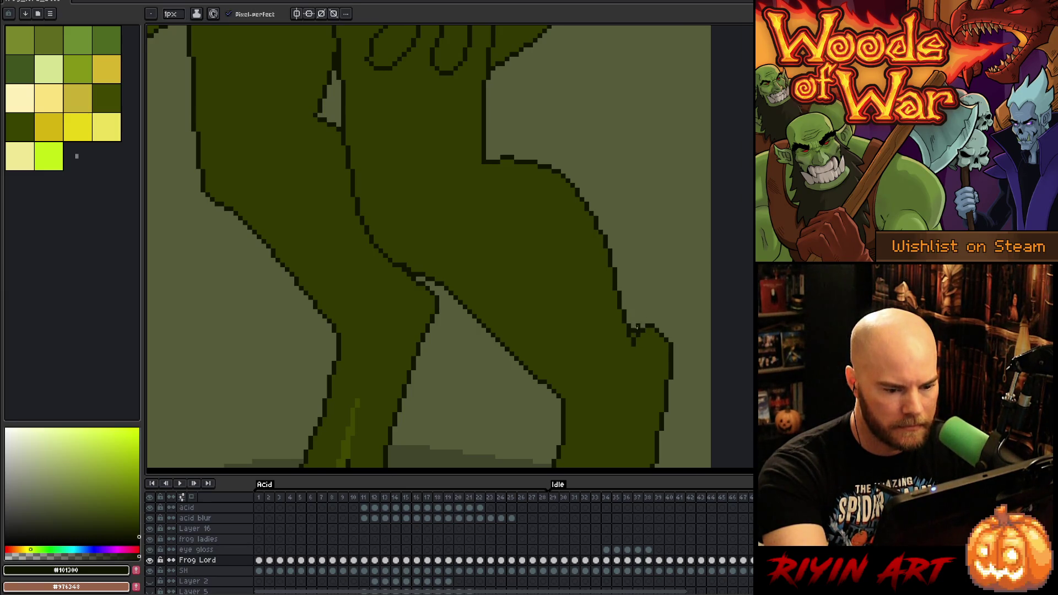
pyautogui.press('e')
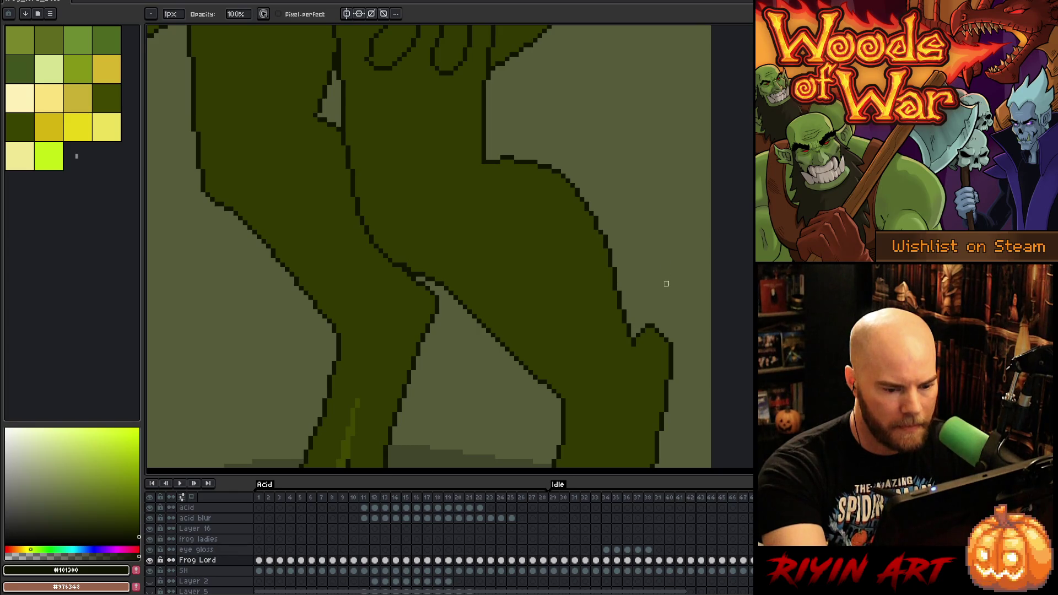
pyautogui.moveTo(619, 359)
pyautogui.mouseDown()
pyautogui.moveTo(683, 347)
pyautogui.moveTo(593, 205)
pyautogui.mouseUp()
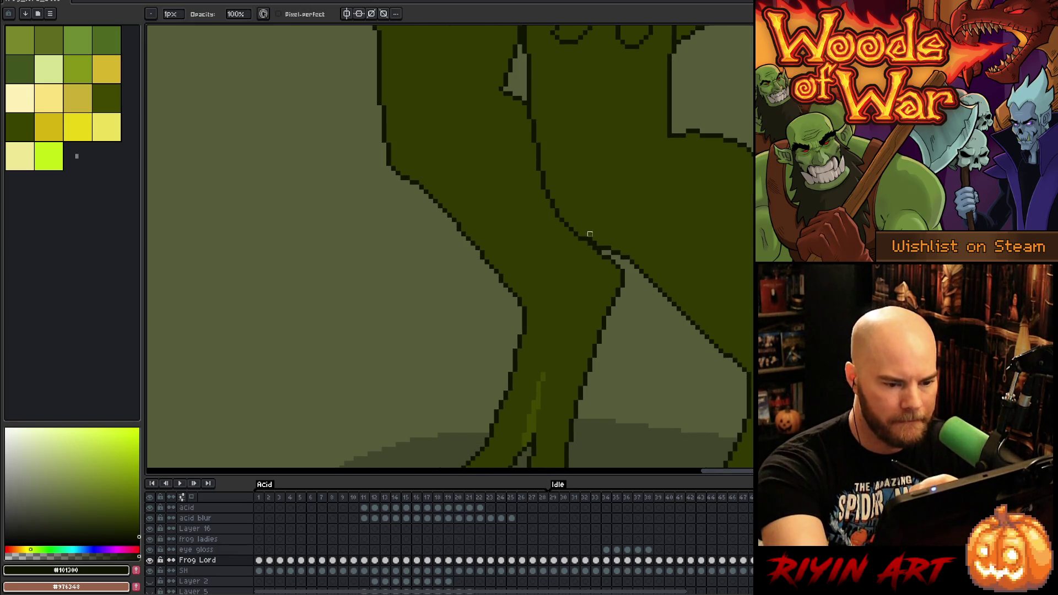
pyautogui.press('b')
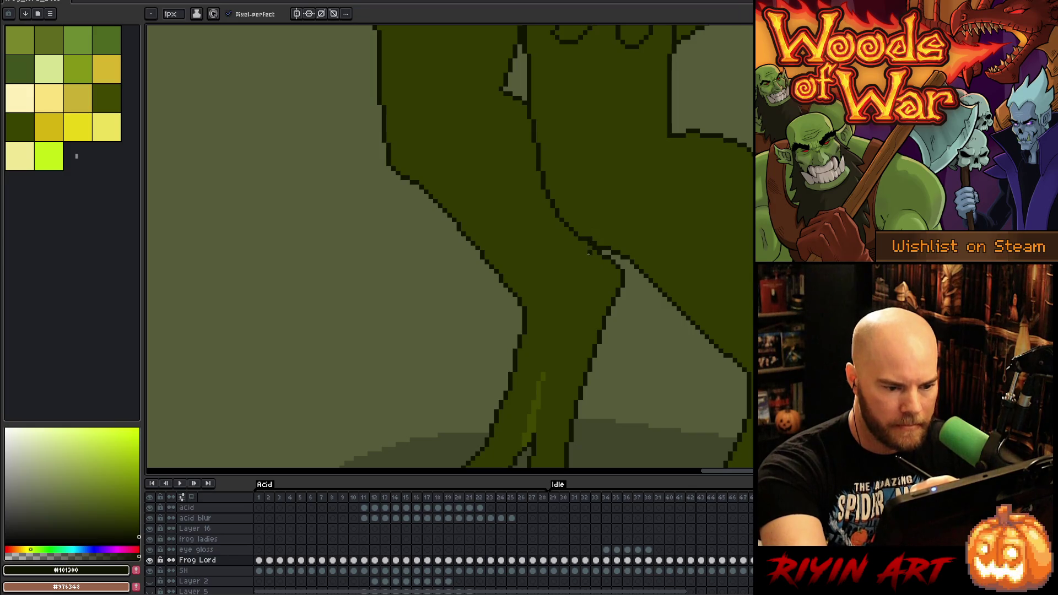
pyautogui.moveTo(596, 258); pyautogui.dragTo(611, 263)
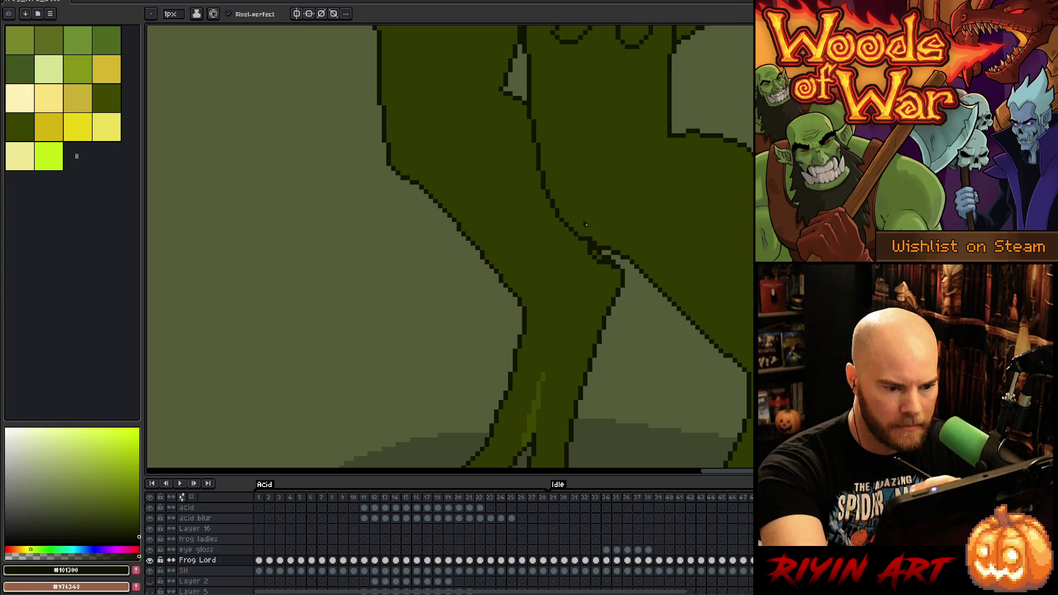
pyautogui.press('e')
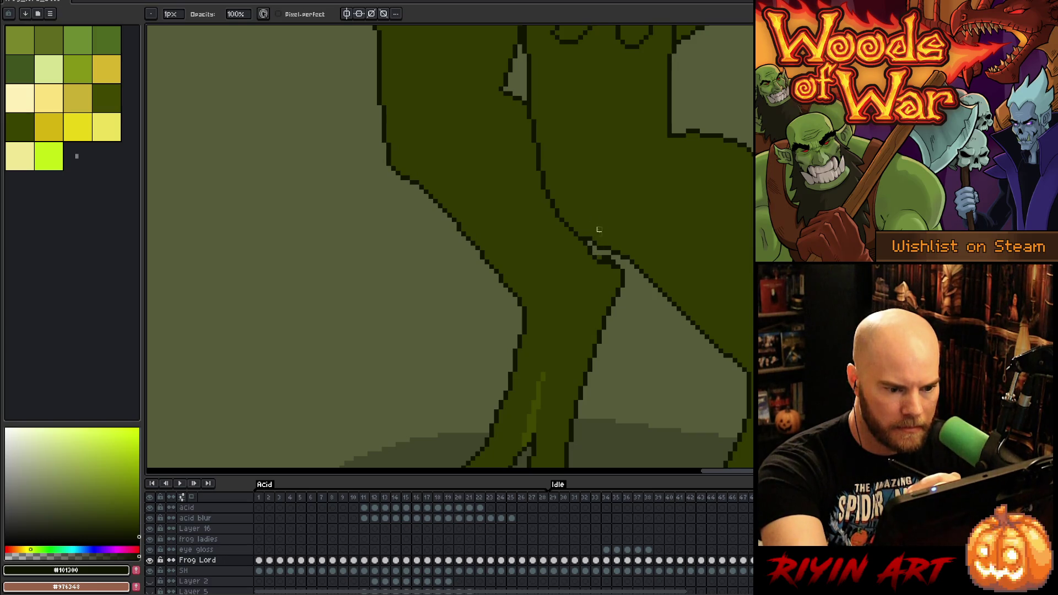
pyautogui.moveTo(598, 257); pyautogui.dragTo(613, 253)
pyautogui.press('b')
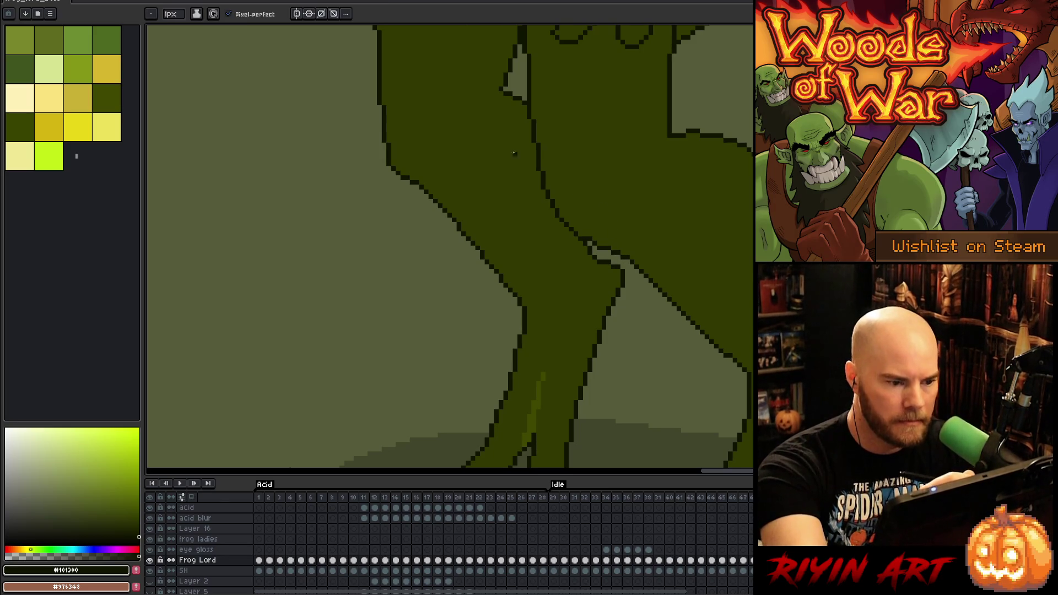
pyautogui.scroll(-2, 617, 351)
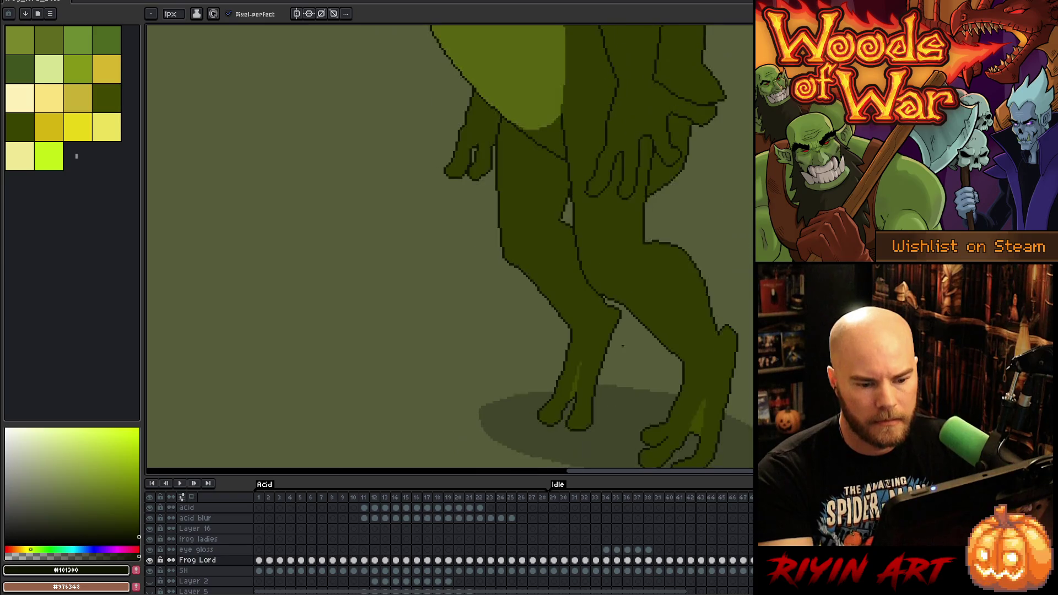
# Erase the diagonal leg outline segment and redraw it darker
pyautogui.scroll(2, 479, 338)
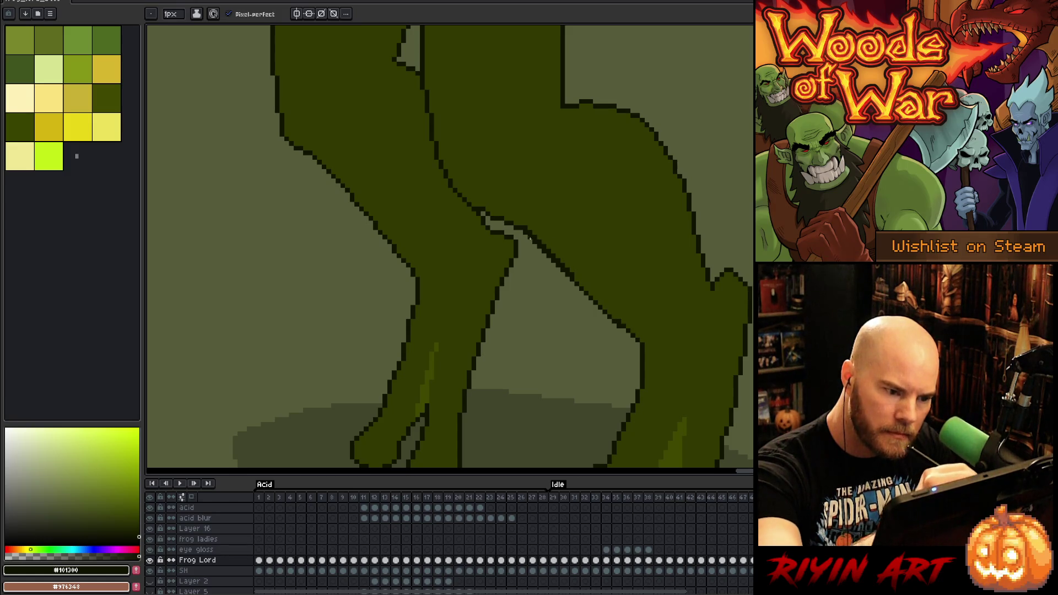
pyautogui.press('e')
pyautogui.keyDown('shift'); pyautogui.click(619, 326); pyautogui.keyUp('shift')
pyautogui.press('b')
pyautogui.keyDown('shift'); pyautogui.click(614, 316); pyautogui.keyUp('shift')
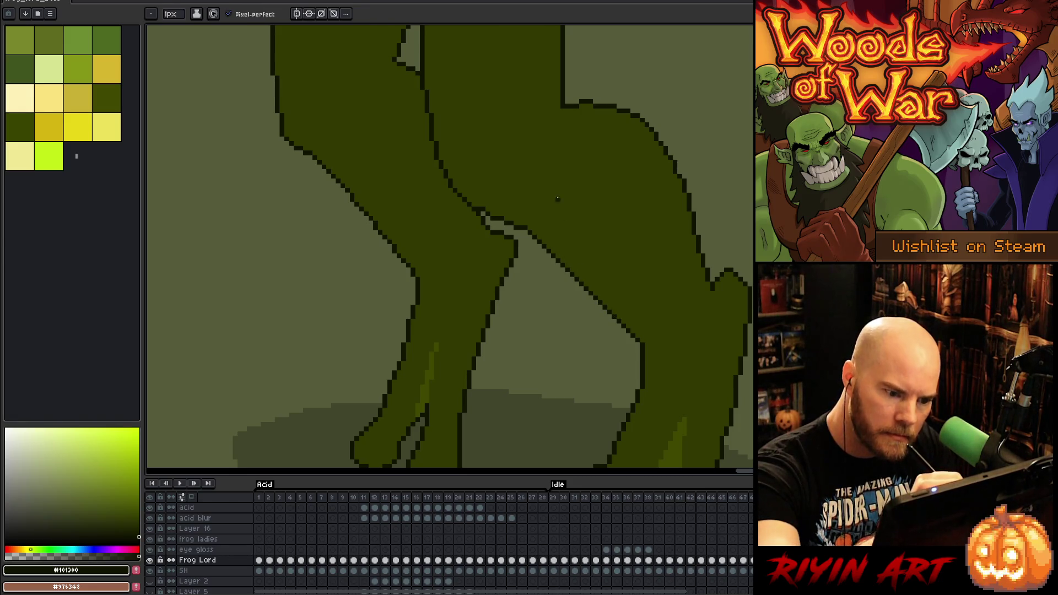
# Sample the #313900 body green and #101300 outline colours around the leg and body
pyautogui.keyDown('alt'); pyautogui.click(526, 234); pyautogui.keyUp('alt')
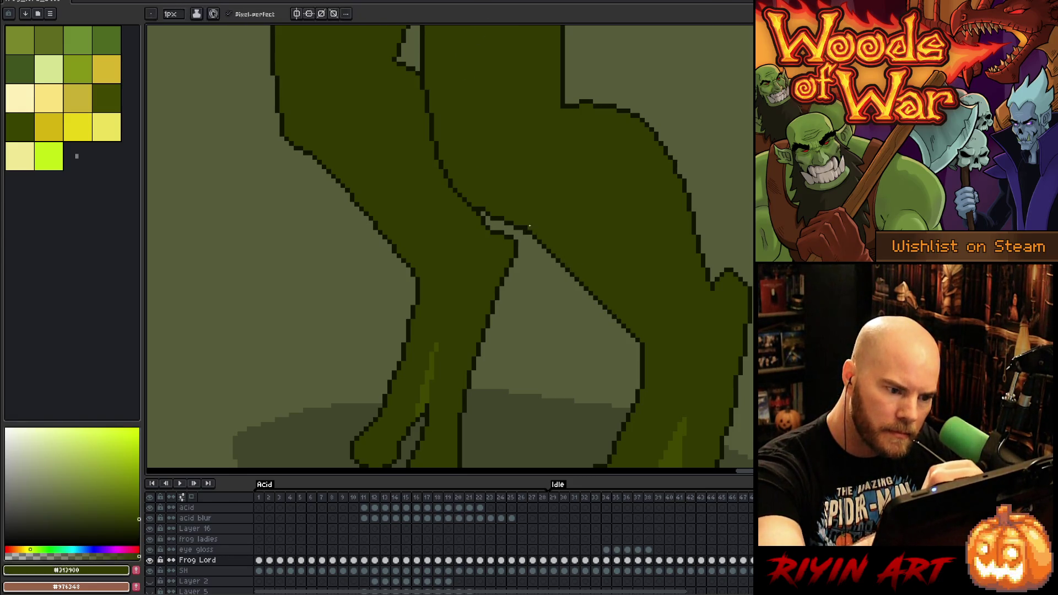
pyautogui.keyDown('alt'); pyautogui.click(638, 344); pyautogui.keyUp('alt')
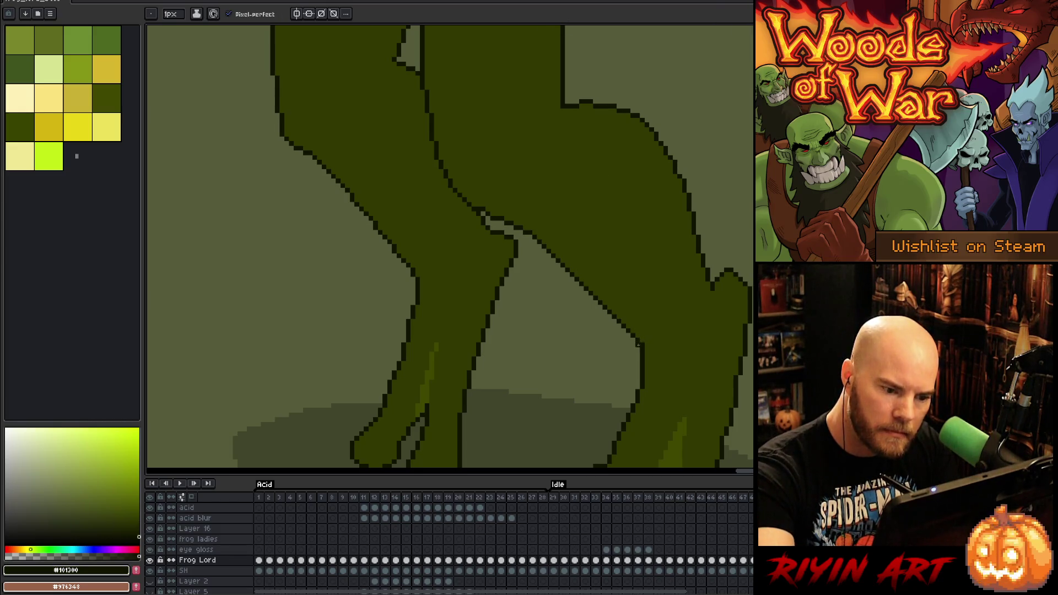
pyautogui.keyDown('alt'); pyautogui.click(643, 345); pyautogui.keyUp('alt')
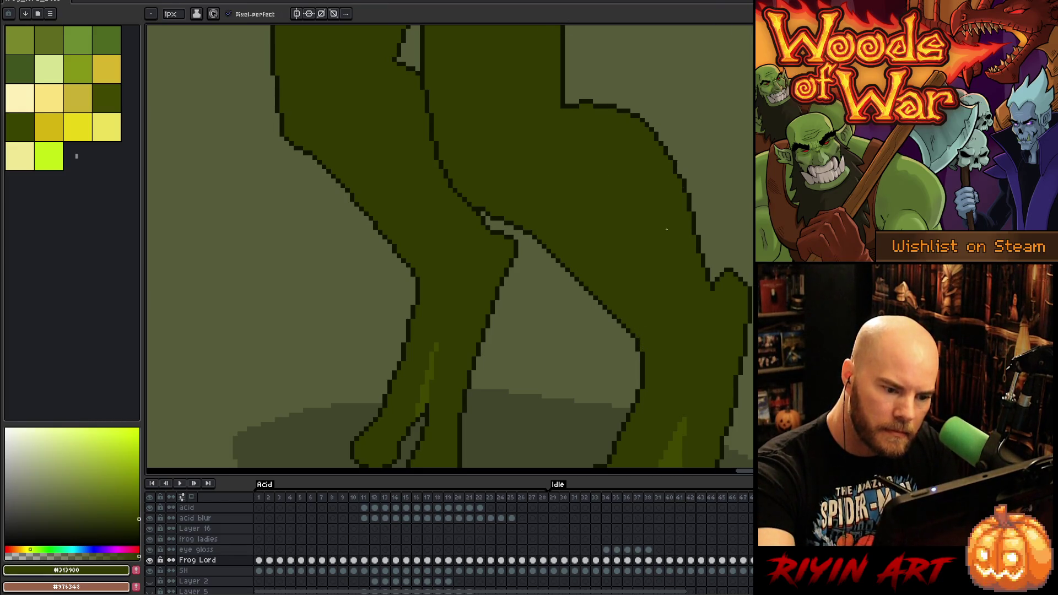
pyautogui.keyDown('alt'); pyautogui.click(637, 326); pyautogui.keyUp('alt')
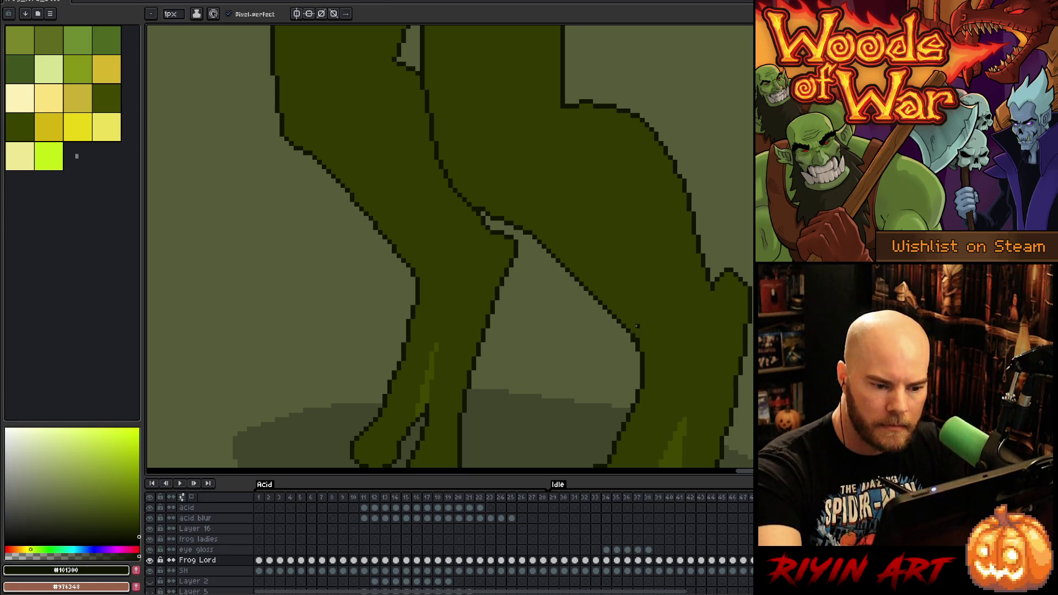
pyautogui.keyDown('alt'); pyautogui.click(642, 353); pyautogui.keyUp('alt')
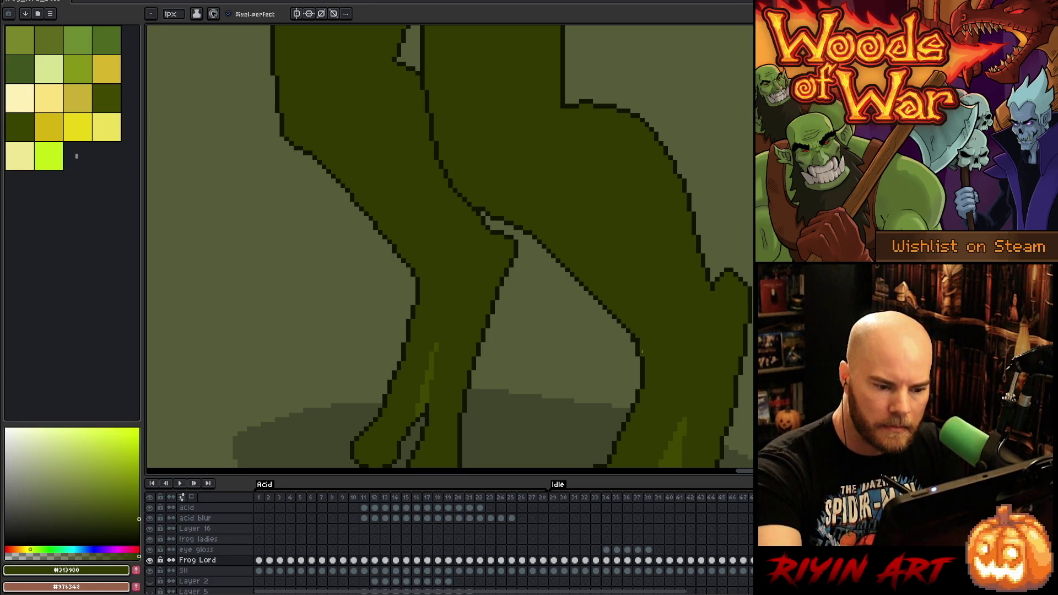
pyautogui.moveTo(679, 250)
pyautogui.mouseDown()
pyautogui.moveTo(677, 223)
pyautogui.moveTo(716, 130)
pyautogui.moveTo(734, 189)
pyautogui.mouseUp()
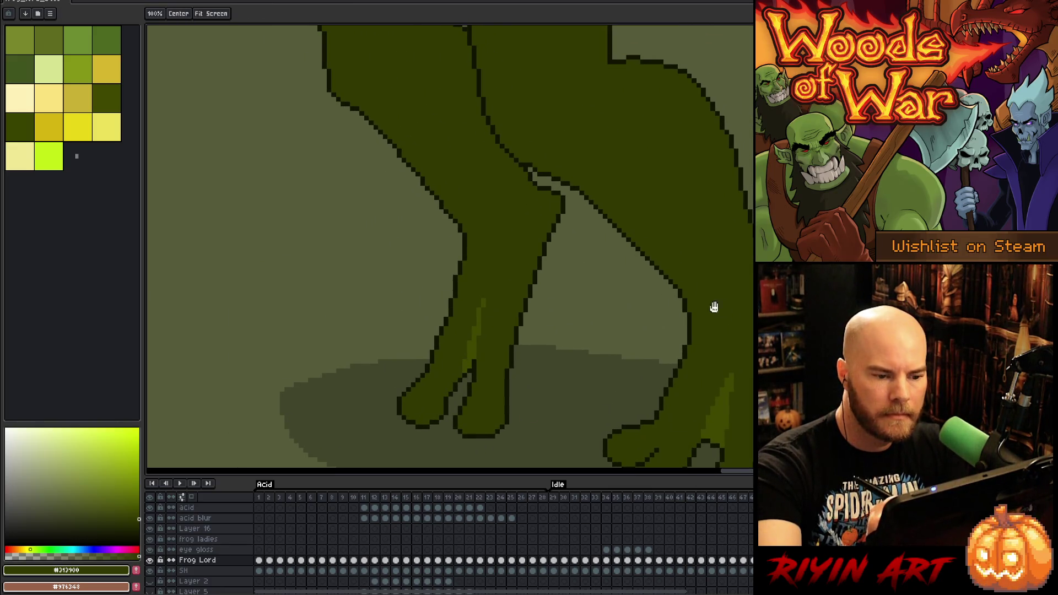
pyautogui.moveTo(720, 307); pyautogui.dragTo(732, 366)
pyautogui.keyDown('alt'); pyautogui.click(625, 296); pyautogui.keyUp('alt')
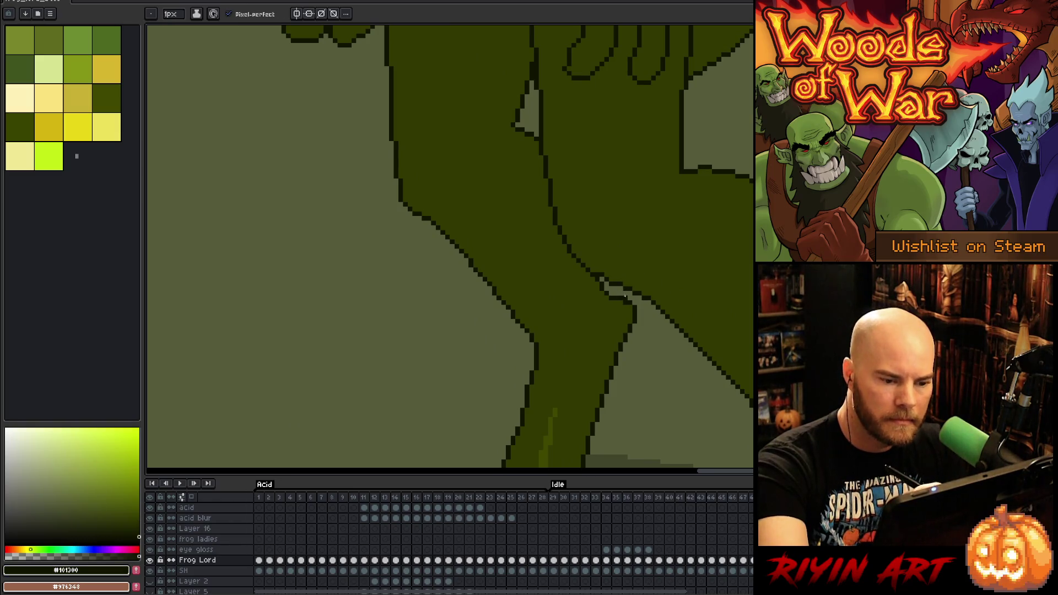
pyautogui.keyDown('alt'); pyautogui.click(612, 234); pyautogui.keyUp('alt')
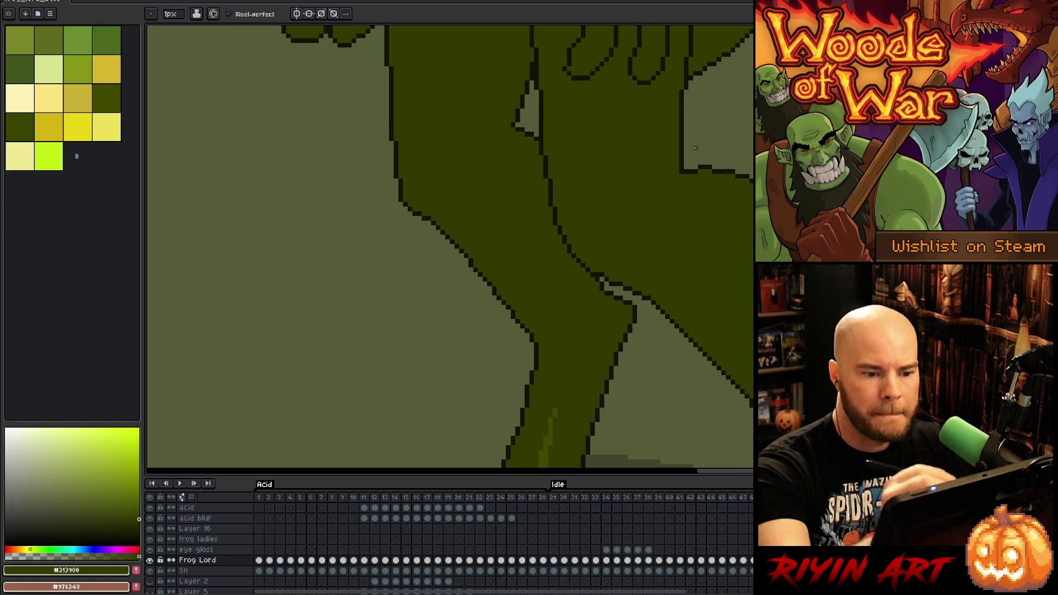
pyautogui.keyDown('alt'); pyautogui.click(684, 176); pyautogui.keyUp('alt')
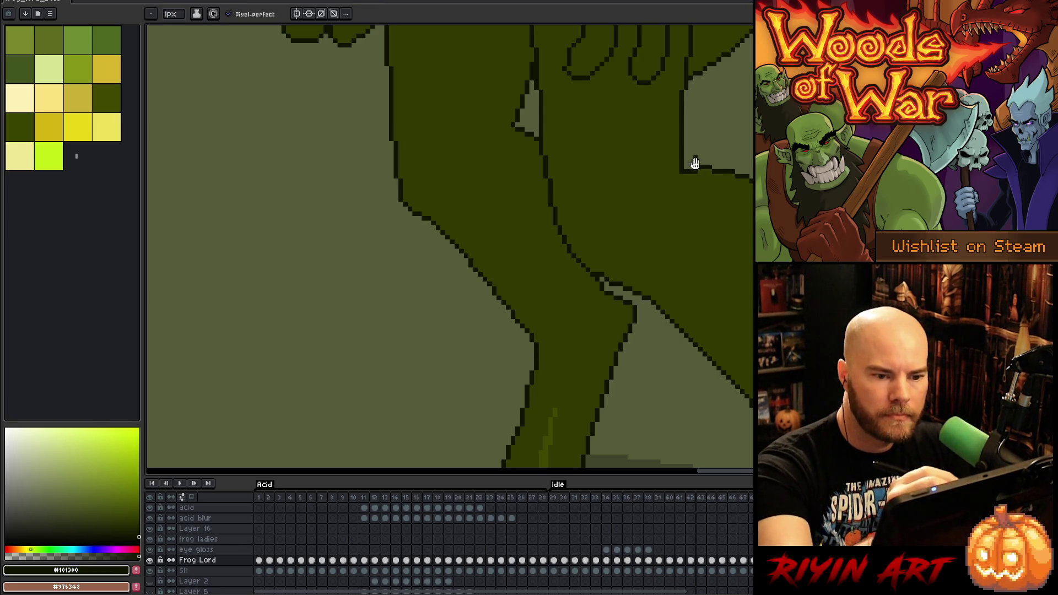
# Lasso-select the outline strip along the right hand and nudge it slightly sideways
pyautogui.moveTo(690, 158); pyautogui.dragTo(725, 243)
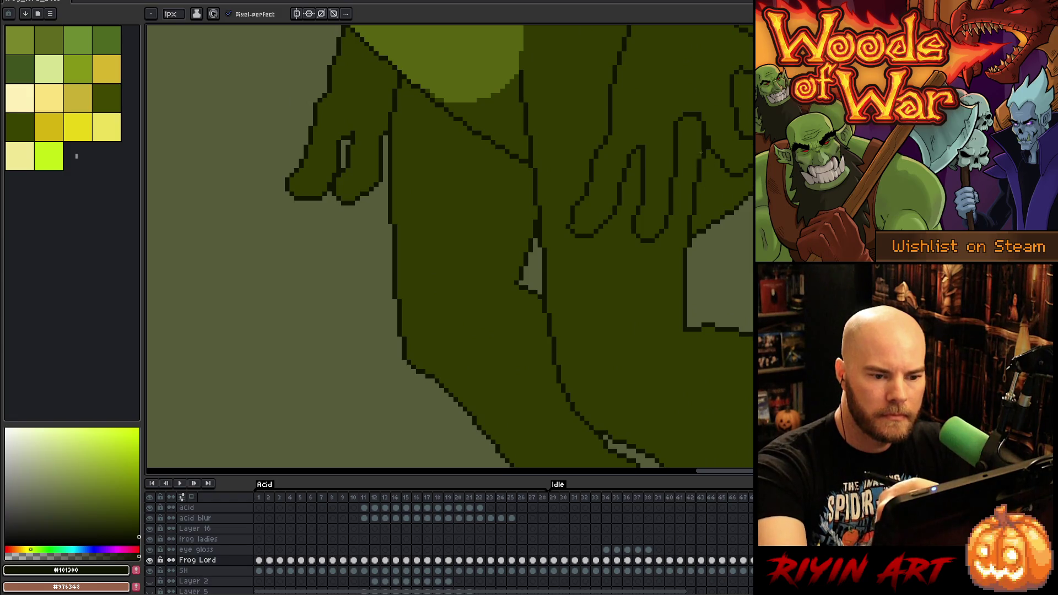
pyautogui.press('q')
pyautogui.moveTo(704, 136); pyautogui.dragTo(690, 355)
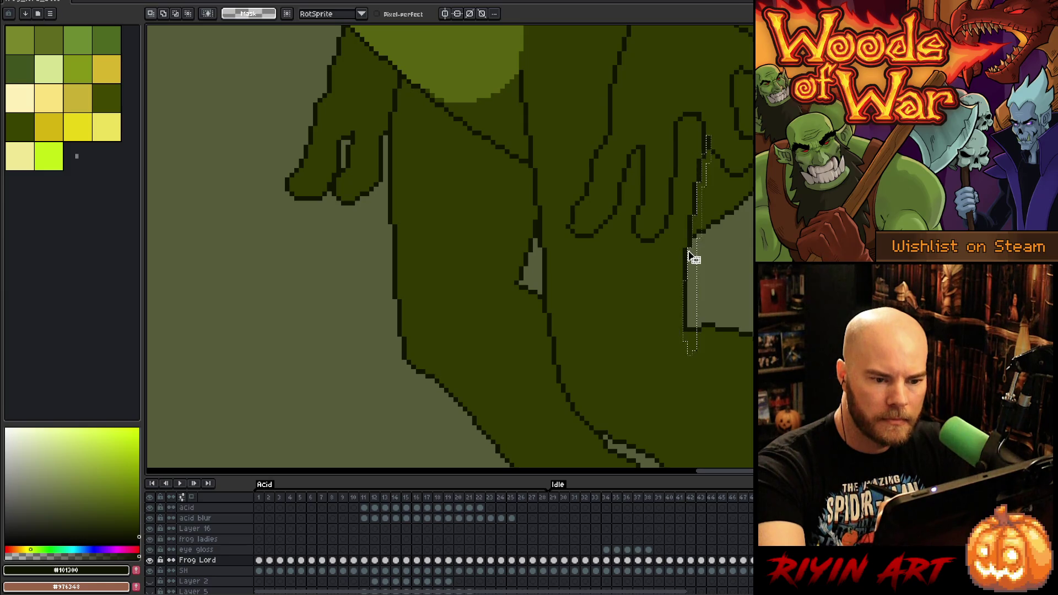
pyautogui.moveTo(708, 180); pyautogui.dragTo(704, 176)
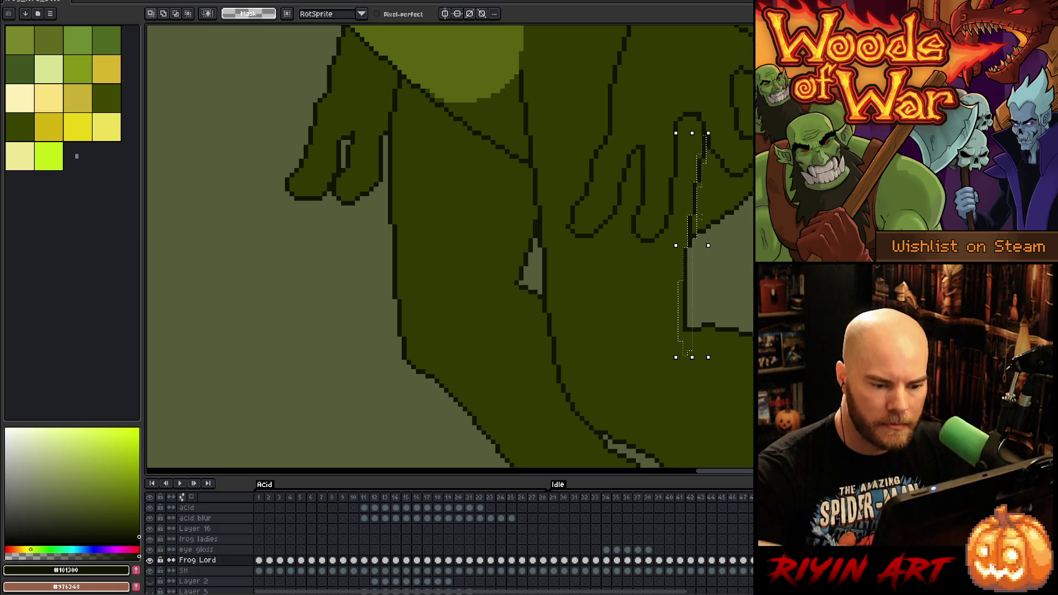
pyautogui.moveTo(701, 226); pyautogui.dragTo(705, 226)
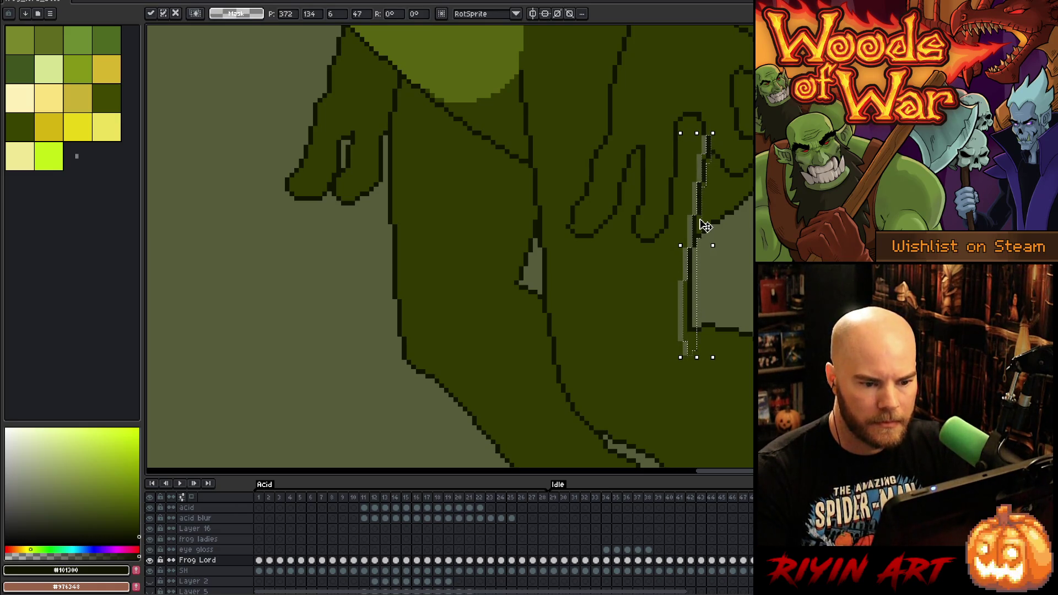
# Commit the move and bucket-fill the light gaps along the hand's edge with #313900
pyautogui.press('Return')
pyautogui.keyDown('alt'); pyautogui.click(688, 275); pyautogui.keyUp('alt')
pyautogui.press('g')
pyautogui.click(683, 347)
pyautogui.click(683, 309)
pyautogui.click(685, 264)
pyautogui.click(690, 232)
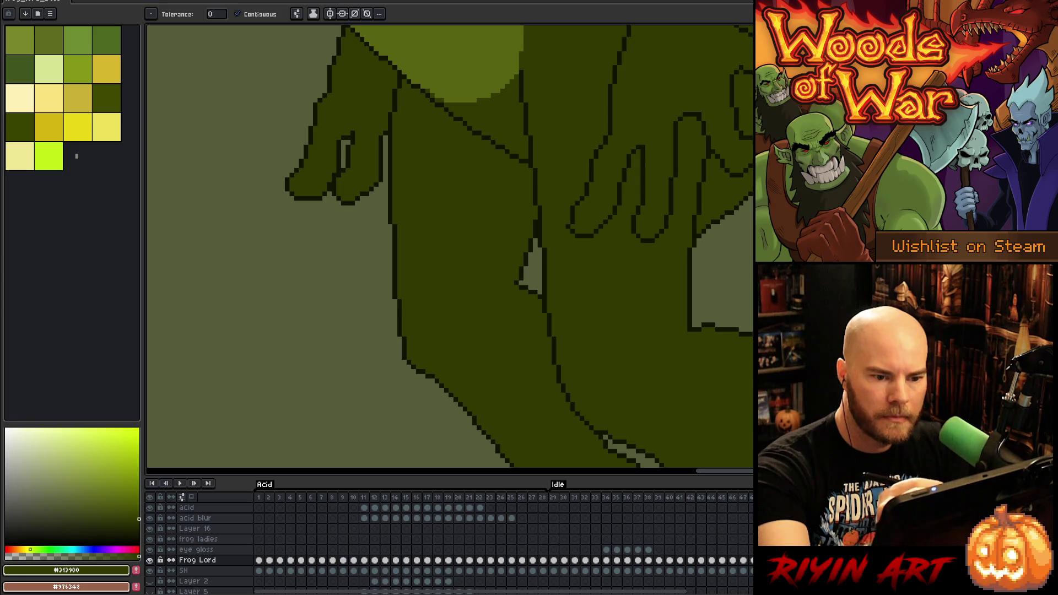
pyautogui.moveTo(664, 193); pyautogui.dragTo(664, 380)
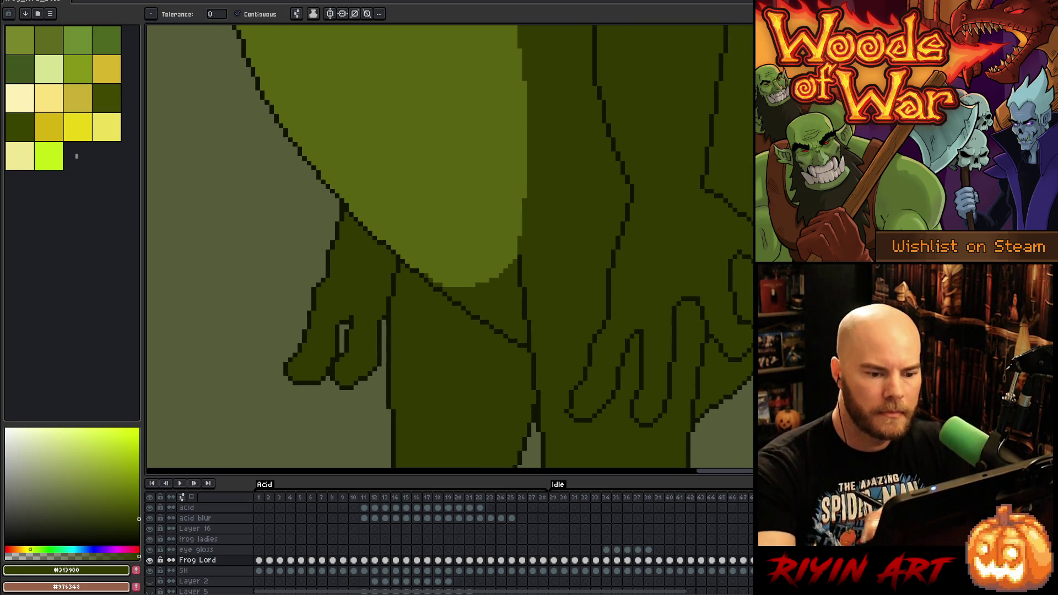
# Using #3F4900 sampled from the legs, fill a highlight above the finger and along the knuckle
pyautogui.scroll(3, 588, 371)
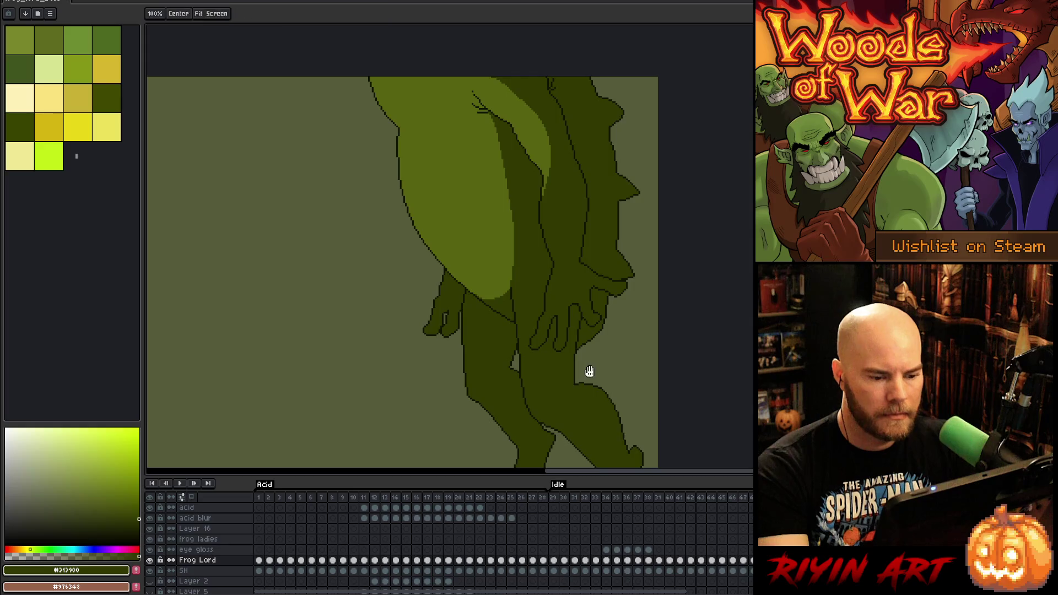
pyautogui.press('i')
pyautogui.click(579, 414)
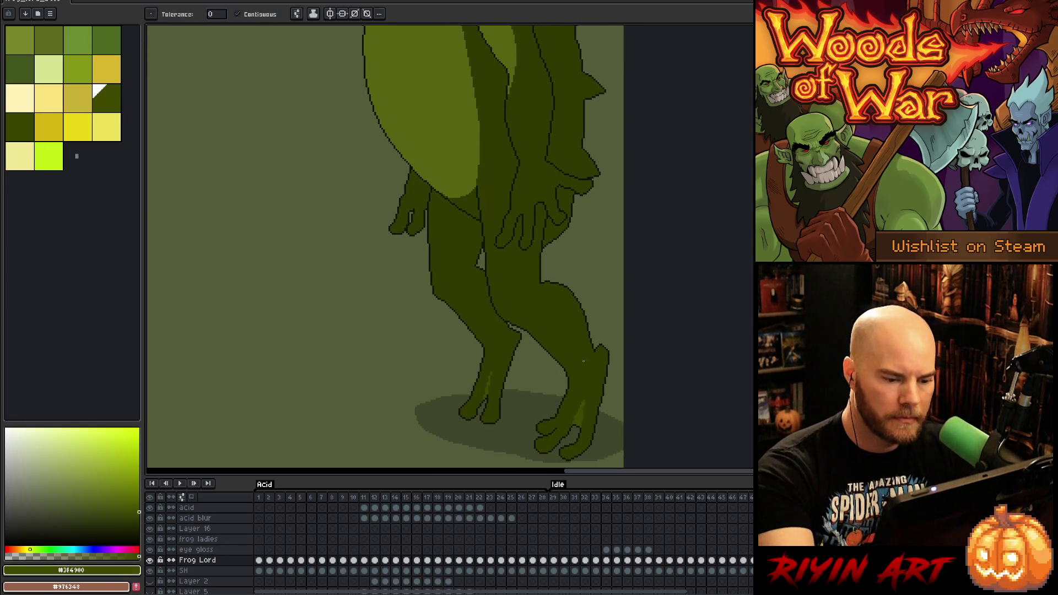
pyautogui.press('b')
pyautogui.scroll(3, 496, 389)
pyautogui.moveTo(496, 389)
pyautogui.mouseDown()
pyautogui.moveTo(564, 239)
pyautogui.moveTo(534, 248)
pyautogui.moveTo(544, 177)
pyautogui.moveTo(571, 238)
pyautogui.mouseUp()
pyautogui.press('g')
pyautogui.click(552, 184)
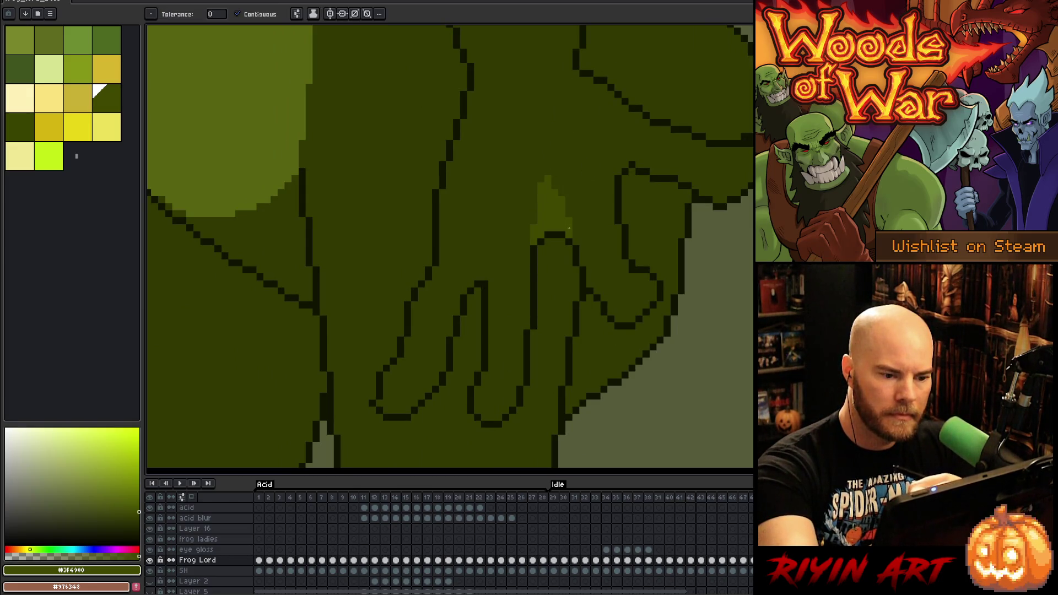
pyautogui.press('b')
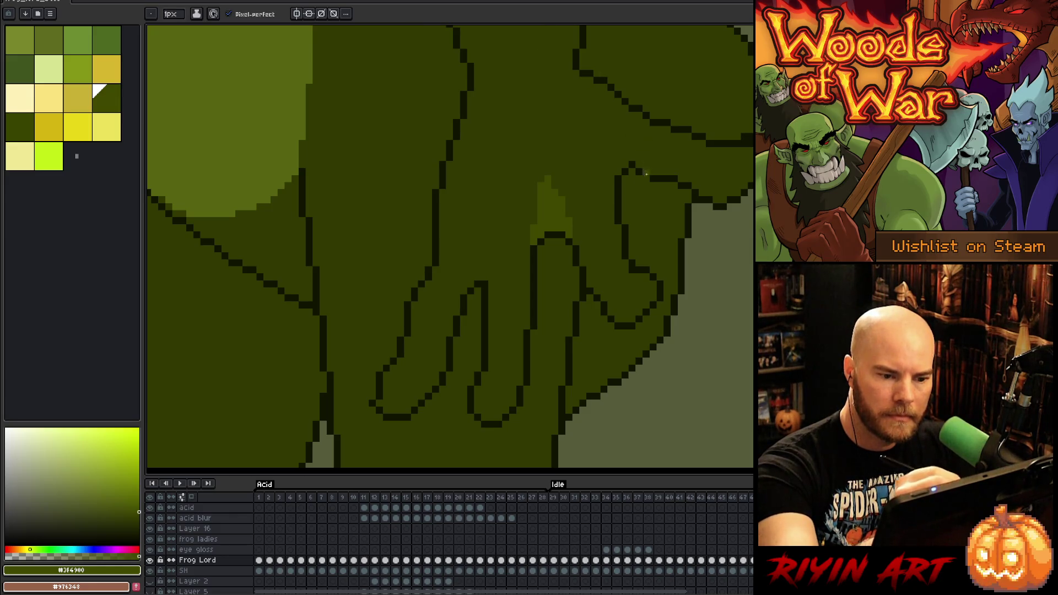
pyautogui.moveTo(650, 179)
pyautogui.mouseDown()
pyautogui.moveTo(617, 199)
pyautogui.moveTo(614, 165)
pyautogui.moveTo(634, 165)
pyautogui.moveTo(625, 185)
pyautogui.mouseUp()
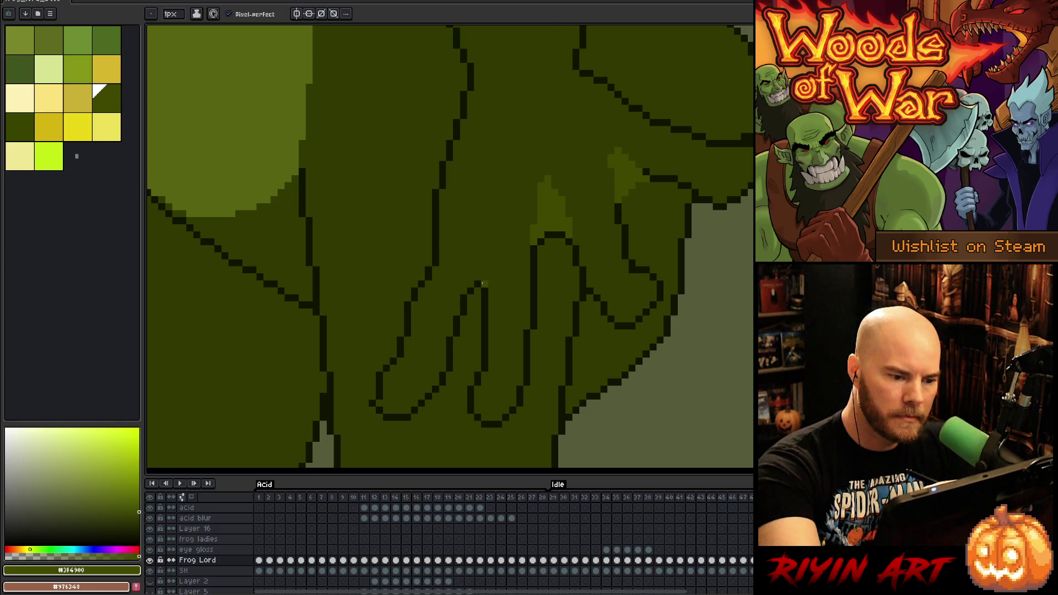
# Highlight the middle finger and redraw its dark lines, adding an extra knuckle curve
pyautogui.moveTo(484, 295)
pyautogui.mouseDown()
pyautogui.moveTo(477, 243)
pyautogui.moveTo(465, 305)
pyautogui.moveTo(477, 285)
pyautogui.mouseUp()
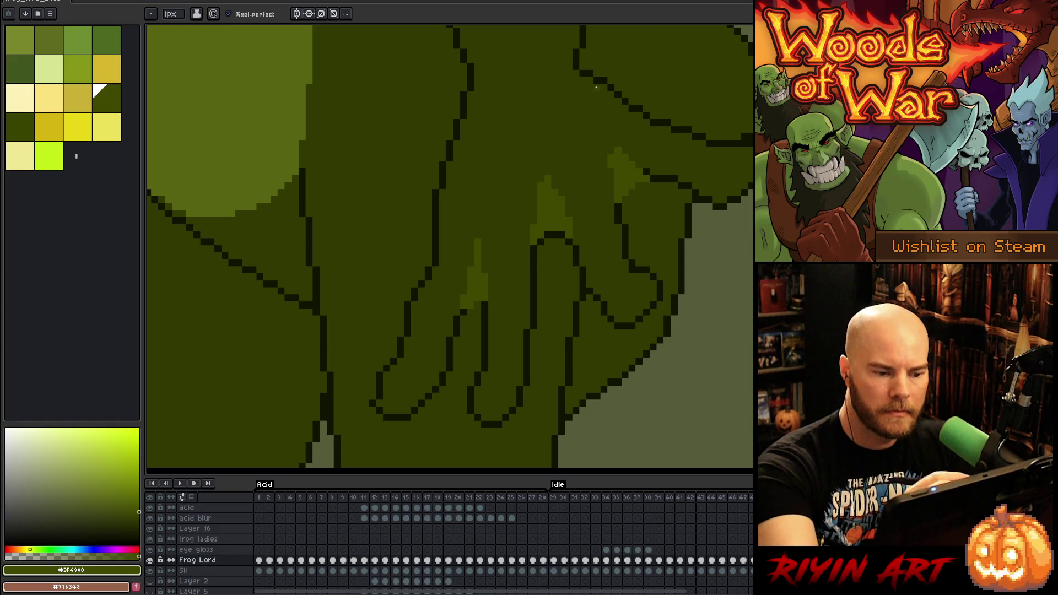
pyautogui.press('e')
pyautogui.moveTo(470, 303)
pyautogui.mouseDown()
pyautogui.moveTo(470, 329)
pyautogui.moveTo(469, 301)
pyautogui.moveTo(484, 303)
pyautogui.mouseUp()
pyautogui.press('b')
pyautogui.keyDown('alt'); pyautogui.click(480, 331); pyautogui.keyUp('alt')
pyautogui.keyDown('alt'); pyautogui.click(486, 307); pyautogui.keyUp('alt')
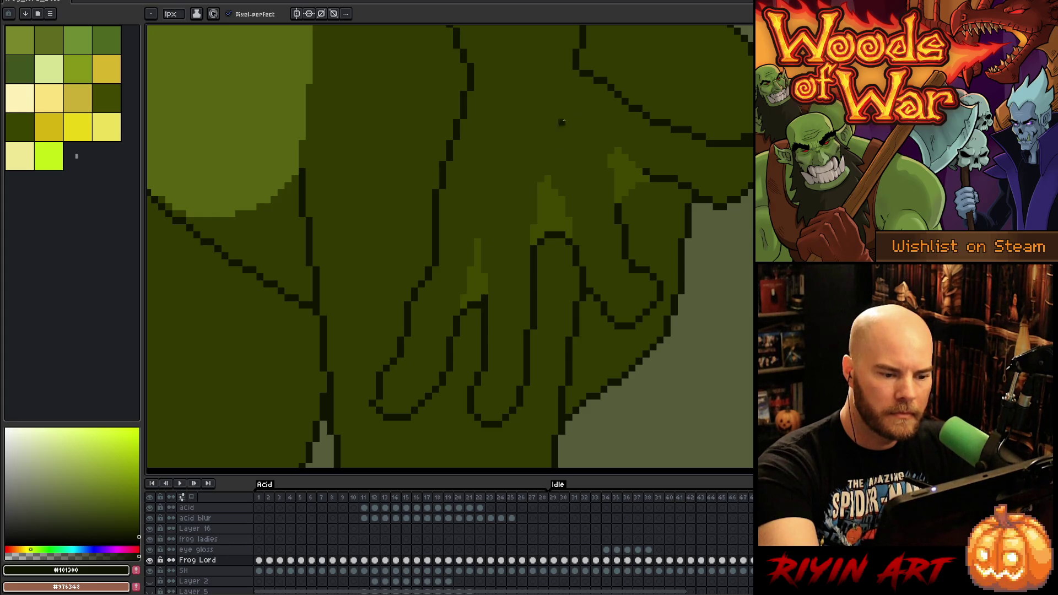
pyautogui.moveTo(626, 204); pyautogui.dragTo(652, 187)
pyautogui.click(654, 171)
pyautogui.keyDown('alt'); pyautogui.click(660, 203); pyautogui.keyUp('alt')
pyautogui.keyDown('alt'); pyautogui.click(643, 141); pyautogui.keyUp('alt')
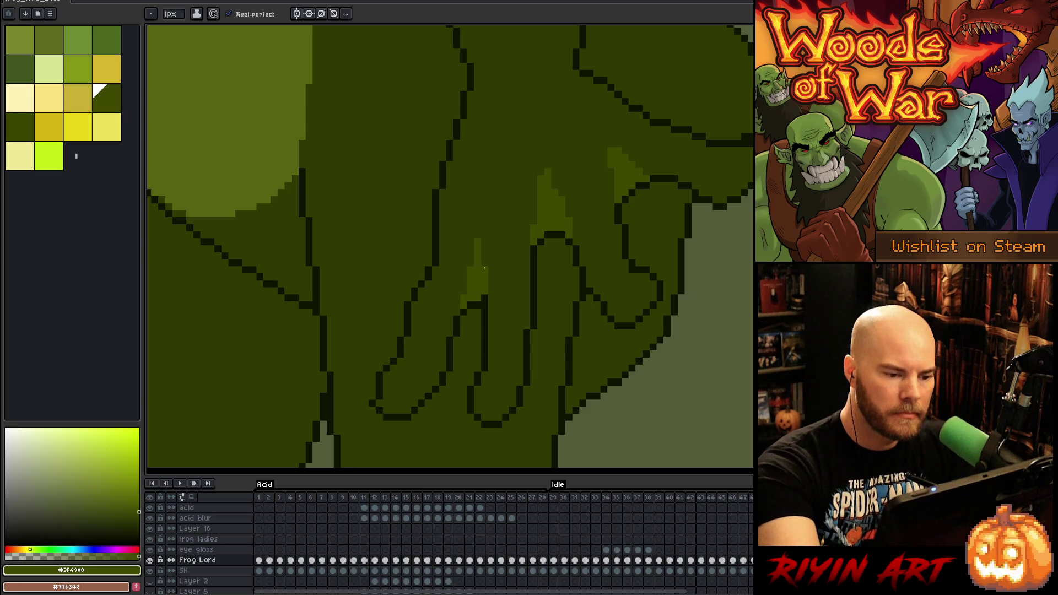
pyautogui.scroll(-5, 584, 219)
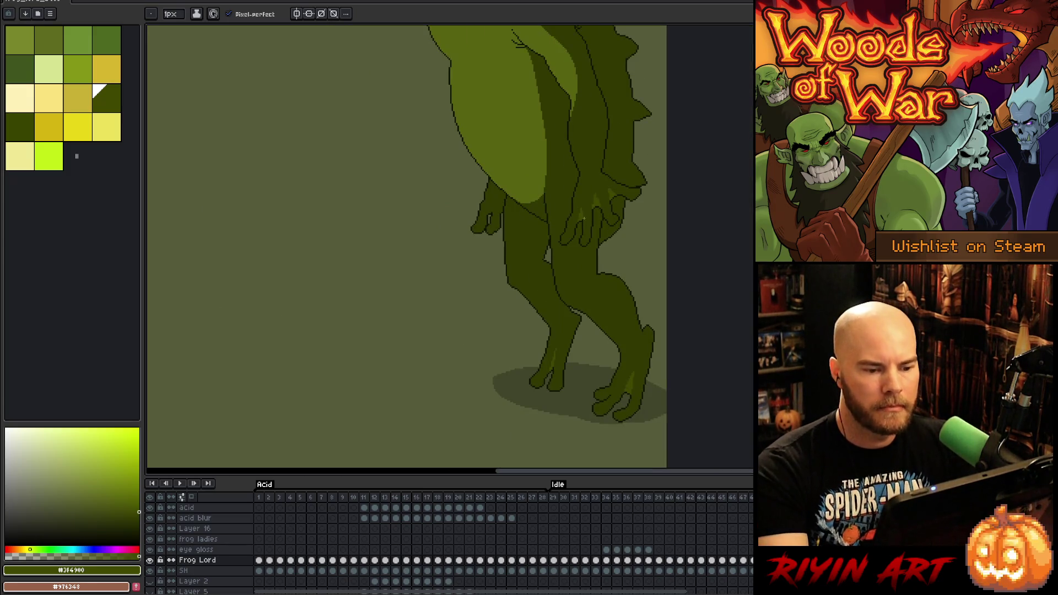
# Paint a lighter green highlight down the left hand and check the legs zoomed out
pyautogui.scroll(4, 460, 193)
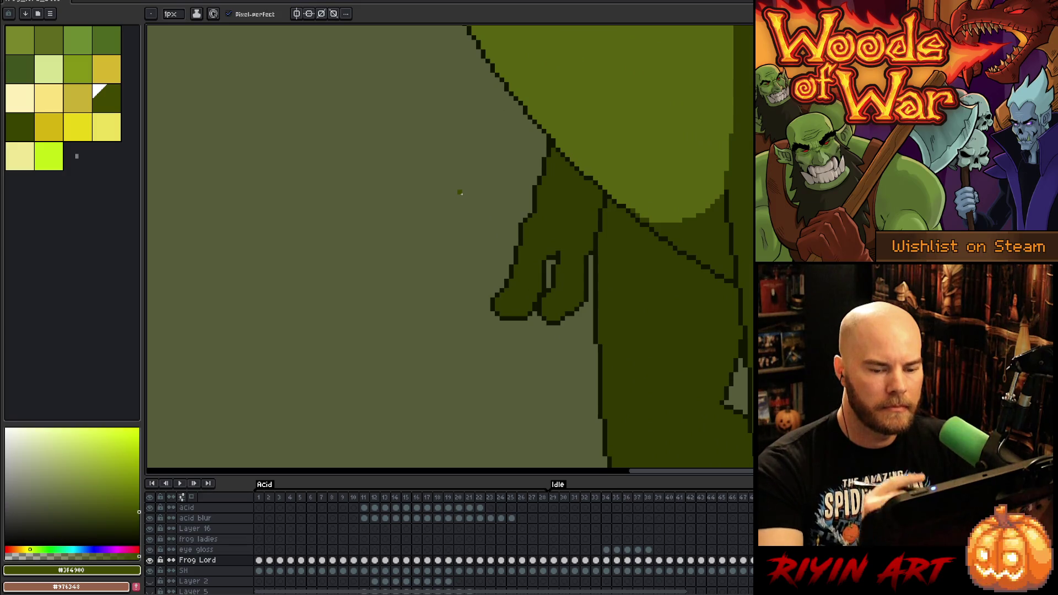
pyautogui.moveTo(545, 255); pyautogui.dragTo(561, 200)
pyautogui.moveTo(553, 235); pyautogui.dragTo(554, 252)
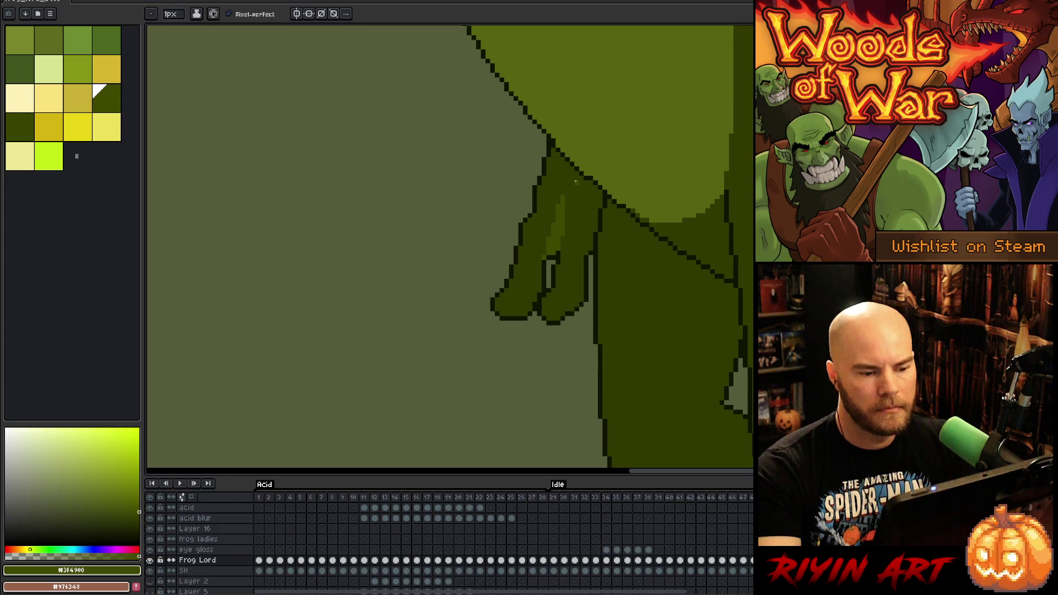
pyautogui.scroll(-1, 577, 200)
pyautogui.scroll(1, 577, 201)
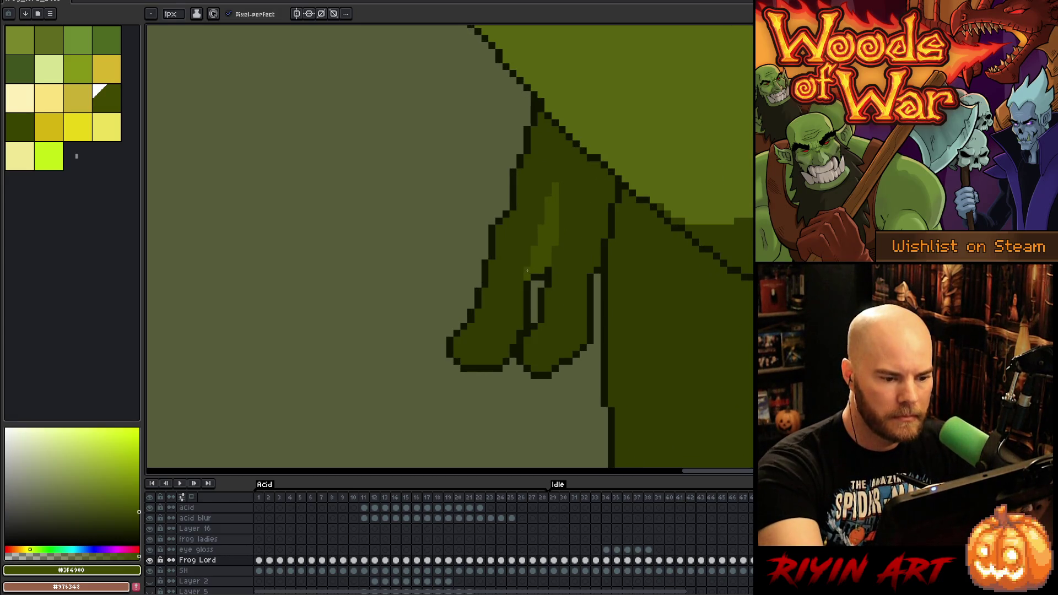
pyautogui.scroll(-2, 634, 268)
pyautogui.scroll(-1, 614, 295)
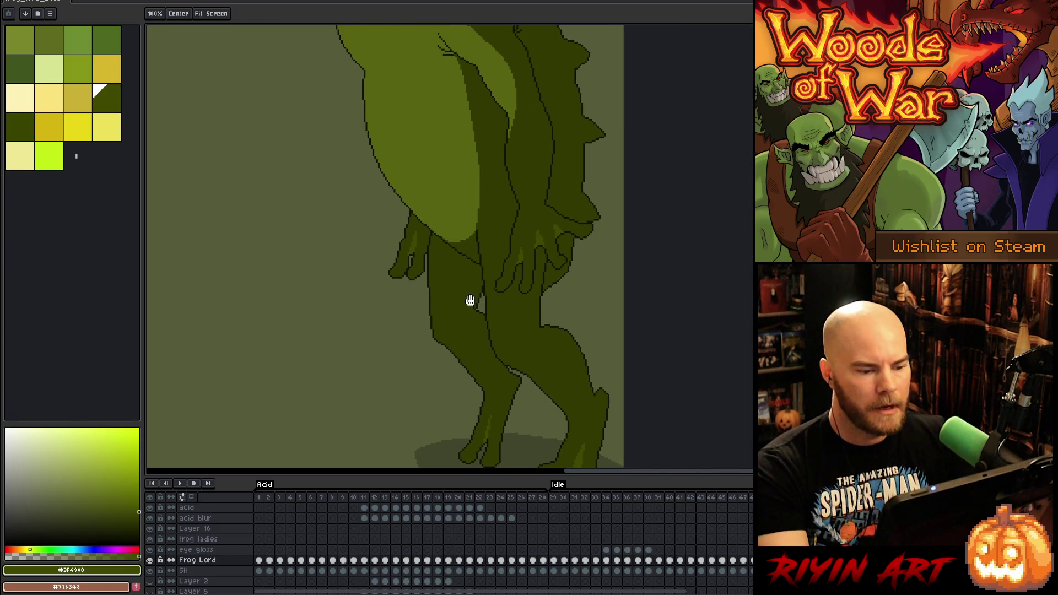
pyautogui.moveTo(521, 340); pyautogui.dragTo(520, 384)
pyautogui.scroll(3, 520, 384)
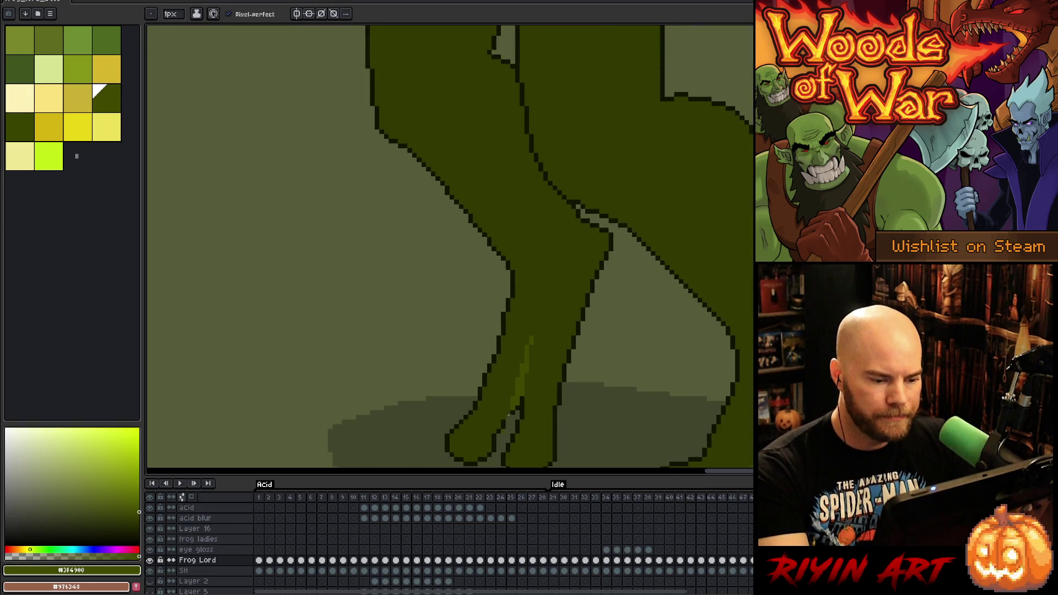
pyautogui.scroll(-2, 518, 405)
pyautogui.scroll(-1, 517, 405)
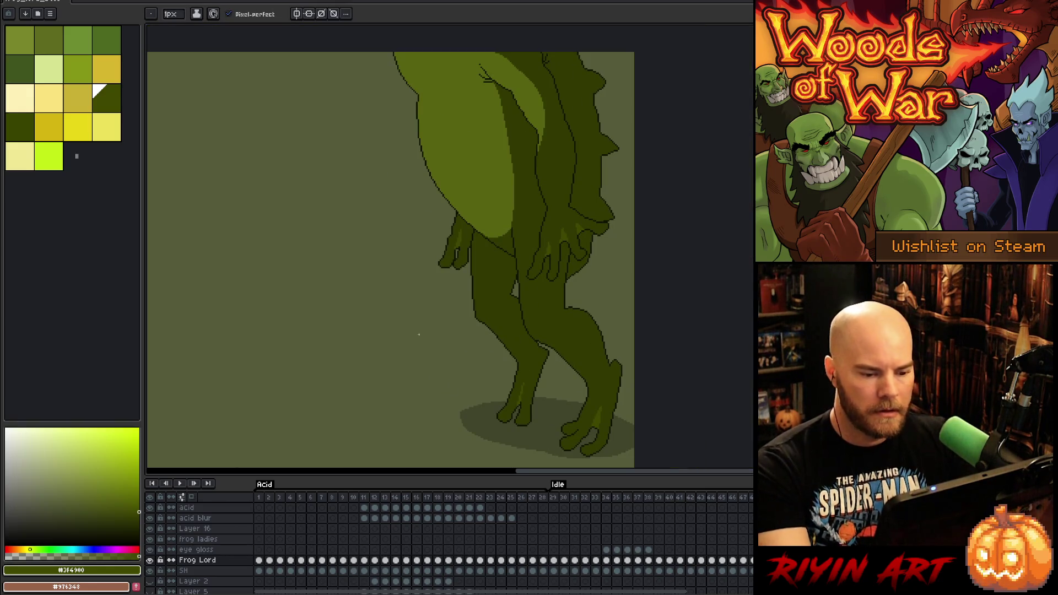
pyautogui.scroll(-1, 349, 209)
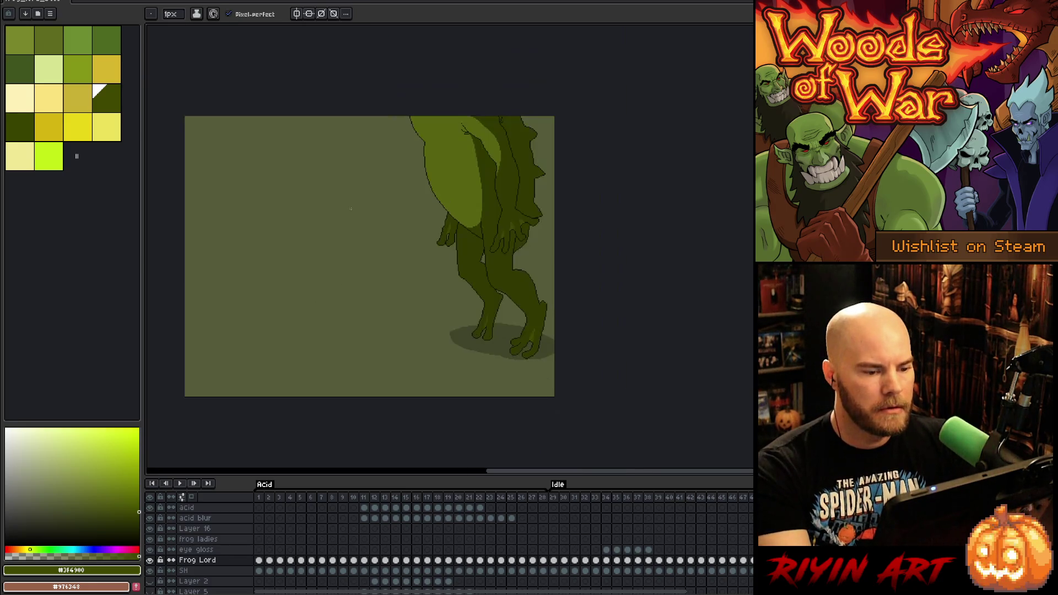
pyautogui.moveTo(481, 213)
pyautogui.mouseDown()
pyautogui.moveTo(545, 255)
pyautogui.moveTo(513, 216)
pyautogui.mouseUp()
pyautogui.scroll(1, 540, 261)
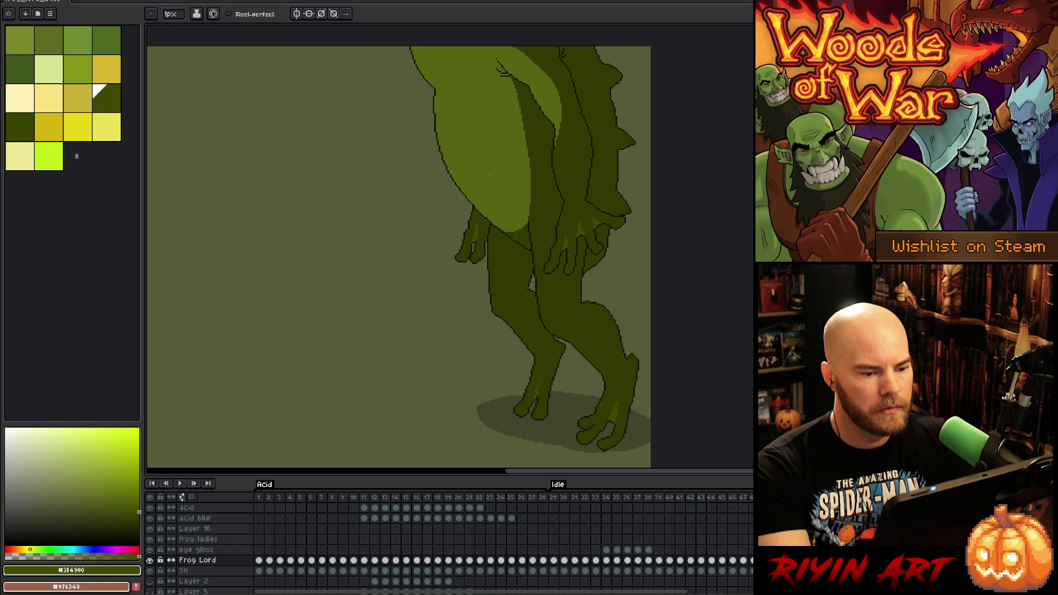
# Compare with the neighbouring frame, then add Layer 17 above Frog Lord
pyautogui.press('Right')
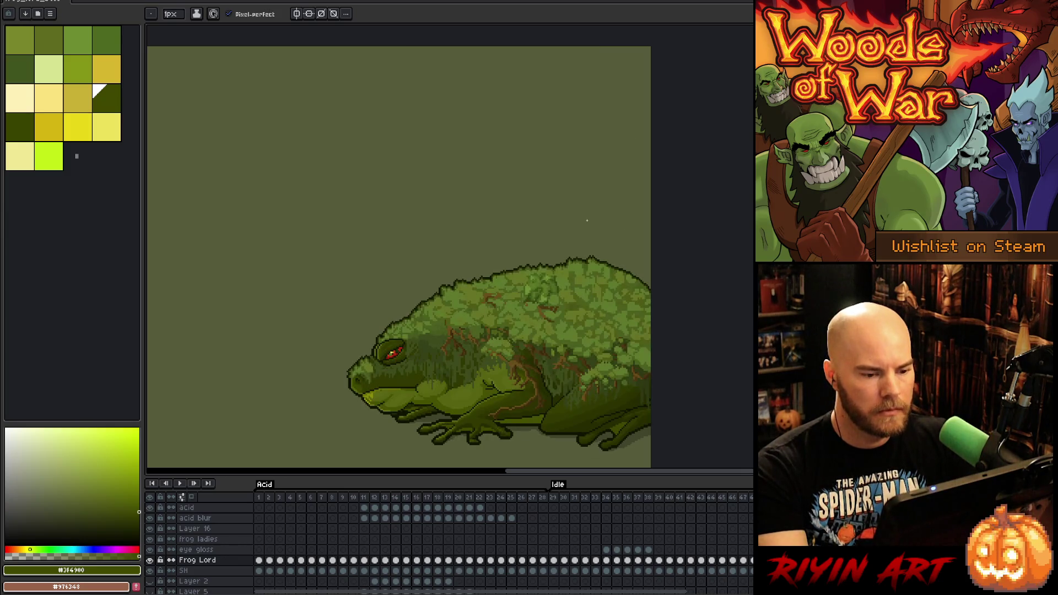
pyautogui.press('Left')
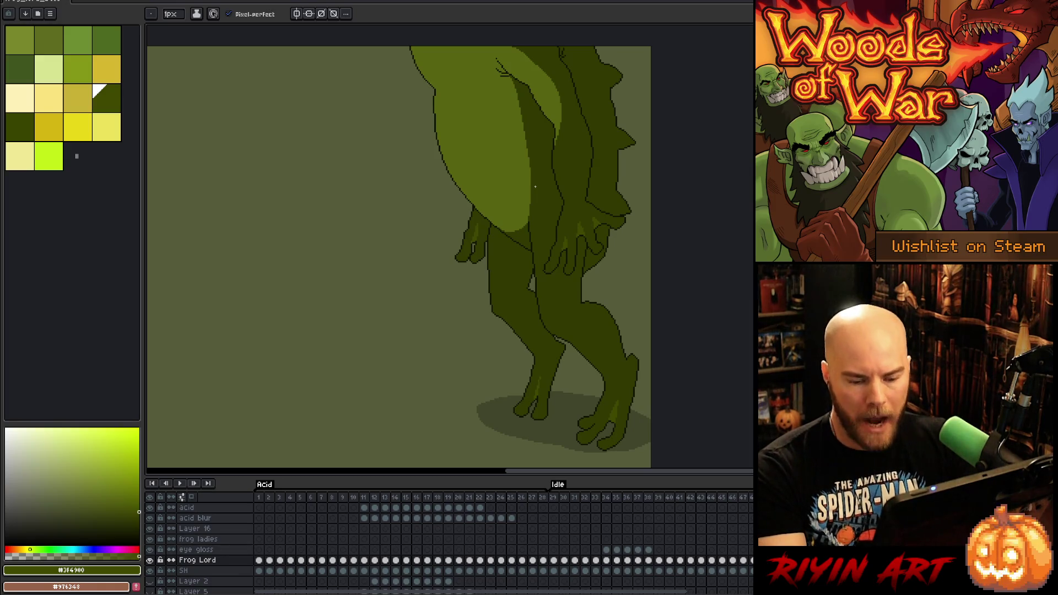
pyautogui.hotkey('shift', 'n')
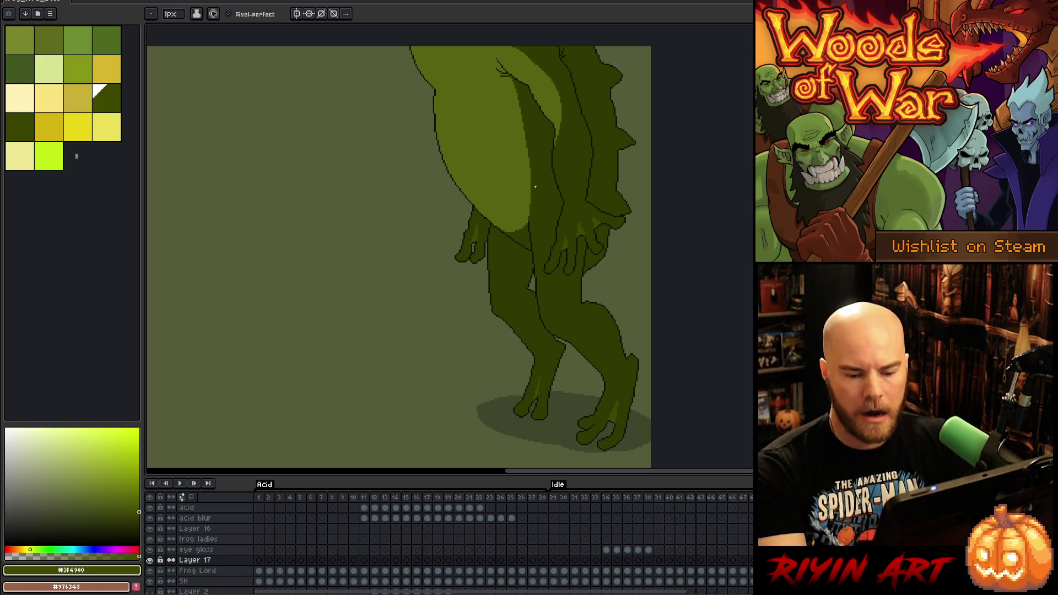
# Outline the thigh's left edge in the dark outline colour, redrawing it more steeply
pyautogui.keyDown('alt'); pyautogui.click(433, 97); pyautogui.keyUp('alt')
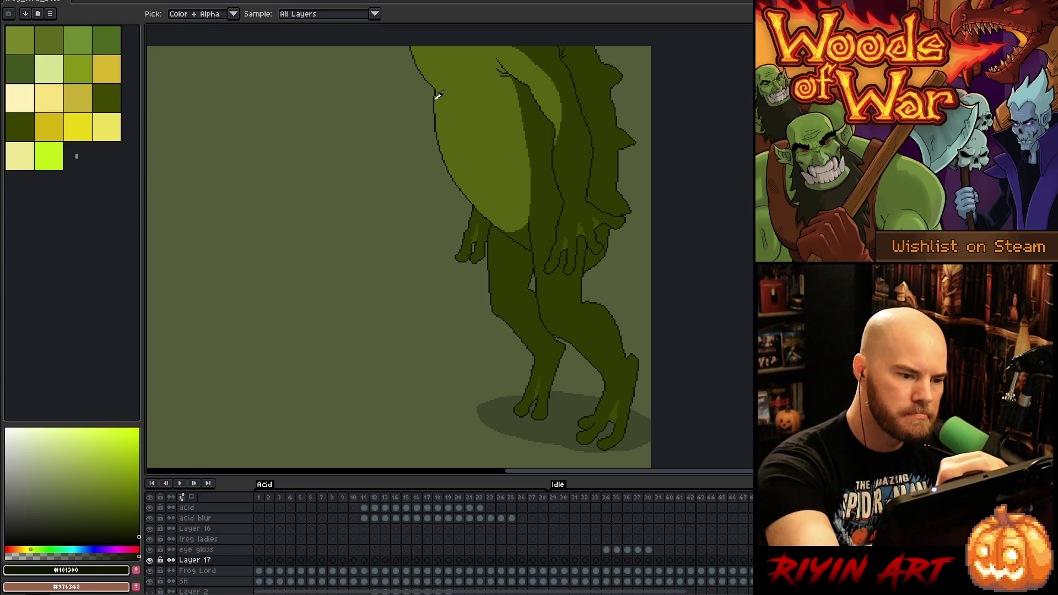
pyautogui.moveTo(433, 113)
pyautogui.mouseDown()
pyautogui.moveTo(449, 205)
pyautogui.moveTo(498, 251)
pyautogui.mouseUp()
pyautogui.hotkey('ctrl', 'z')
pyautogui.moveTo(433, 101)
pyautogui.mouseDown()
pyautogui.moveTo(444, 189)
pyautogui.moveTo(504, 275)
pyautogui.moveTo(530, 278)
pyautogui.mouseUp()
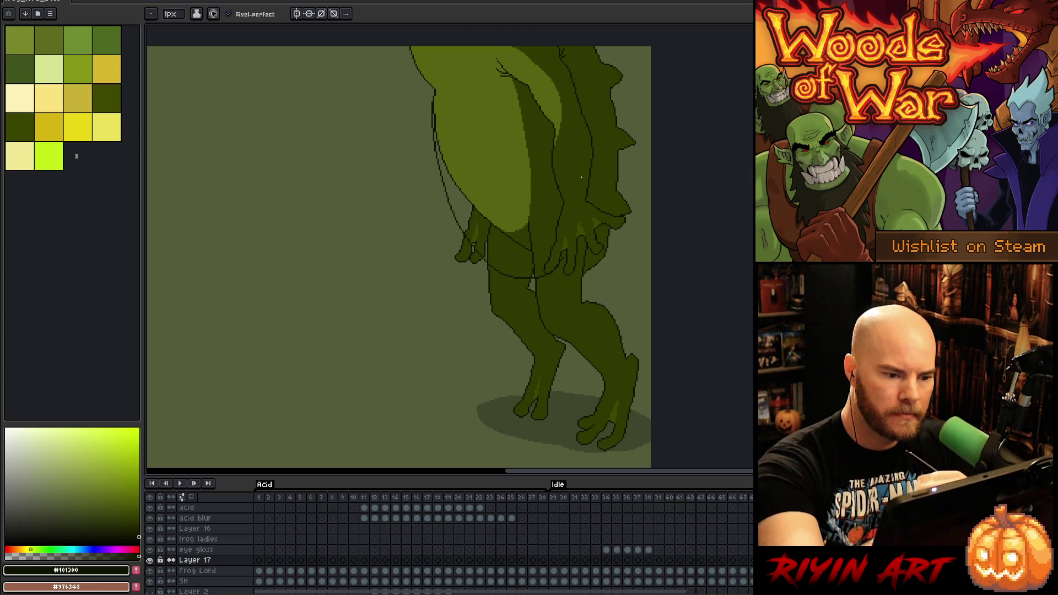
# Touch up the thigh and hand line work with eraser and pencil, then merge Layer 17 into Frog Lord
pyautogui.press('e')
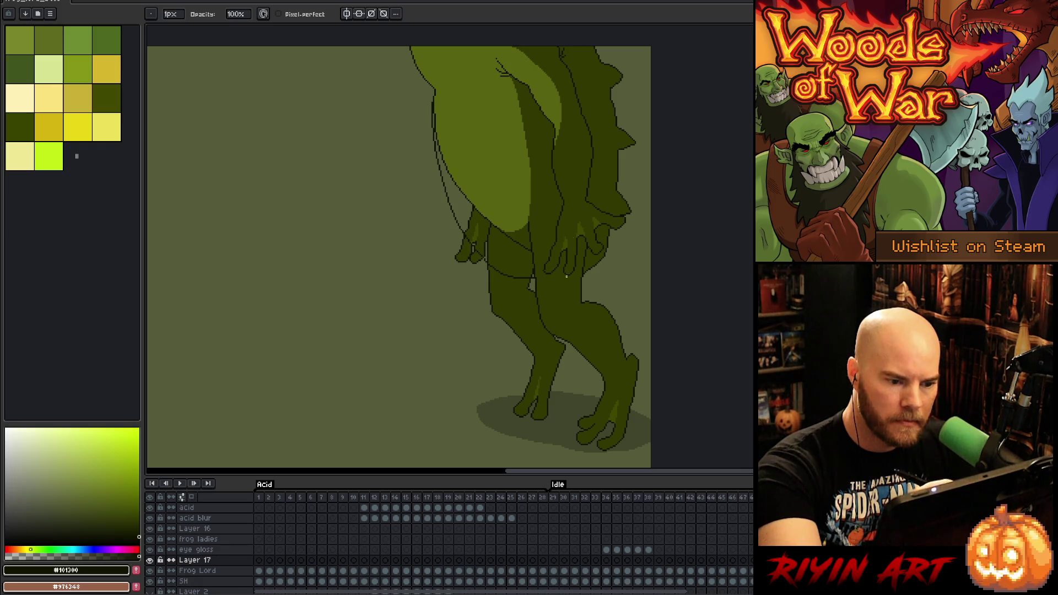
pyautogui.scroll(2, 535, 269)
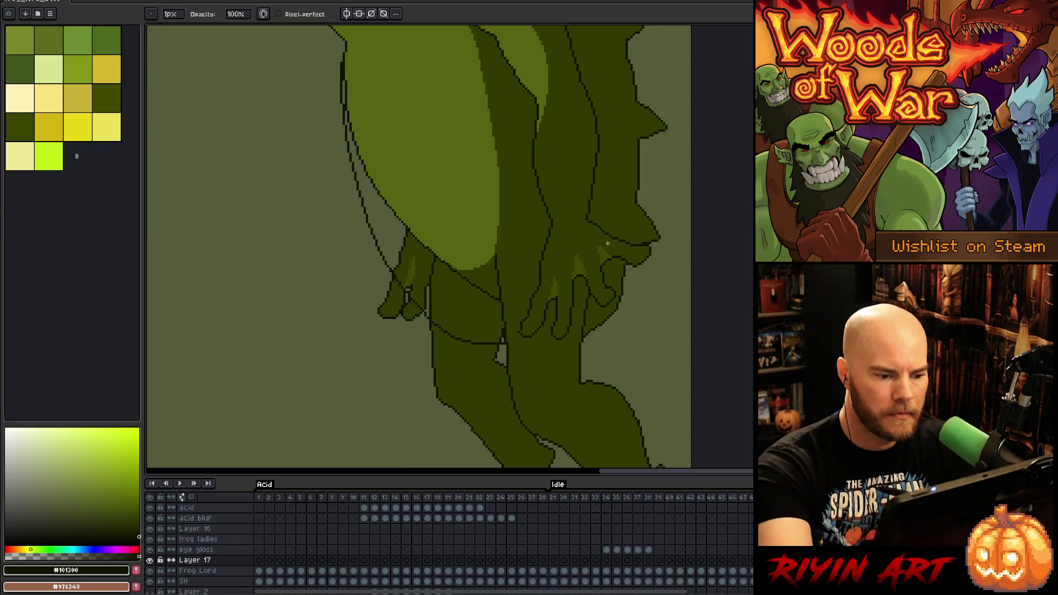
pyautogui.press('b')
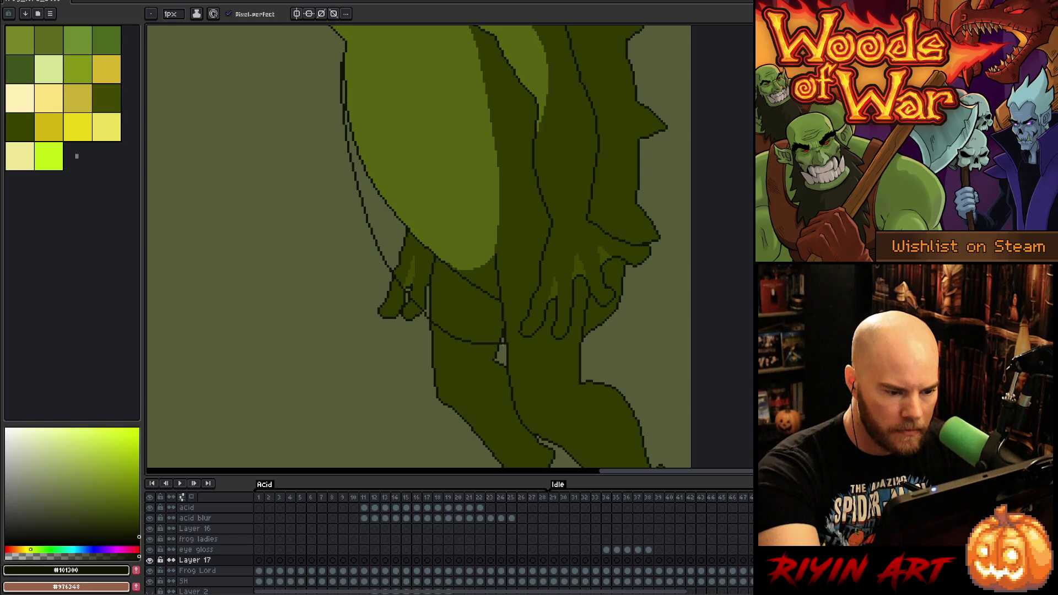
pyautogui.press('e')
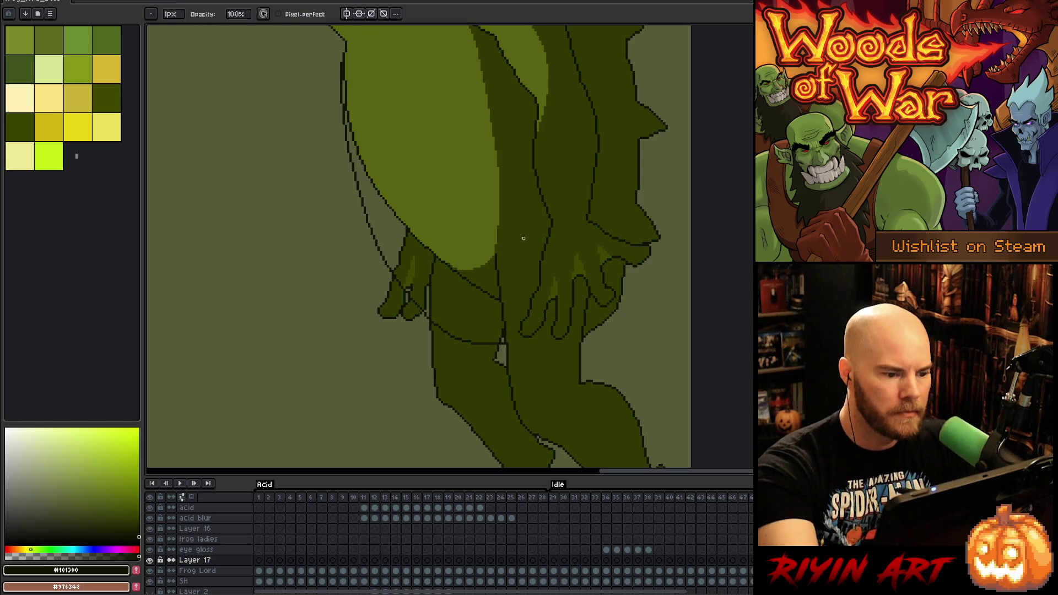
pyautogui.press('b')
pyautogui.press('e')
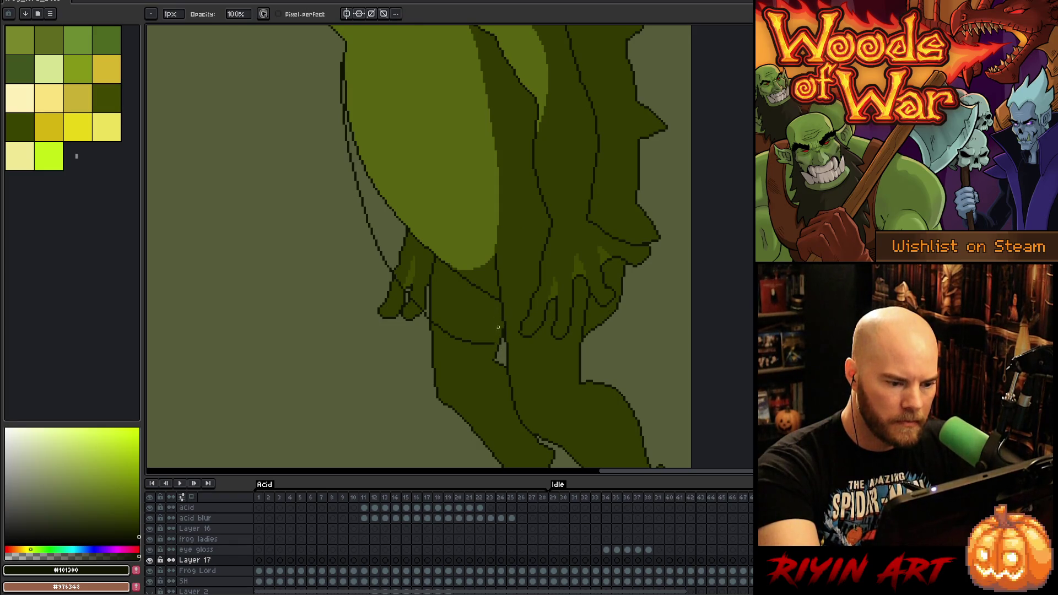
pyautogui.press('b')
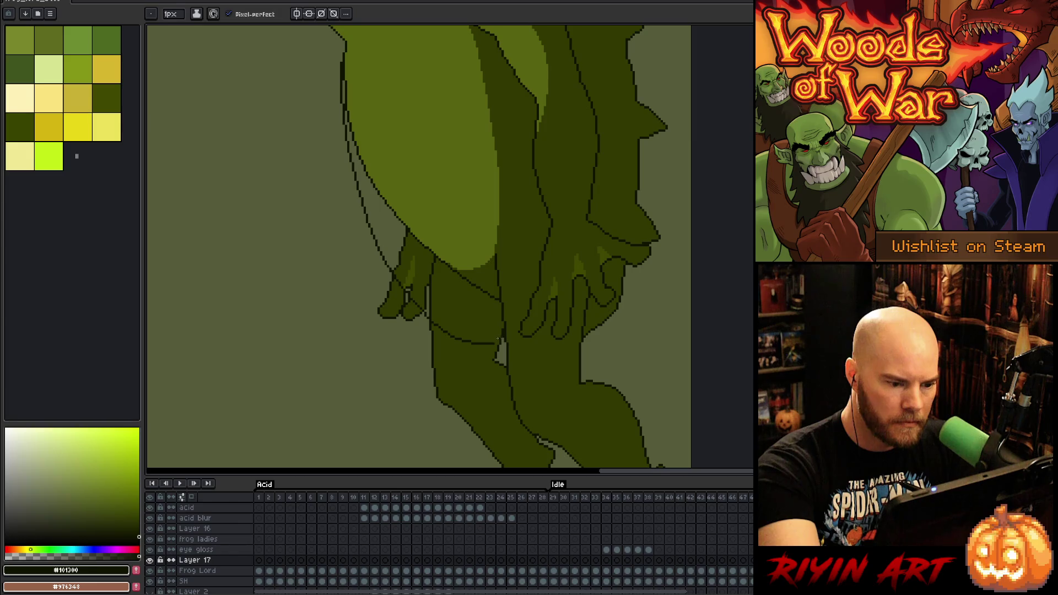
pyautogui.press('e')
pyautogui.press('b')
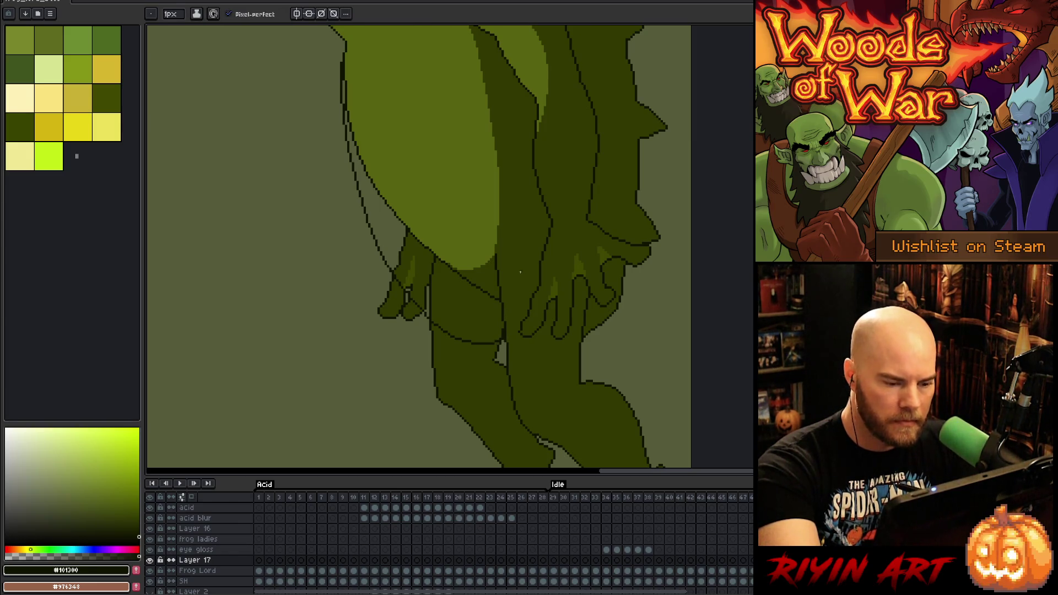
pyautogui.hotkey('ctrl', 'e')
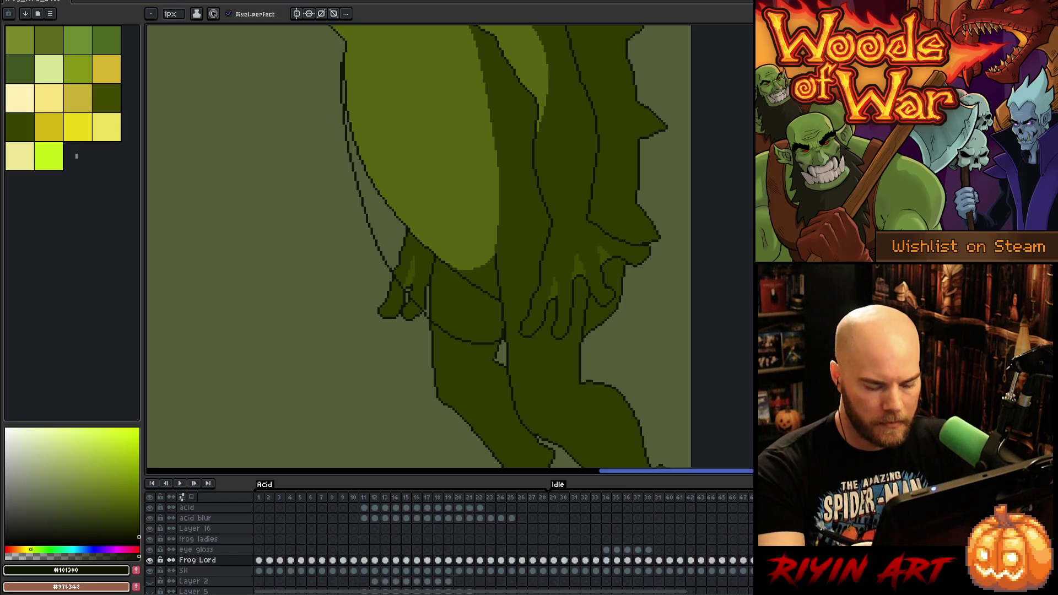
# Bucket-fill the areas under the belly and in the hand region with the light belly green
pyautogui.press('g')
pyautogui.keyDown('alt'); pyautogui.click(423, 264); pyautogui.keyUp('alt')
pyautogui.click(436, 271)
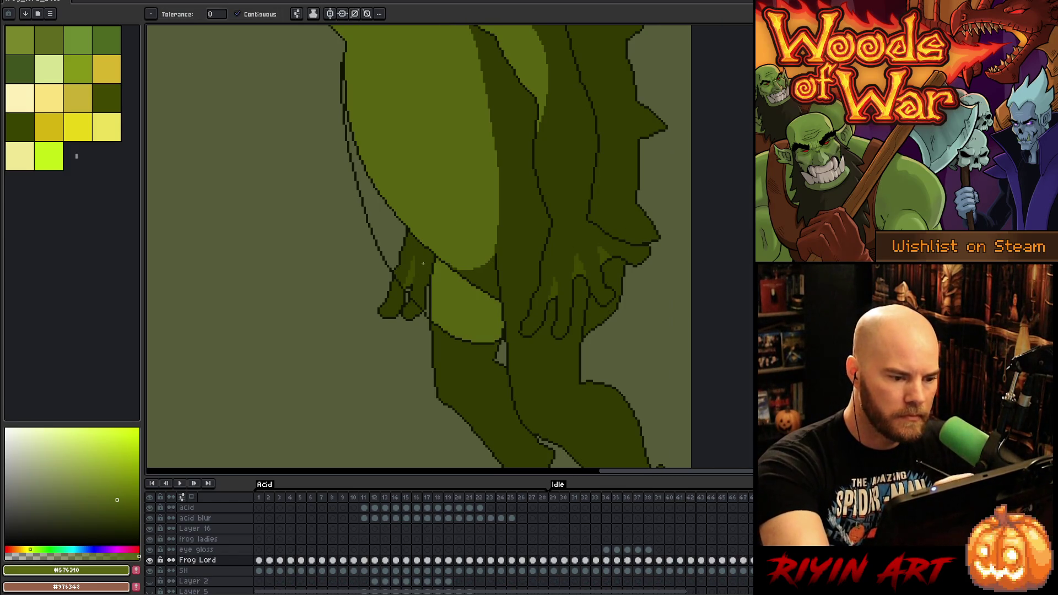
pyautogui.click(423, 264)
pyautogui.click(409, 273)
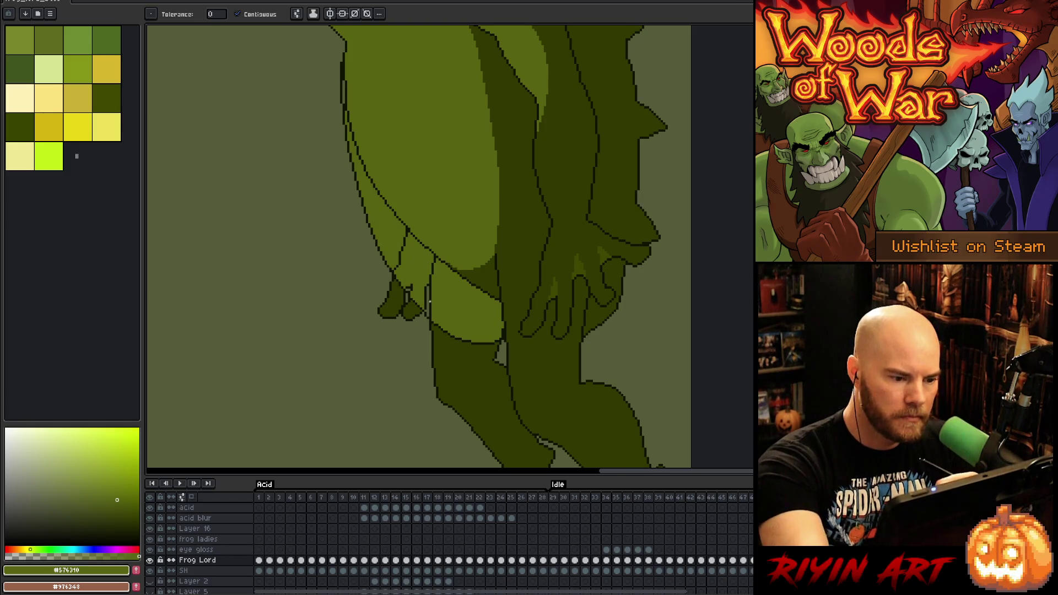
# Paint belly green over the stray dark outline pixels and fill the dark triangle
pyautogui.press('b')
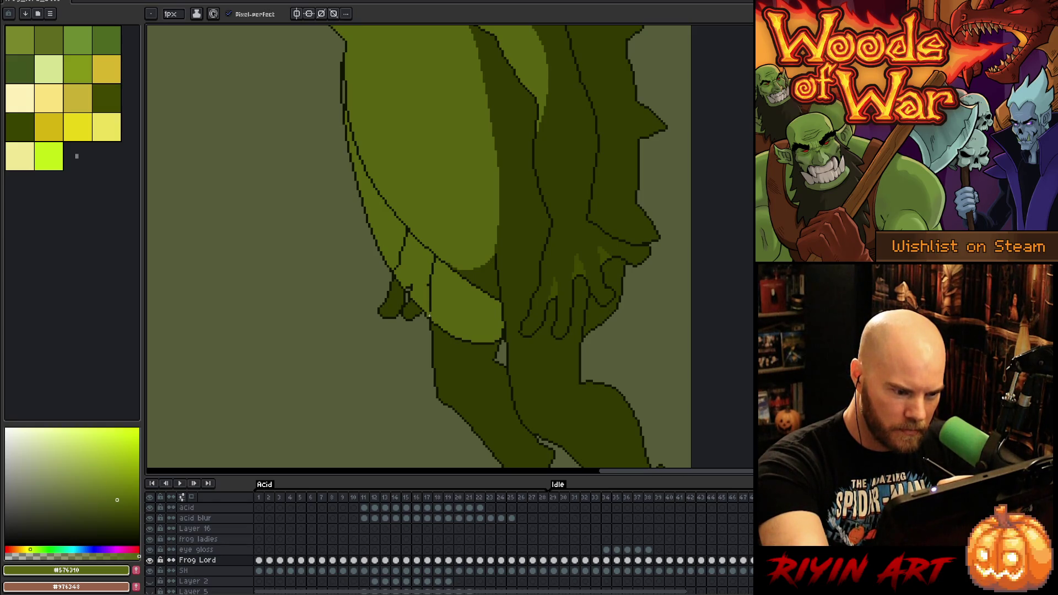
pyautogui.moveTo(430, 292); pyautogui.dragTo(431, 311)
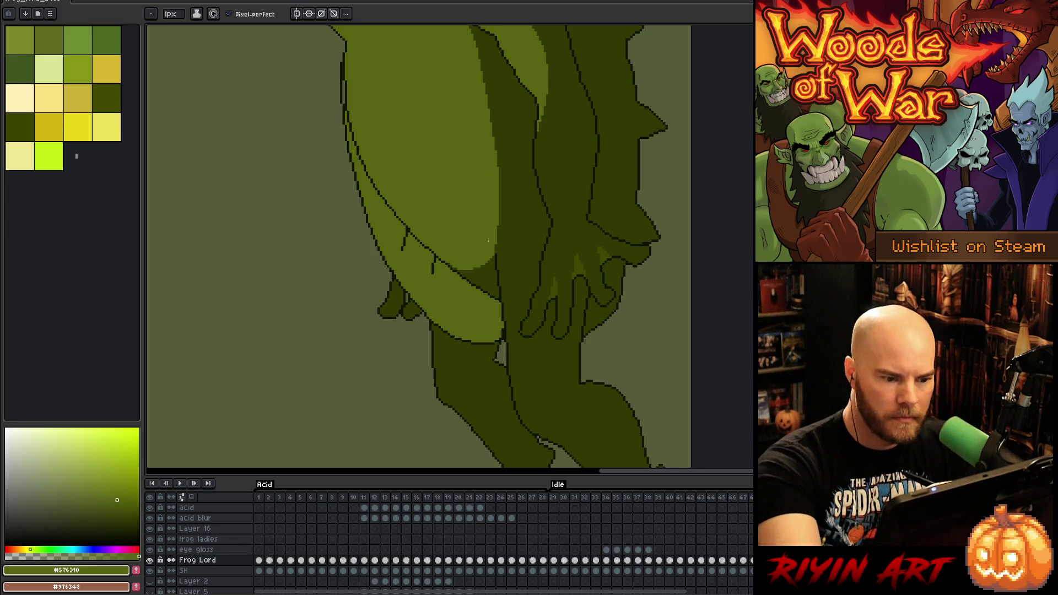
pyautogui.moveTo(492, 253); pyautogui.dragTo(496, 298)
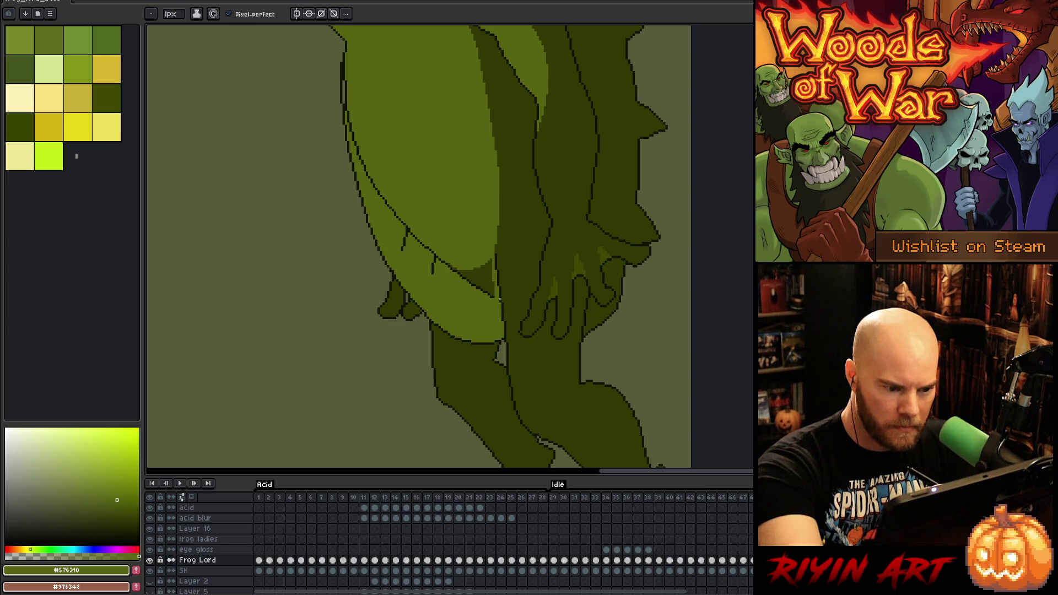
pyautogui.press('g')
pyautogui.click(490, 263)
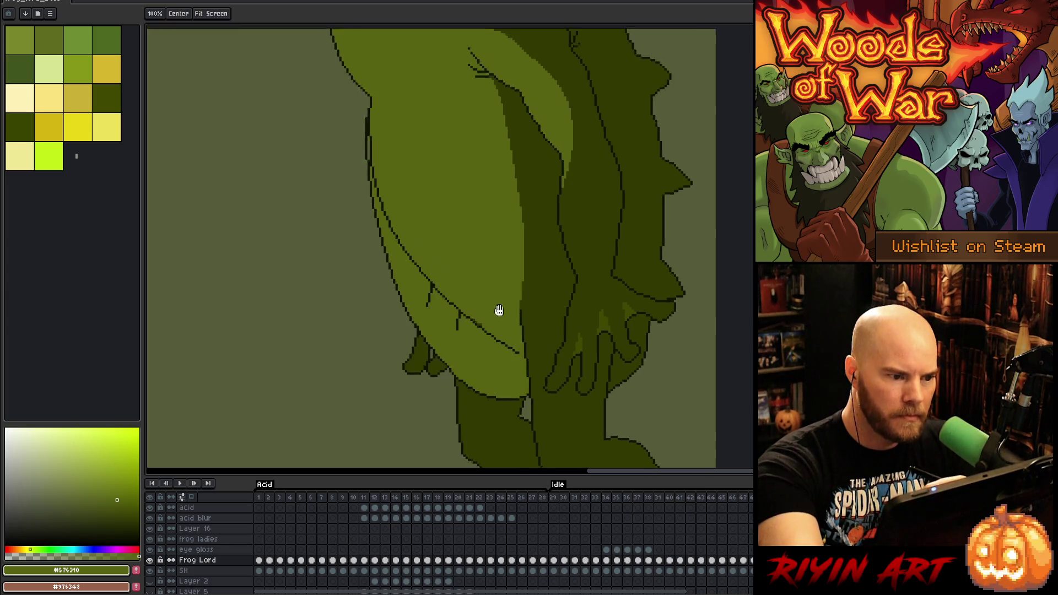
pyautogui.scroll(2, 495, 307)
pyautogui.press('b')
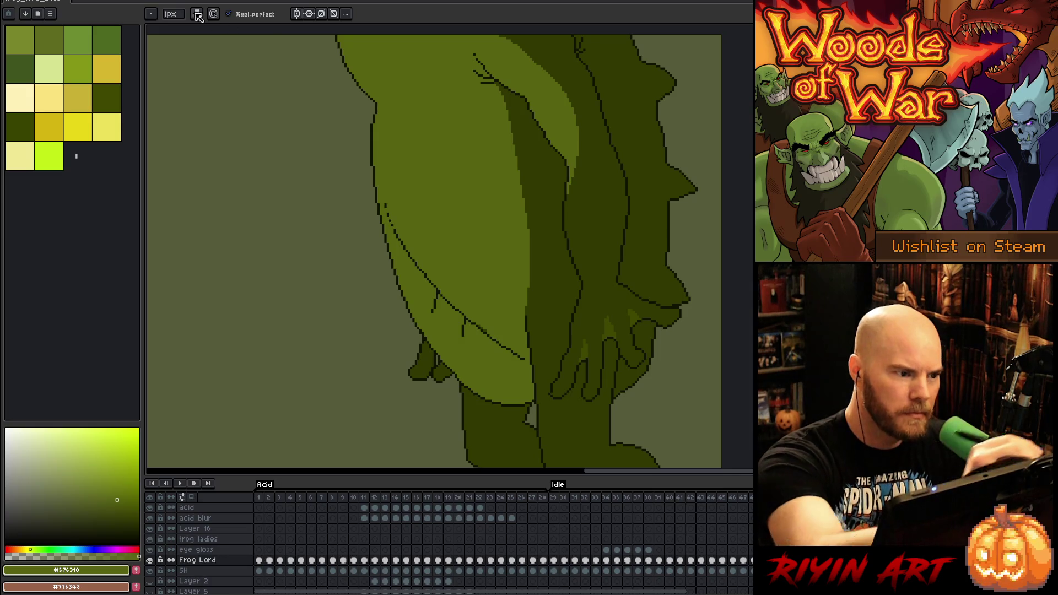
# With an 8px brush, paint out the dark outlines across the belly and diagonal, then set the brush to 1
pyautogui.click(171, 14)
pyautogui.click(181, 28)
pyautogui.moveTo(410, 252)
pyautogui.mouseDown()
pyautogui.moveTo(466, 327)
pyautogui.moveTo(406, 238)
pyautogui.mouseUp()
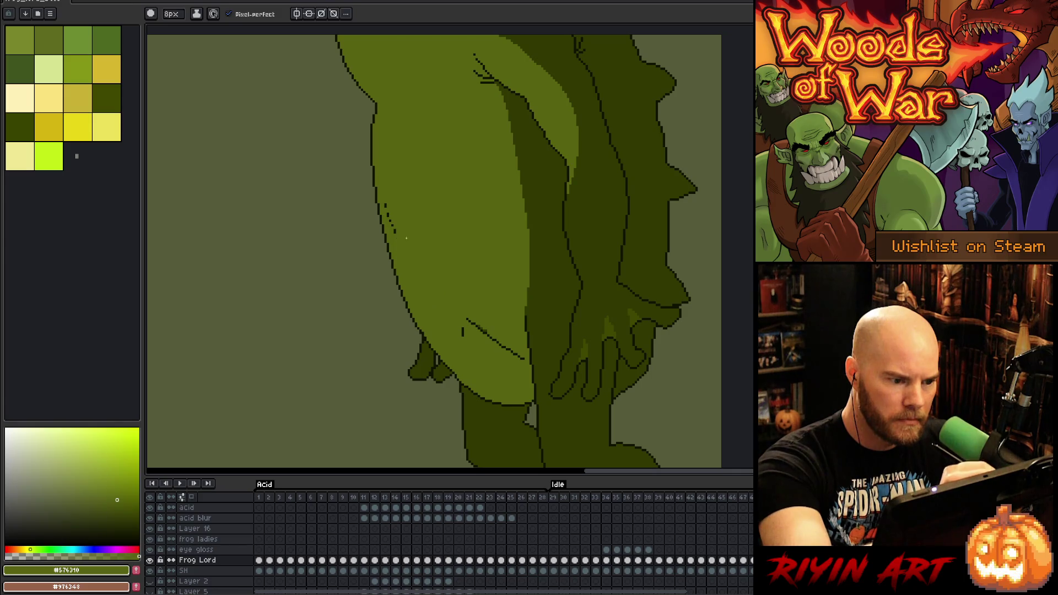
pyautogui.moveTo(465, 322); pyautogui.dragTo(522, 358)
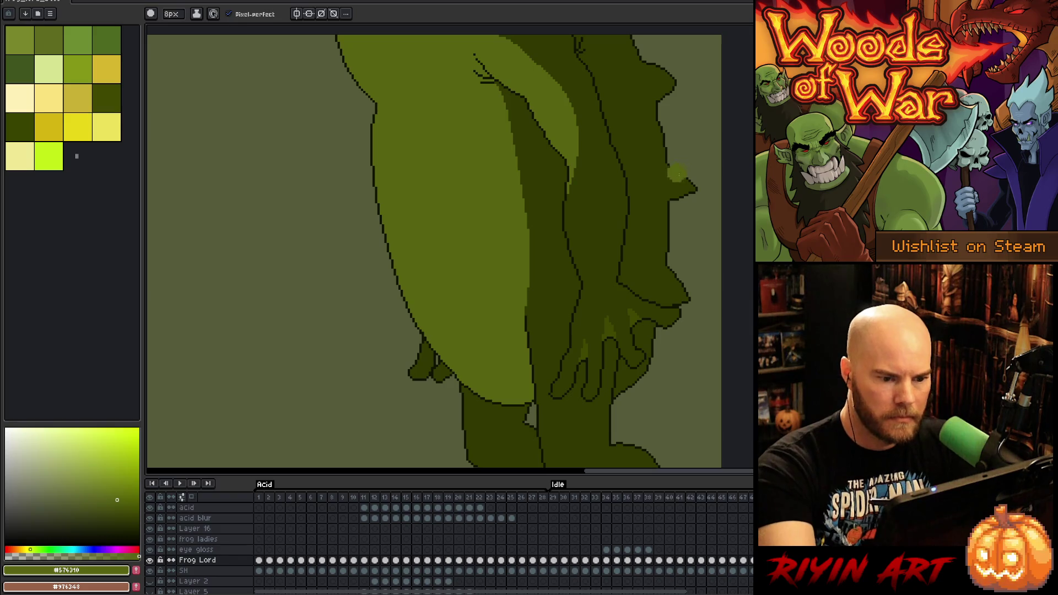
pyautogui.click(171, 14)
pyautogui.write('1')
pyautogui.scroll(-3, 581, 246)
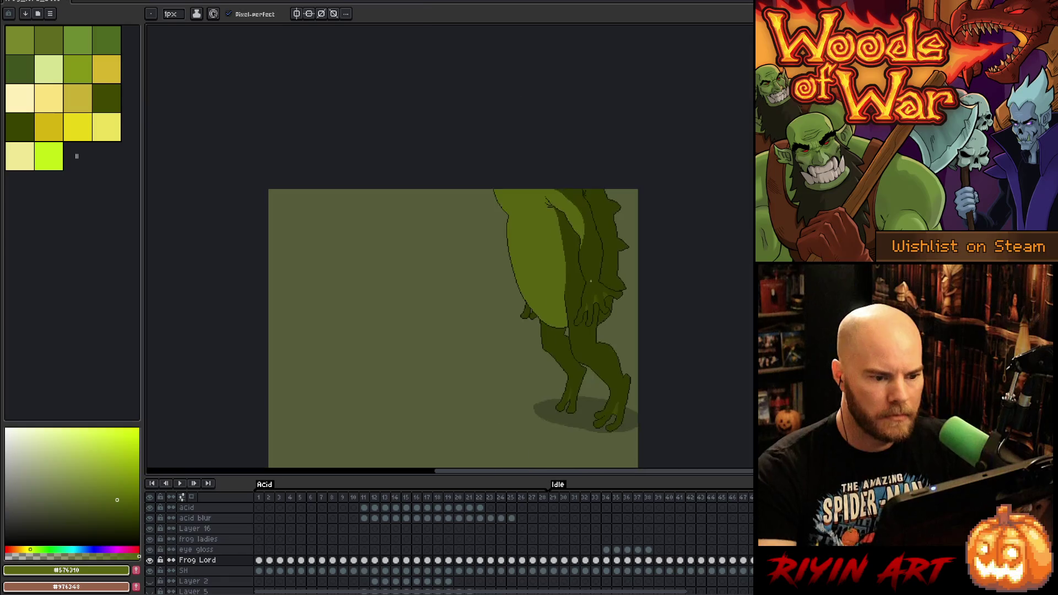
# Shade along the right hand's right edge in mid-dark green and draw a curved line around it
pyautogui.scroll(4, 574, 306)
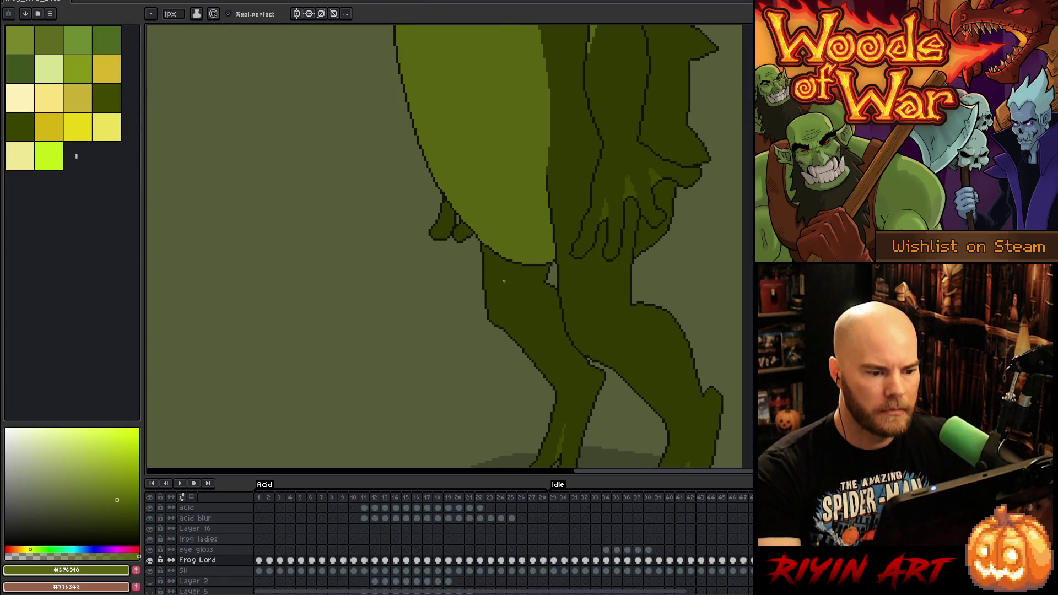
pyautogui.moveTo(504, 253); pyautogui.dragTo(393, 242)
pyautogui.keyDown('alt'); pyautogui.click(422, 341); pyautogui.keyUp('alt')
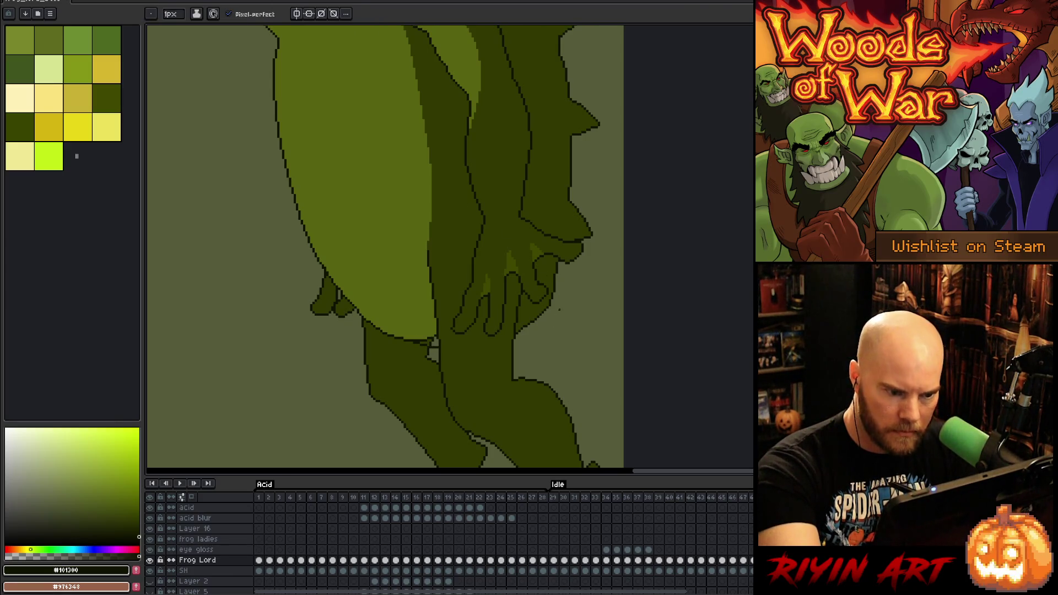
pyautogui.keyDown('alt'); pyautogui.click(517, 332); pyautogui.keyUp('alt')
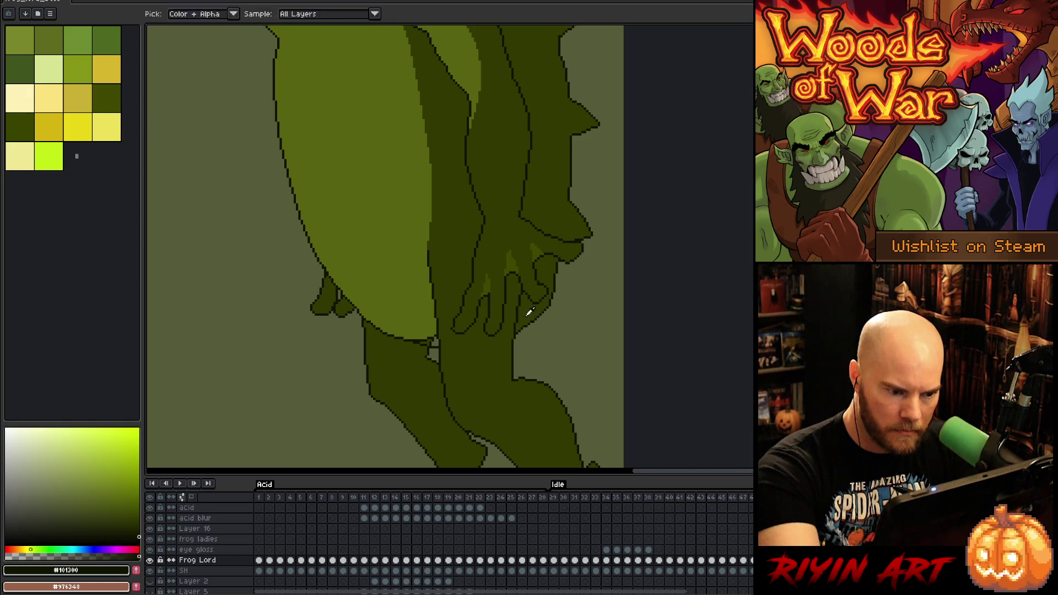
pyautogui.moveTo(535, 317); pyautogui.dragTo(550, 302)
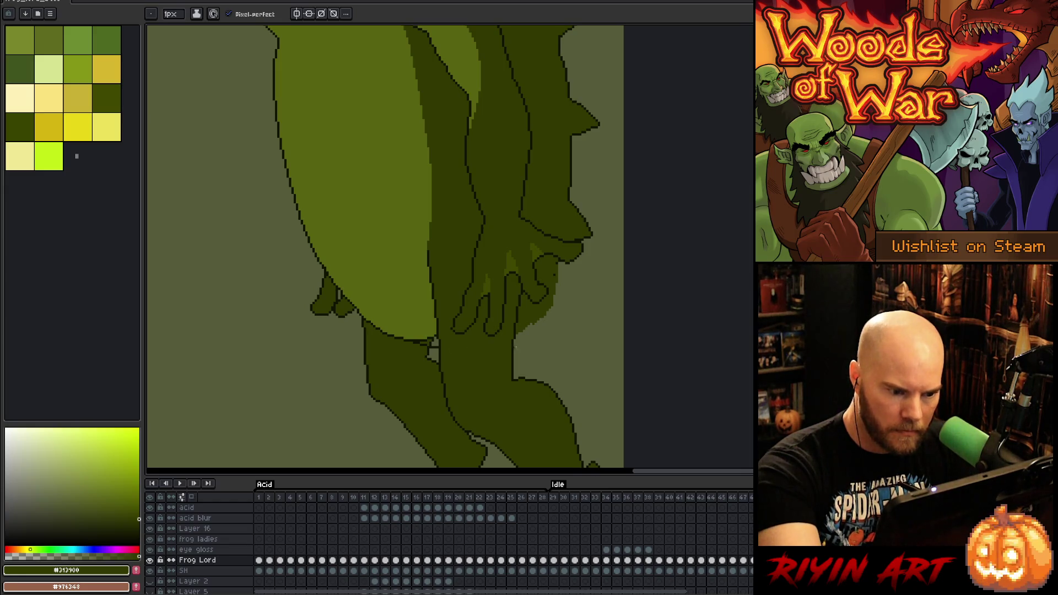
pyautogui.moveTo(521, 346)
pyautogui.mouseDown()
pyautogui.moveTo(551, 336)
pyautogui.moveTo(574, 303)
pyautogui.moveTo(577, 265)
pyautogui.mouseUp()
# Redraw the curved line along the hand and fill the strip between them in darker green
pyautogui.press('g')
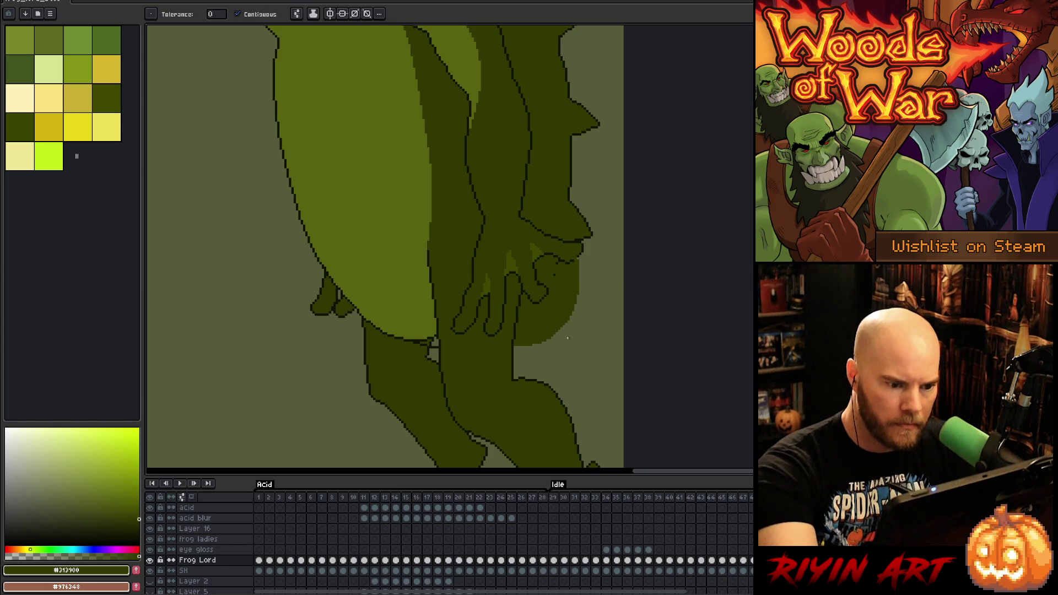
pyautogui.hotkey('ctrl', 'z')
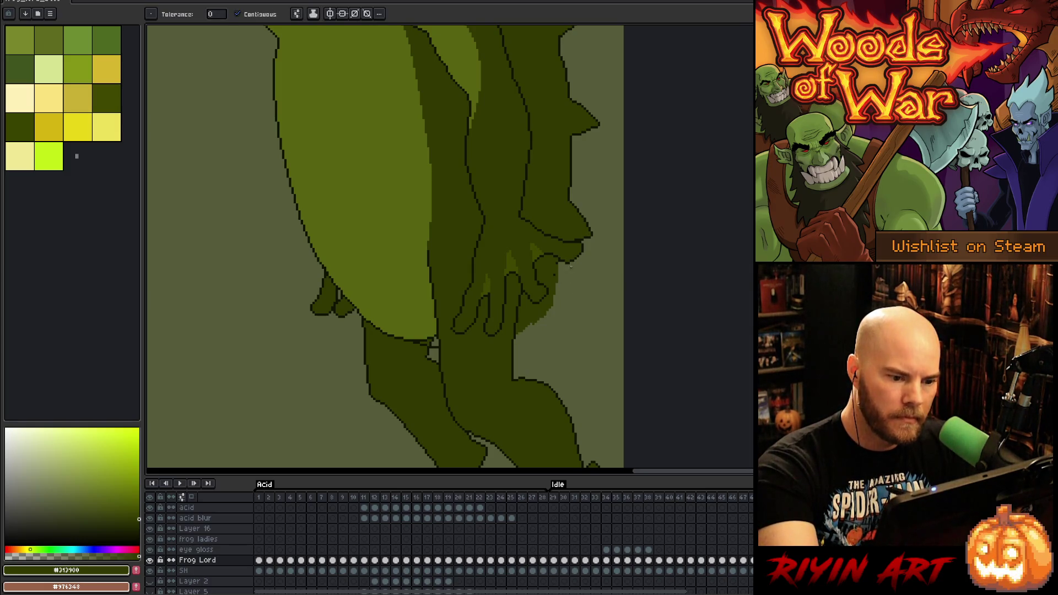
pyautogui.press('b')
pyautogui.moveTo(564, 266)
pyautogui.mouseDown()
pyautogui.moveTo(558, 296)
pyautogui.moveTo(518, 345)
pyautogui.mouseUp()
pyautogui.press('g')
pyautogui.click(516, 344)
pyautogui.press('b')
pyautogui.press('g')
pyautogui.click(565, 266)
pyautogui.press('b')
pyautogui.moveTo(563, 265); pyautogui.dragTo(554, 298)
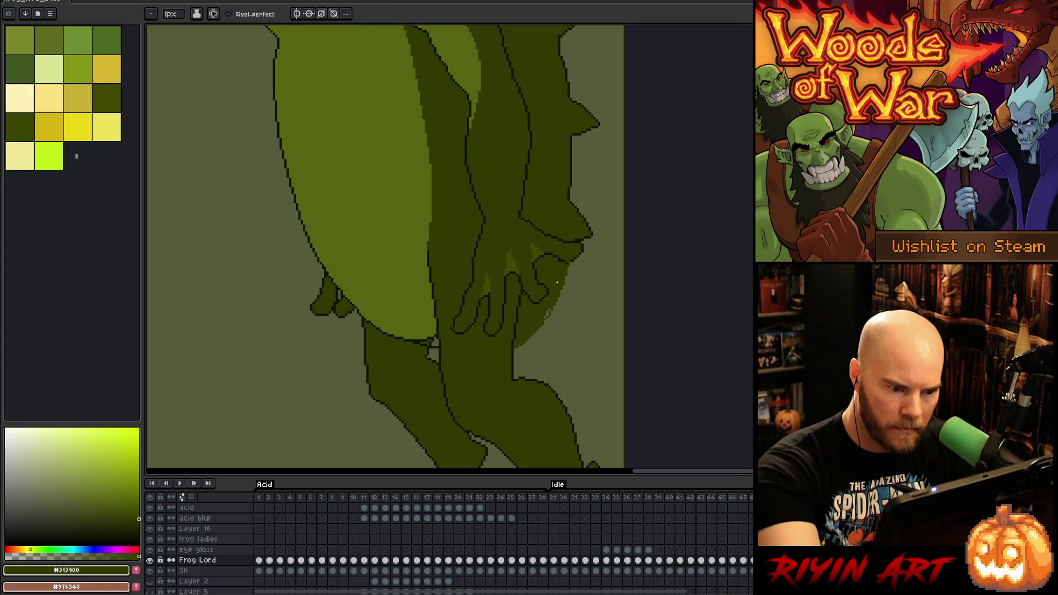
# Fill the small gap between the thighs with dark green
pyautogui.keyDown('alt'); pyautogui.click(576, 239); pyautogui.keyUp('alt')
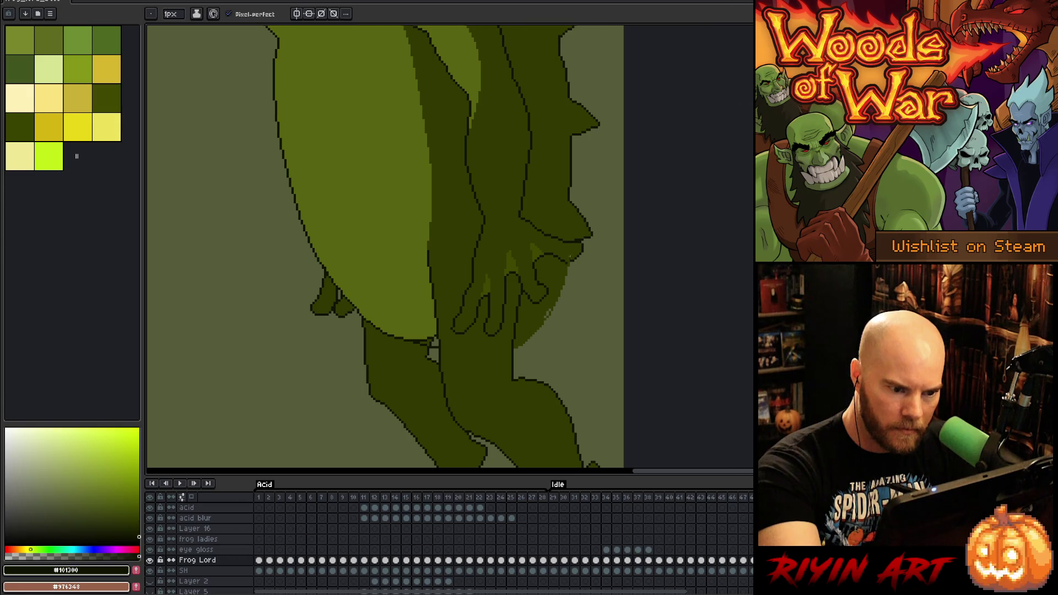
pyautogui.keyDown('alt'); pyautogui.click(565, 264); pyautogui.keyUp('alt')
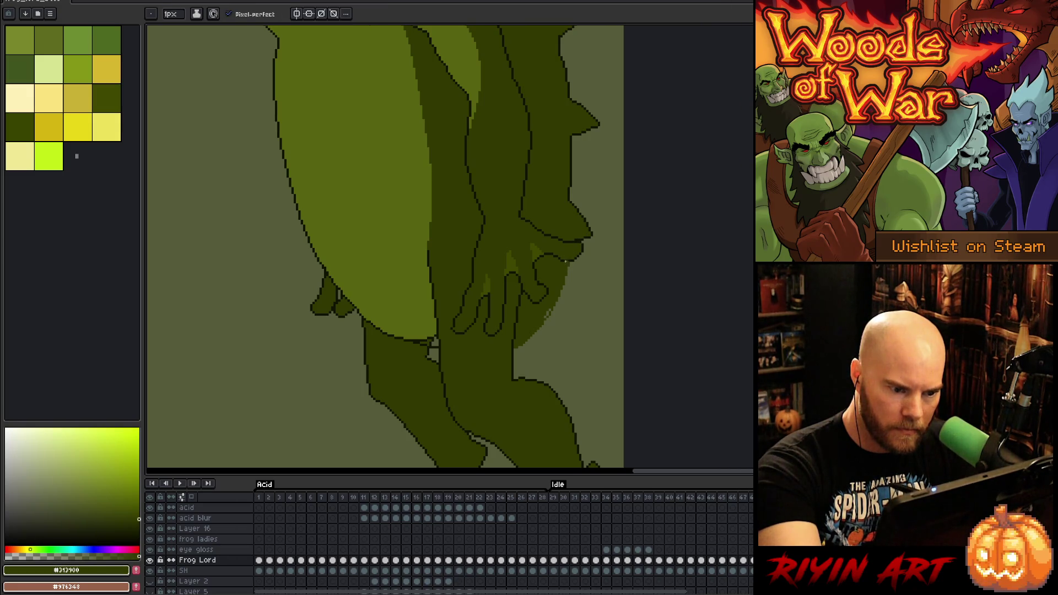
pyautogui.keyDown('alt'); pyautogui.click(553, 307); pyautogui.keyUp('alt')
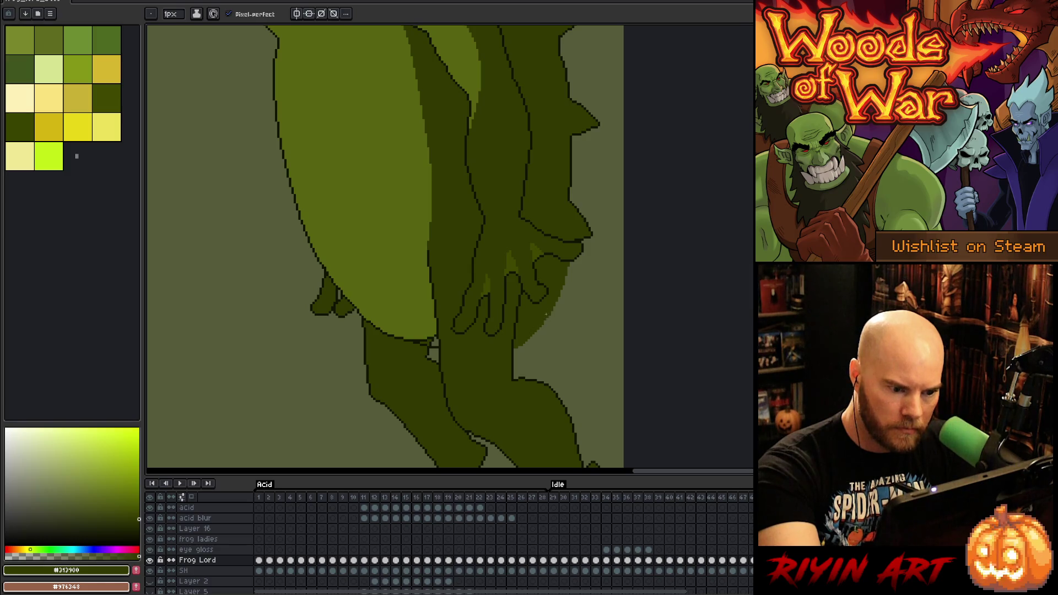
pyautogui.press('g')
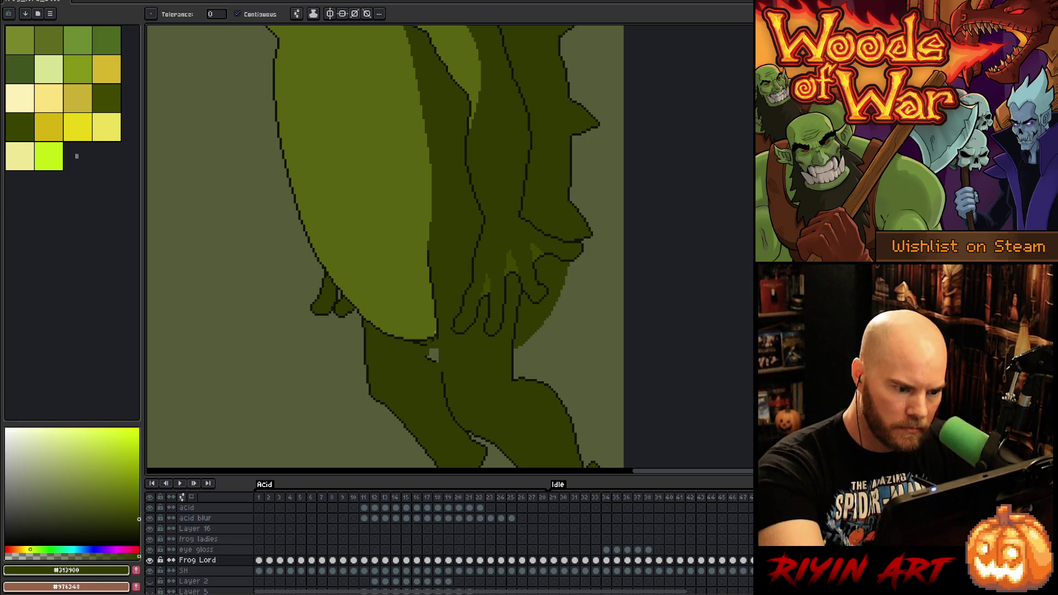
pyautogui.click(432, 348)
pyautogui.press('b')
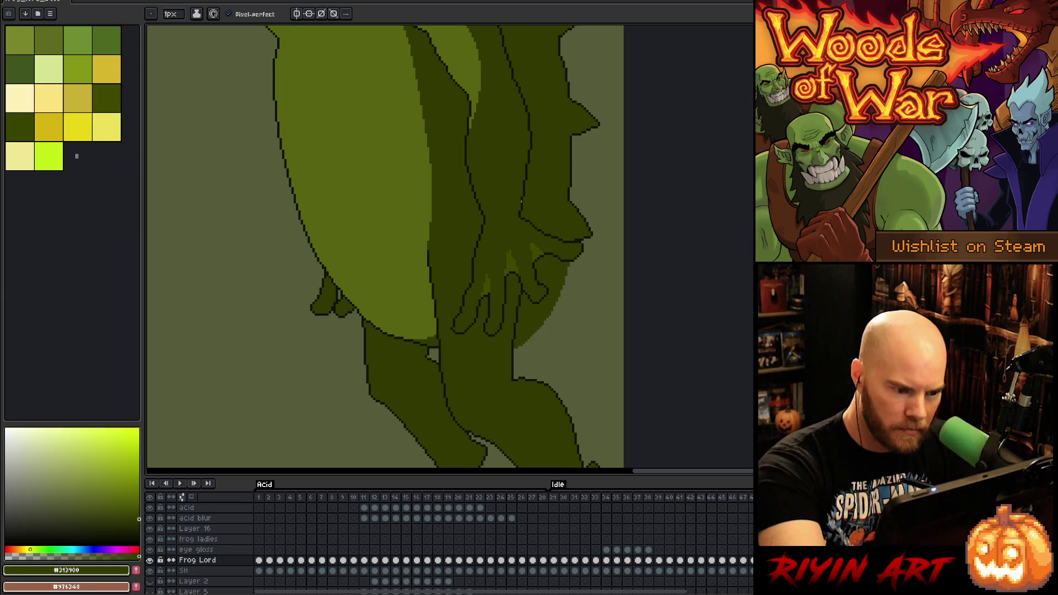
# Draw a straight dark-green outline up the hand's right edge, then start lassoing near the upper hand
pyautogui.moveTo(587, 303)
pyautogui.mouseDown()
pyautogui.moveTo(573, 260)
pyautogui.moveTo(512, 348)
pyautogui.moveTo(568, 357)
pyautogui.mouseUp()
pyautogui.press('b')
pyautogui.keyDown('alt'); pyautogui.click(514, 363); pyautogui.keyUp('alt')
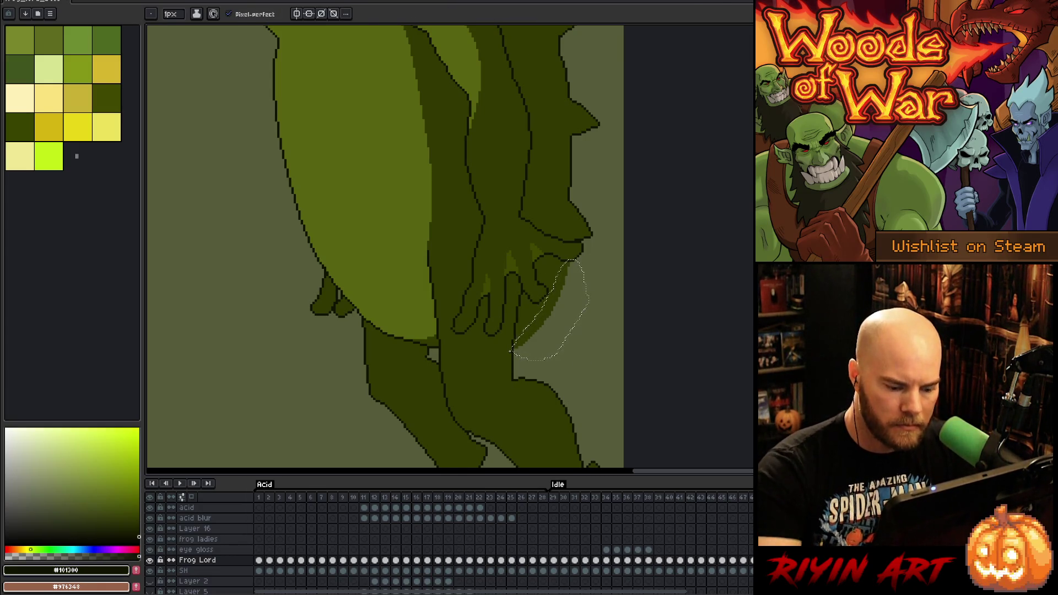
pyautogui.press('b')
pyautogui.click(511, 350)
pyautogui.keyDown('shift'); pyautogui.click(573, 266); pyautogui.keyUp('shift')
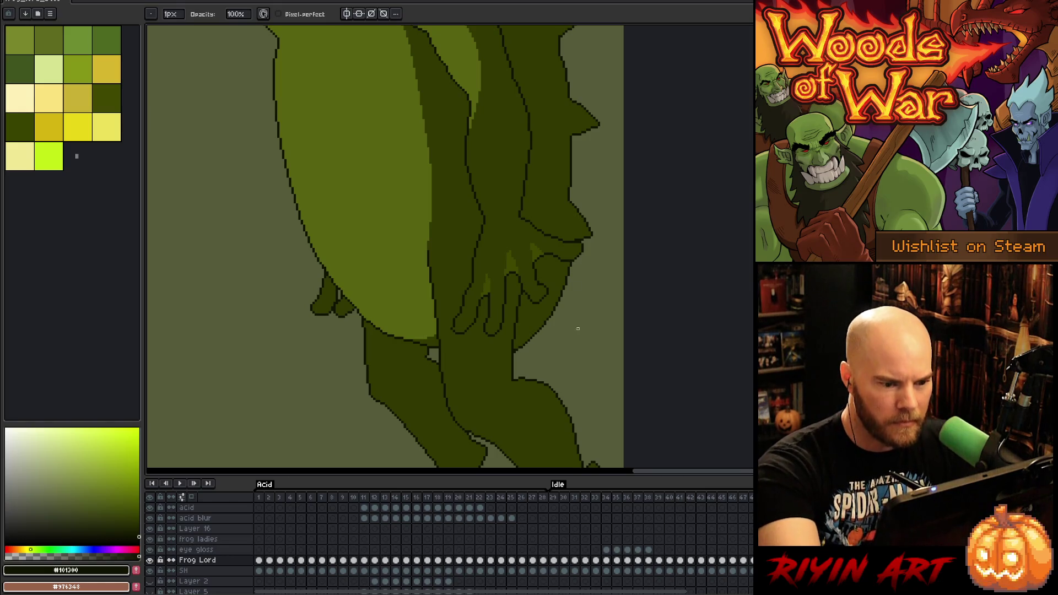
pyautogui.keyDown('alt'); pyautogui.click(576, 239); pyautogui.keyUp('alt')
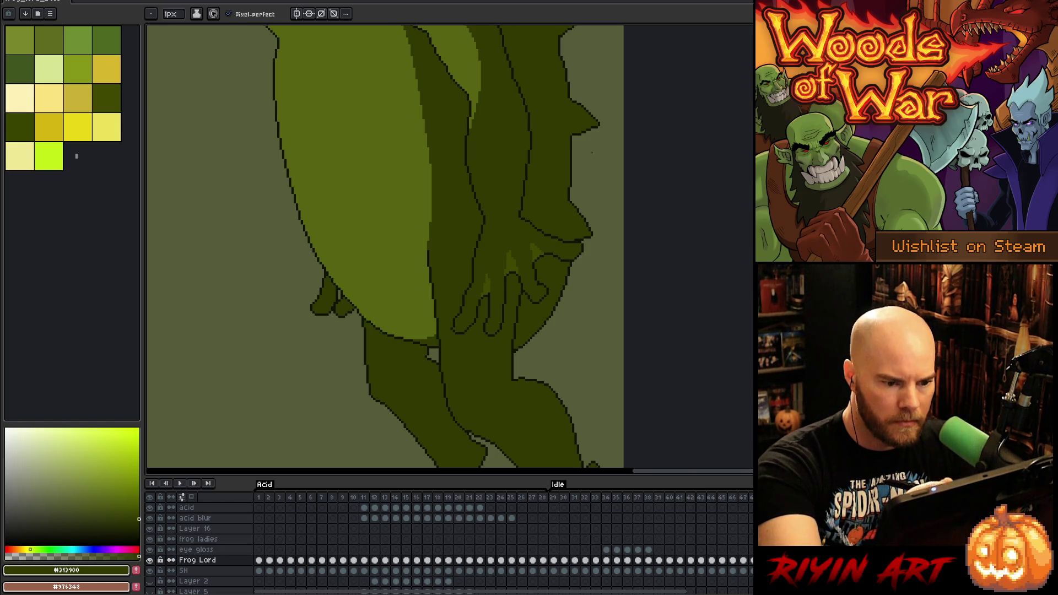
pyautogui.press('q')
pyautogui.moveTo(597, 220)
pyautogui.mouseDown()
pyautogui.moveTo(583, 240)
pyautogui.moveTo(572, 194)
pyautogui.moveTo(598, 81)
pyautogui.moveTo(623, 234)
pyautogui.moveTo(613, 465)
pyautogui.mouseUp()
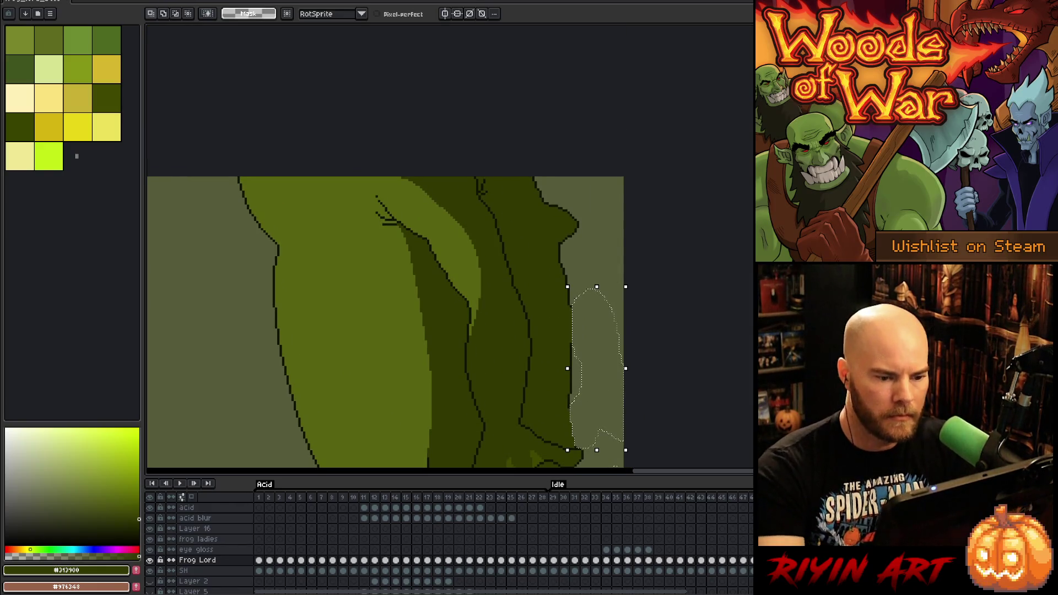
# Lasso and delete the bump at the figure's top right
pyautogui.moveTo(599, 208)
pyautogui.mouseDown()
pyautogui.moveTo(570, 246)
pyautogui.moveTo(557, 223)
pyautogui.moveTo(599, 212)
pyautogui.mouseUp()
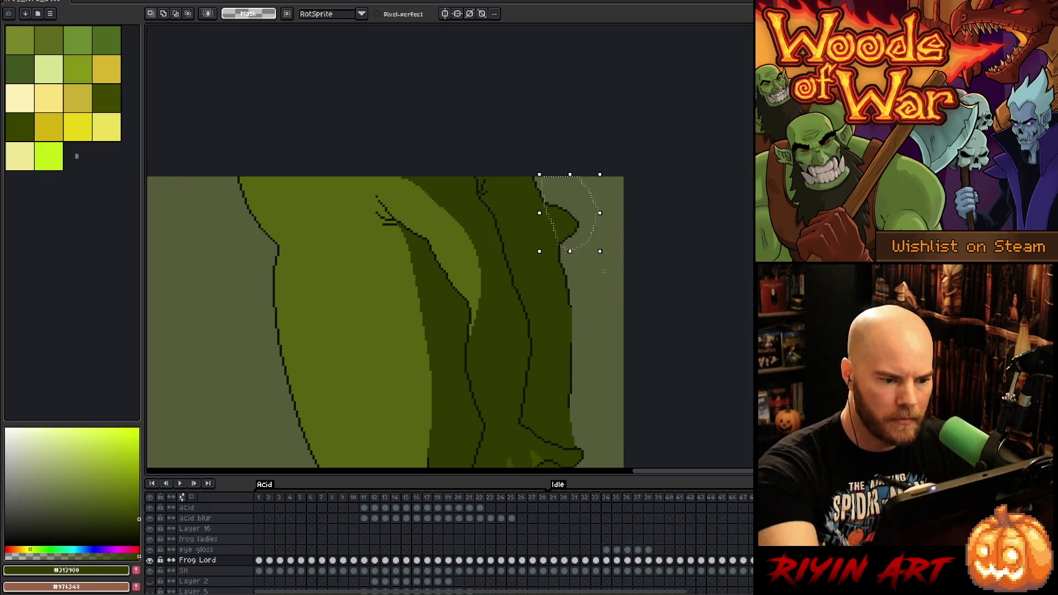
pyautogui.press('Delete')
pyautogui.hotkey('ctrl', 'd')
pyautogui.moveTo(672, 331); pyautogui.dragTo(590, 180)
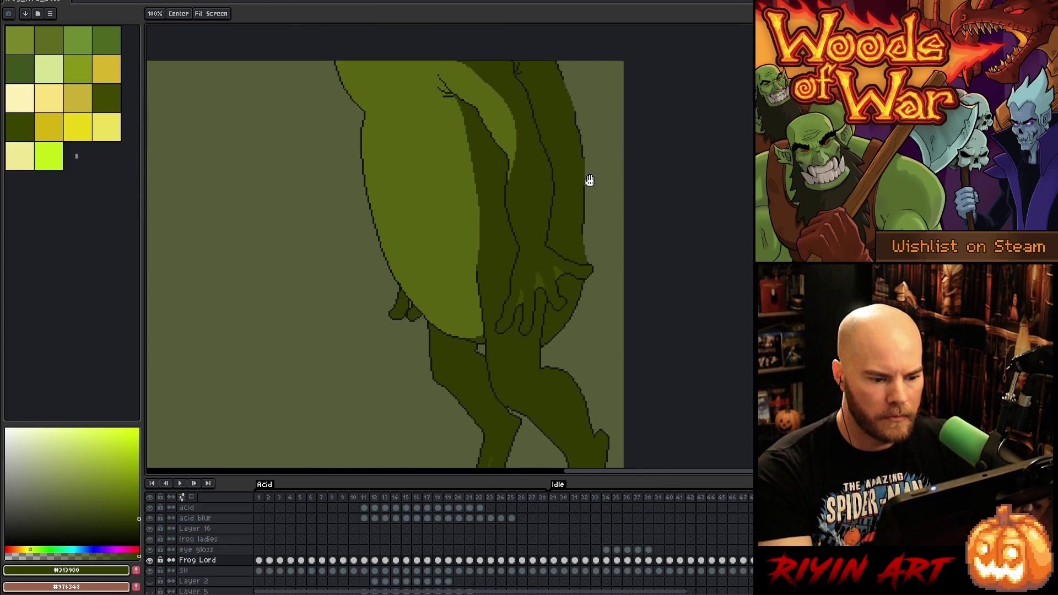
pyautogui.moveTo(592, 233); pyautogui.dragTo(592, 283)
# Replace the darkest outline green with dark leg green in the lassoed right-edge strip
pyautogui.press('b')
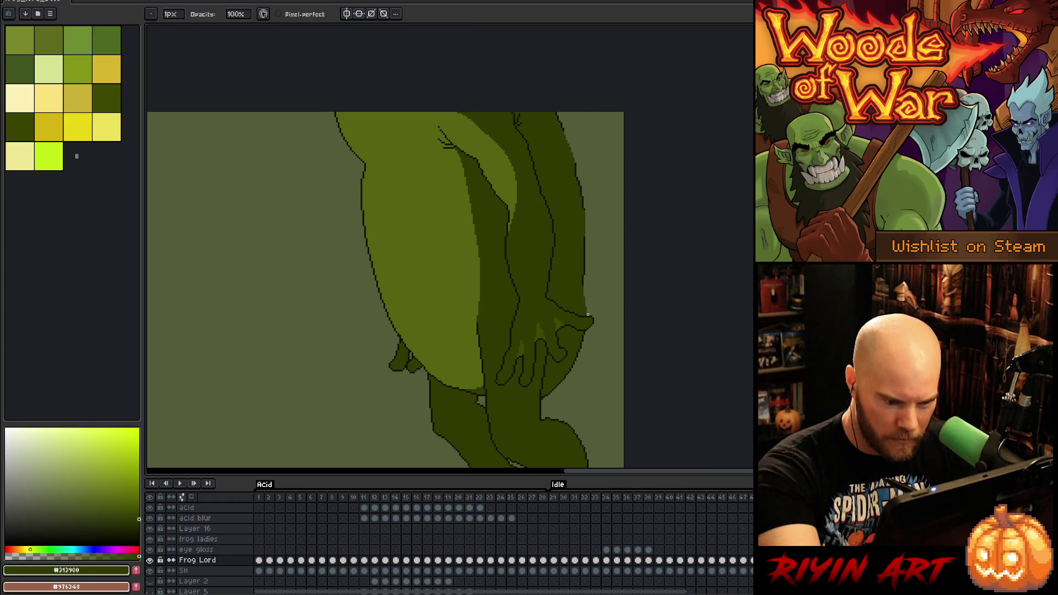
pyautogui.press('q')
pyautogui.moveTo(597, 295); pyautogui.dragTo(596, 111)
pyautogui.moveTo(585, 332)
pyautogui.mouseDown()
pyautogui.moveTo(559, 380)
pyautogui.moveTo(584, 402)
pyautogui.moveTo(598, 394)
pyautogui.mouseUp()
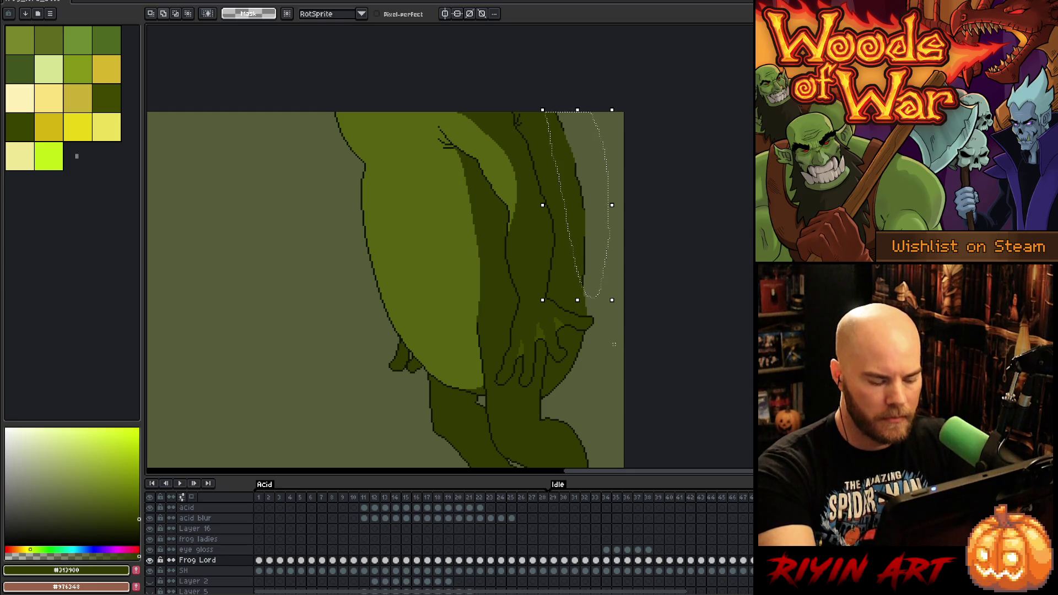
pyautogui.hotkey('shift', 'r')
pyautogui.click(577, 165)
pyautogui.rightClick(560, 180)
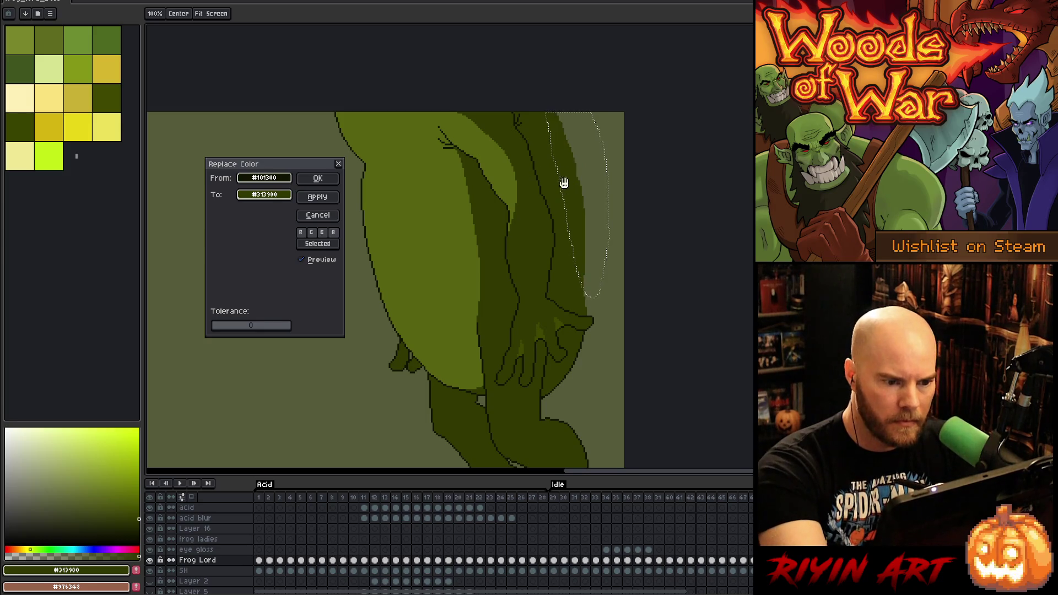
pyautogui.click(317, 178)
pyautogui.hotkey('ctrl', 'd')
# Pencil a new dark edge down the figure's right side and bucket-fill the strip inside it dark green
pyautogui.press('b')
pyautogui.moveTo(575, 114)
pyautogui.mouseDown()
pyautogui.moveTo(597, 220)
pyautogui.moveTo(594, 298)
pyautogui.mouseUp()
pyautogui.press('g')
pyautogui.click(589, 240)
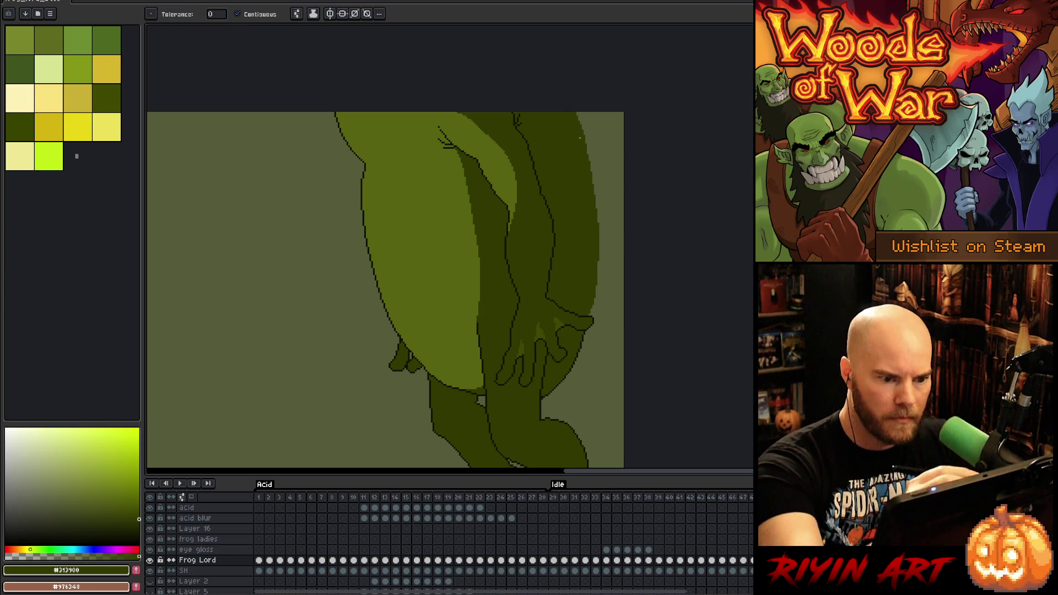
pyautogui.press('b')
# Select the right-edge strip, commit the transform, and deselect
pyautogui.press('q')
pyautogui.moveTo(601, 113)
pyautogui.mouseDown()
pyautogui.moveTo(608, 202)
pyautogui.moveTo(596, 308)
pyautogui.moveTo(555, 113)
pyautogui.mouseUp()
pyautogui.hotkey('ctrl', 't')
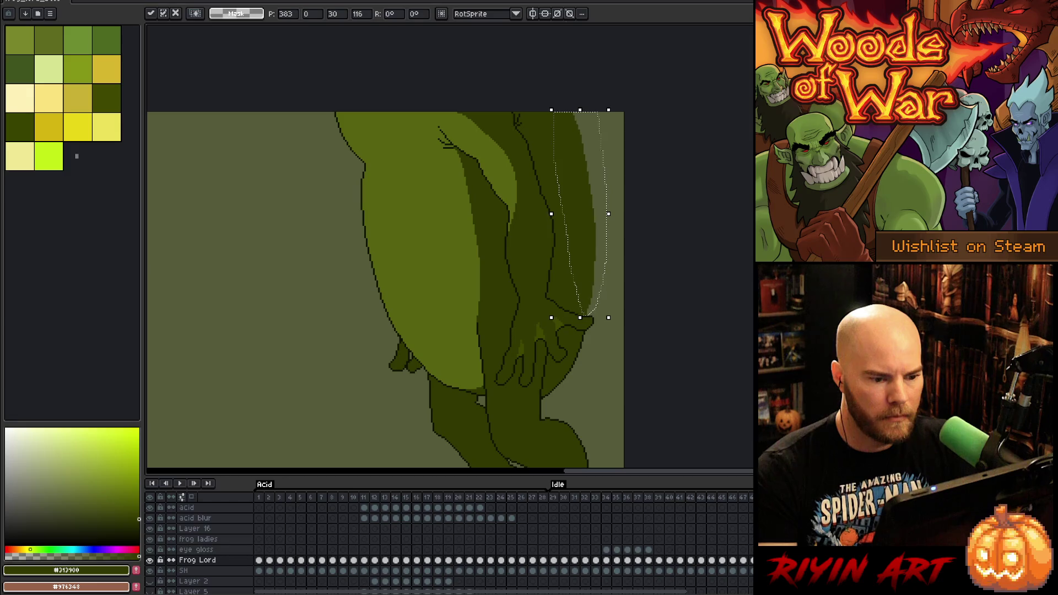
pyautogui.press('Return')
pyautogui.press('b')
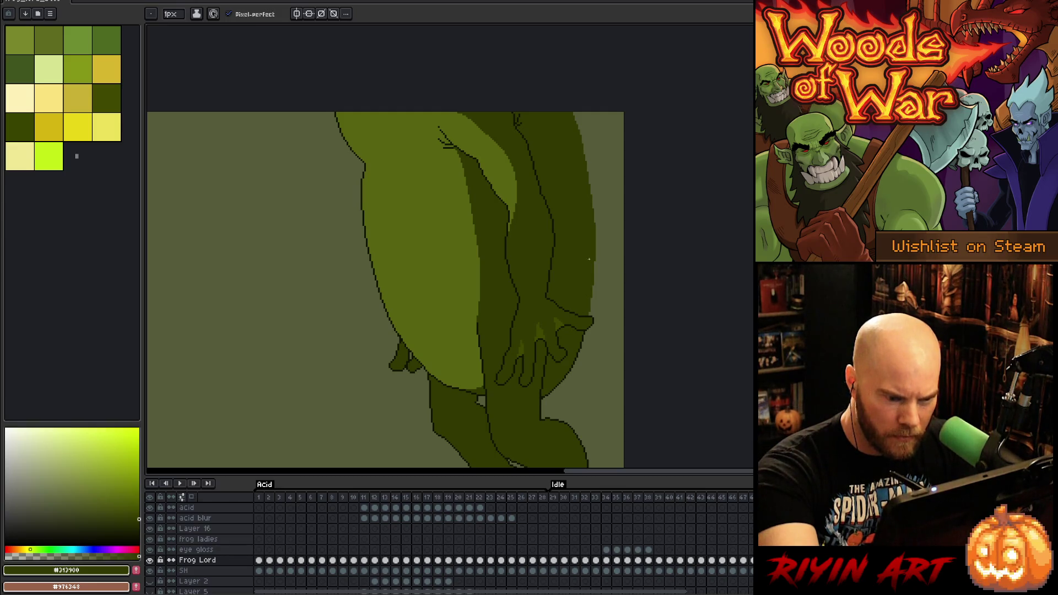
pyautogui.hotkey('ctrl', 'd')
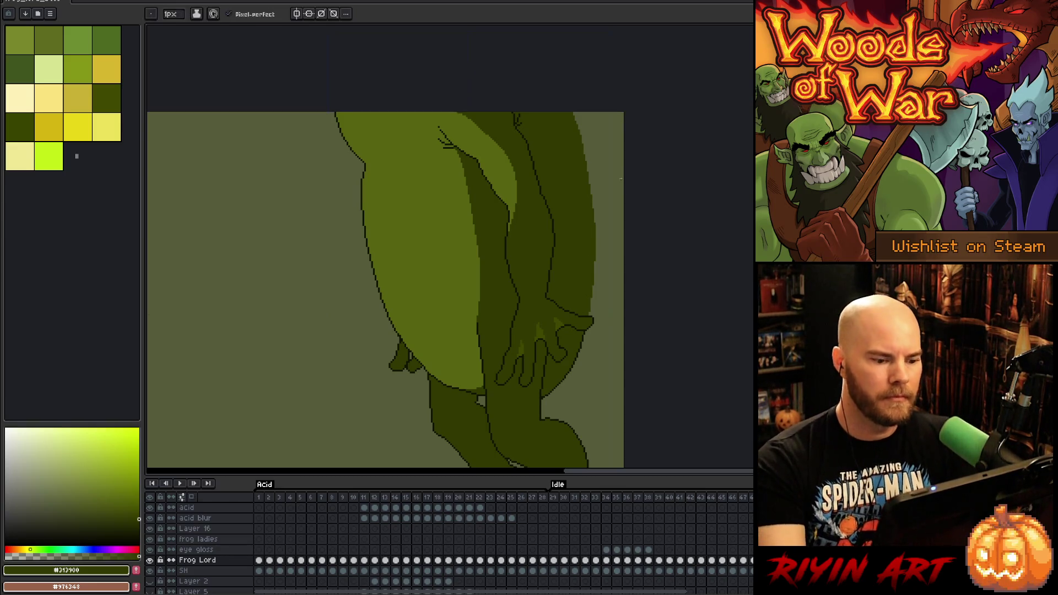
# Frame the frog's lower body, add Layer 17 above Frog Lord with Shift+N, and save with Ctrl+S
pyautogui.scroll(-2, 586, 245)
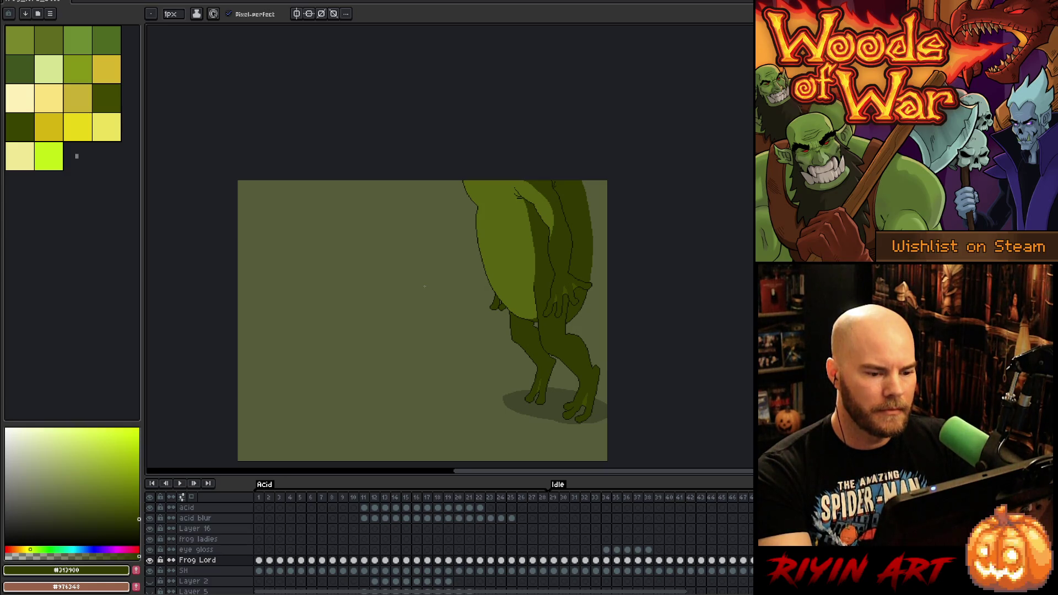
pyautogui.scroll(1, 424, 285)
pyautogui.scroll(1, 432, 285)
pyautogui.scroll(-1, 439, 283)
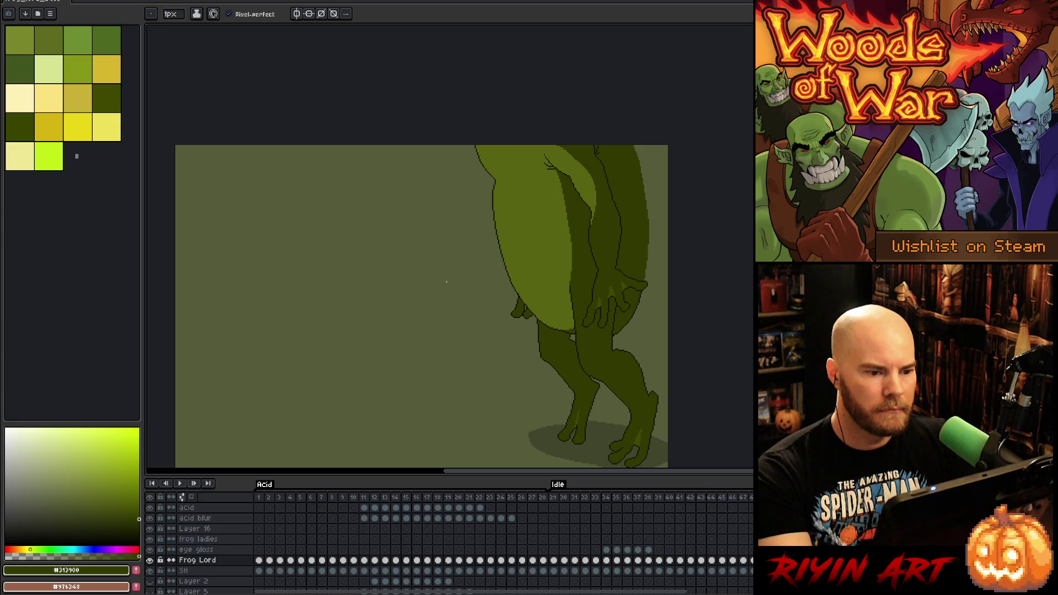
pyautogui.moveTo(646, 341)
pyautogui.mouseDown()
pyautogui.moveTo(672, 324)
pyautogui.moveTo(534, 334)
pyautogui.mouseUp()
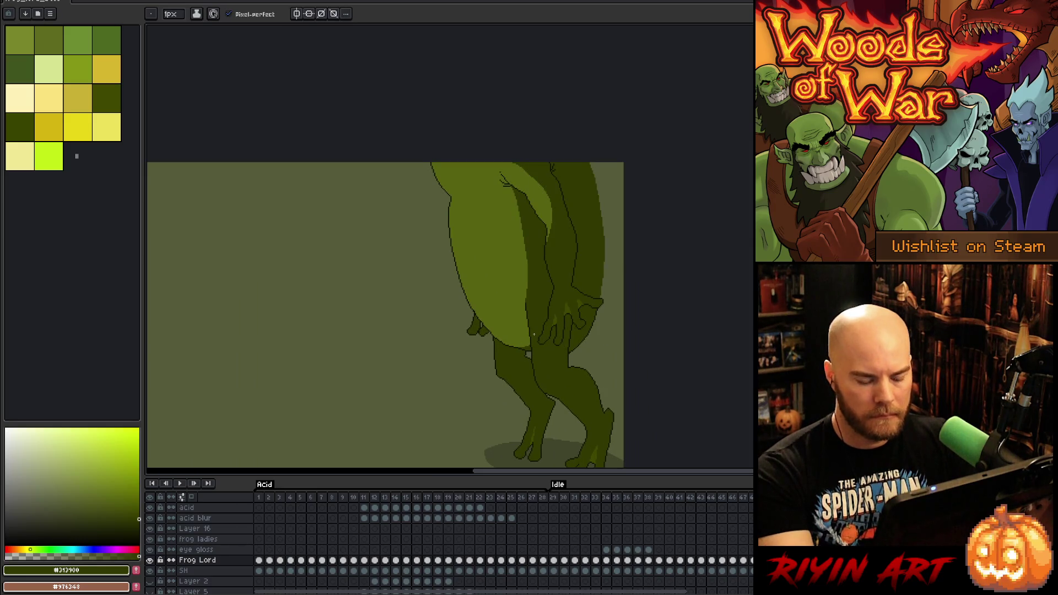
pyautogui.hotkey('shift', 'n')
pyautogui.hotkey('ctrl', 's')
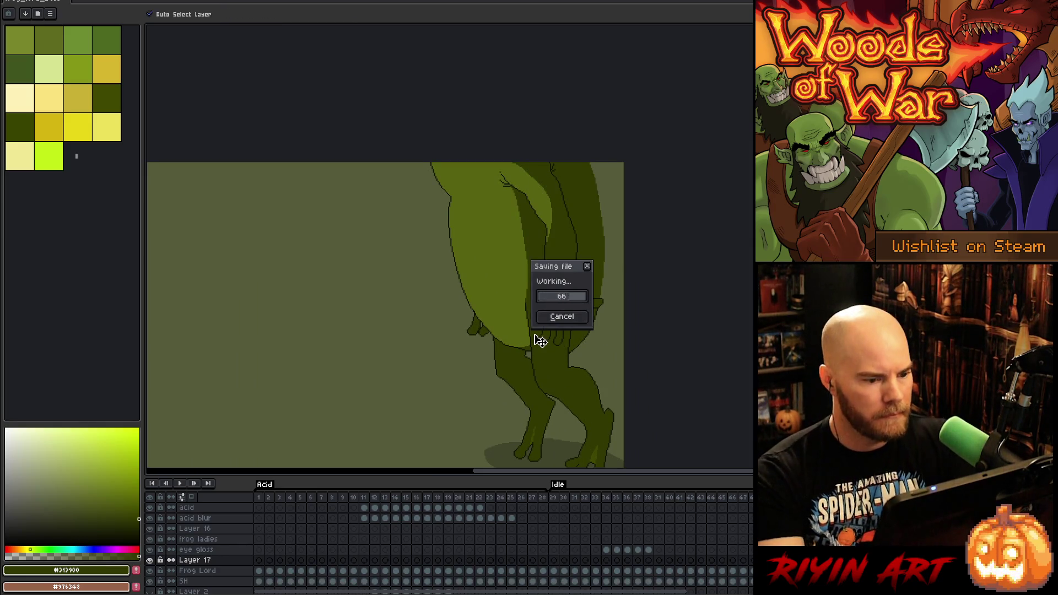
# Try several darkest-green outline strokes along the body's left edge, undoing each one
pyautogui.keyDown('alt'); pyautogui.click(451, 203); pyautogui.keyUp('alt')
pyautogui.keyDown('alt'); pyautogui.click(449, 208); pyautogui.keyUp('alt')
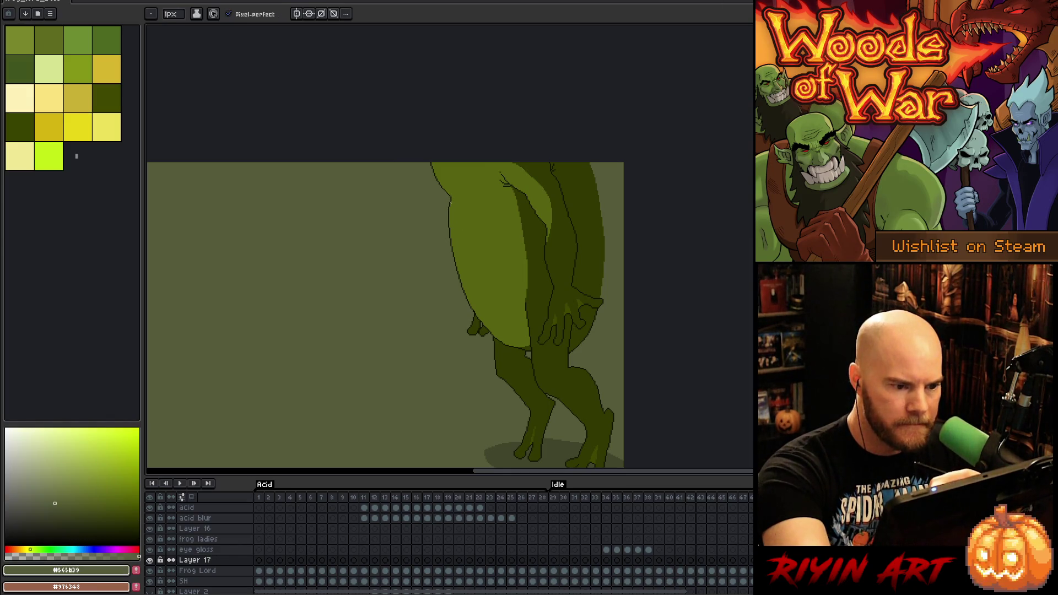
pyautogui.keyDown('alt'); pyautogui.click(450, 209); pyautogui.keyUp('alt')
pyautogui.moveTo(444, 219)
pyautogui.mouseDown()
pyautogui.moveTo(445, 278)
pyautogui.moveTo(493, 370)
pyautogui.moveTo(554, 337)
pyautogui.mouseUp()
pyautogui.hotkey('ctrl', 'z')
pyautogui.moveTo(447, 196)
pyautogui.mouseDown()
pyautogui.moveTo(446, 233)
pyautogui.moveTo(516, 379)
pyautogui.moveTo(567, 342)
pyautogui.mouseUp()
pyautogui.hotkey('ctrl', 'z')
pyautogui.moveTo(448, 196)
pyautogui.mouseDown()
pyautogui.moveTo(467, 348)
pyautogui.moveTo(528, 355)
pyautogui.mouseUp()
pyautogui.hotkey('ctrl', 'z')
pyautogui.moveTo(447, 215)
pyautogui.mouseDown()
pyautogui.moveTo(444, 254)
pyautogui.moveTo(498, 378)
pyautogui.moveTo(524, 376)
pyautogui.moveTo(499, 361)
pyautogui.moveTo(458, 208)
pyautogui.mouseUp()
pyautogui.hotkey('ctrl', 'z')
pyautogui.hotkey('ctrl', 'z')
pyautogui.moveTo(528, 359)
pyautogui.mouseDown()
pyautogui.moveTo(474, 333)
pyautogui.moveTo(433, 172)
pyautogui.mouseUp()
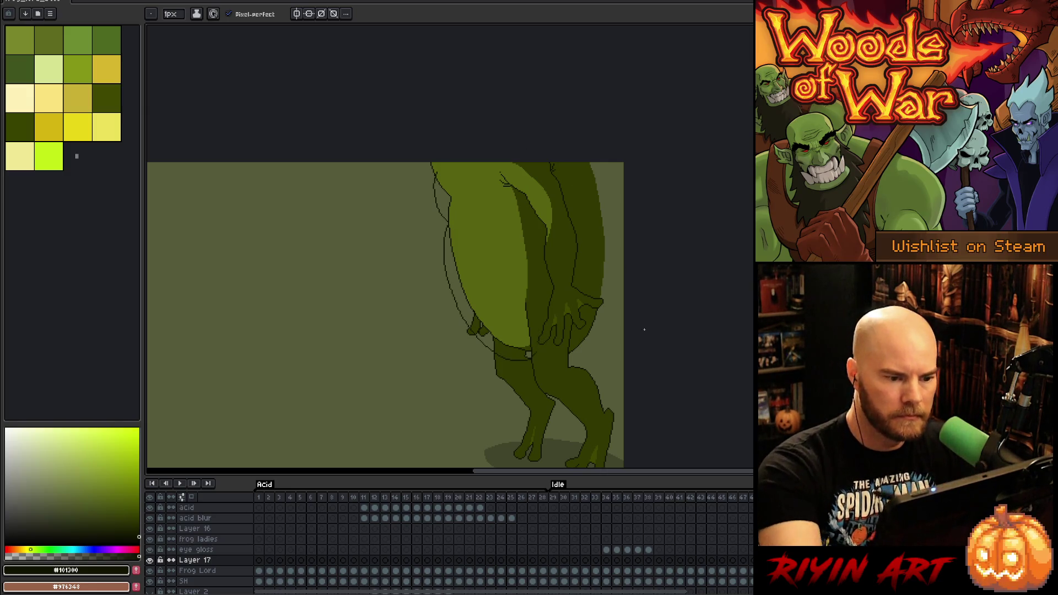
pyautogui.hotkey('ctrl', 'z')
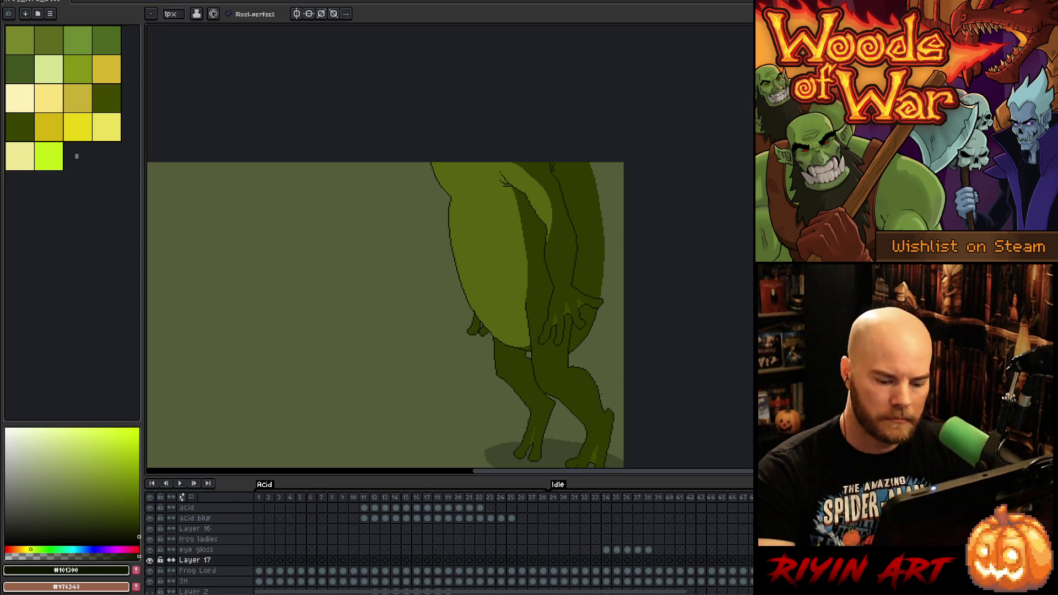
# Draw a light belly-green line down over the leg's edge
pyautogui.scroll(-2, 413, 289)
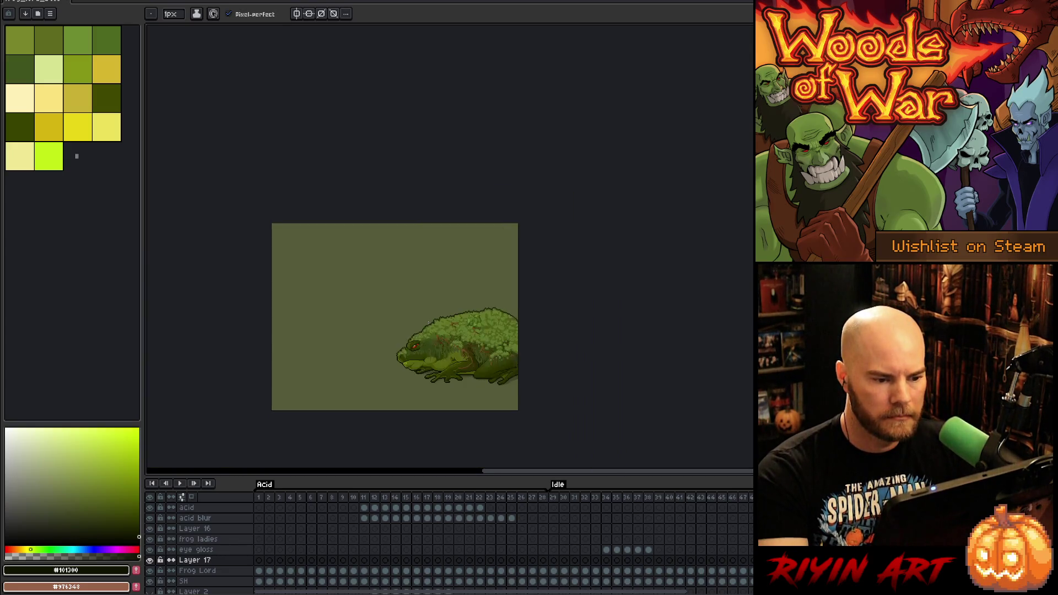
pyautogui.scroll(-1, 413, 290)
pyautogui.scroll(2, 432, 320)
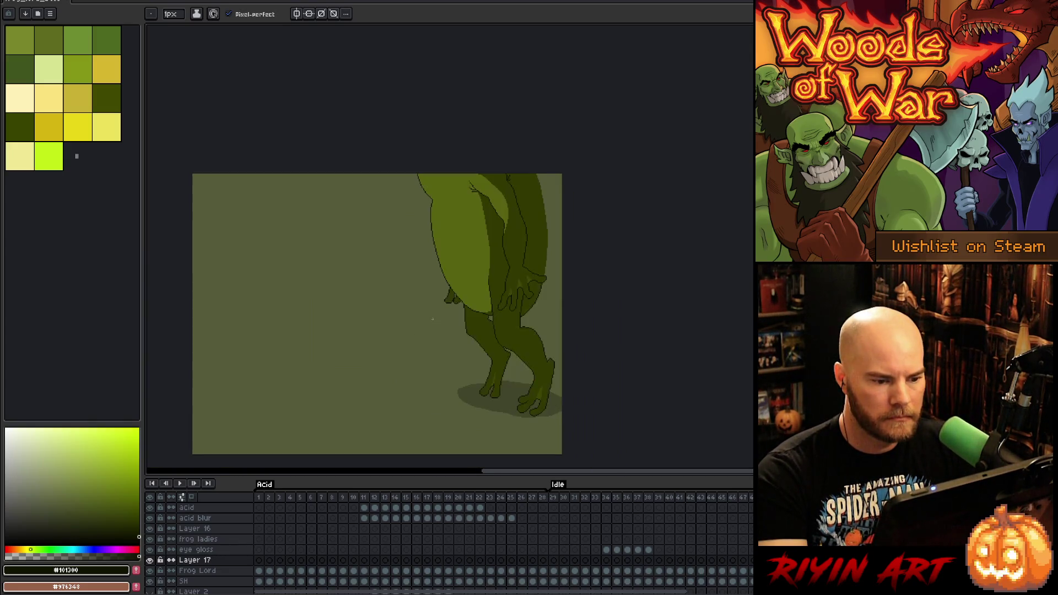
pyautogui.scroll(2, 449, 305)
pyautogui.scroll(-1, 496, 293)
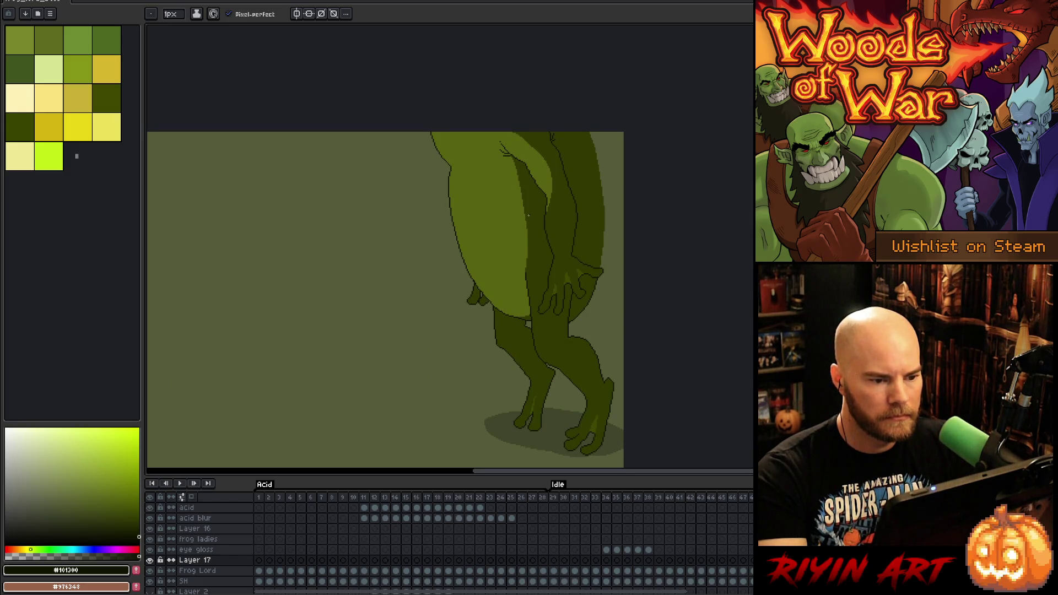
pyautogui.scroll(1, 529, 216)
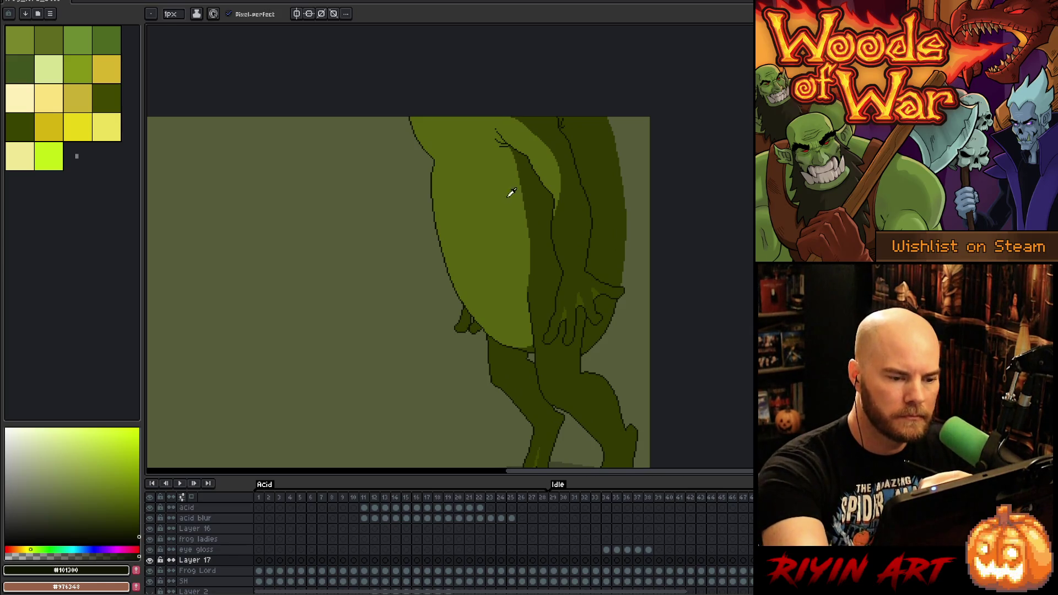
pyautogui.keyDown('alt'); pyautogui.click(507, 197); pyautogui.keyUp('alt')
pyautogui.moveTo(516, 154)
pyautogui.mouseDown()
pyautogui.moveTo(541, 253)
pyautogui.moveTo(527, 296)
pyautogui.mouseUp()
pyautogui.hotkey('ctrl', 'z')
pyautogui.moveTo(515, 154)
pyautogui.mouseDown()
pyautogui.moveTo(535, 194)
pyautogui.moveTo(526, 287)
pyautogui.mouseUp()
# Merge Layer 17 into Frog Lord, fill the sliver beside the leg with belly green, and retouch the leg edge dark green
pyautogui.press('g')
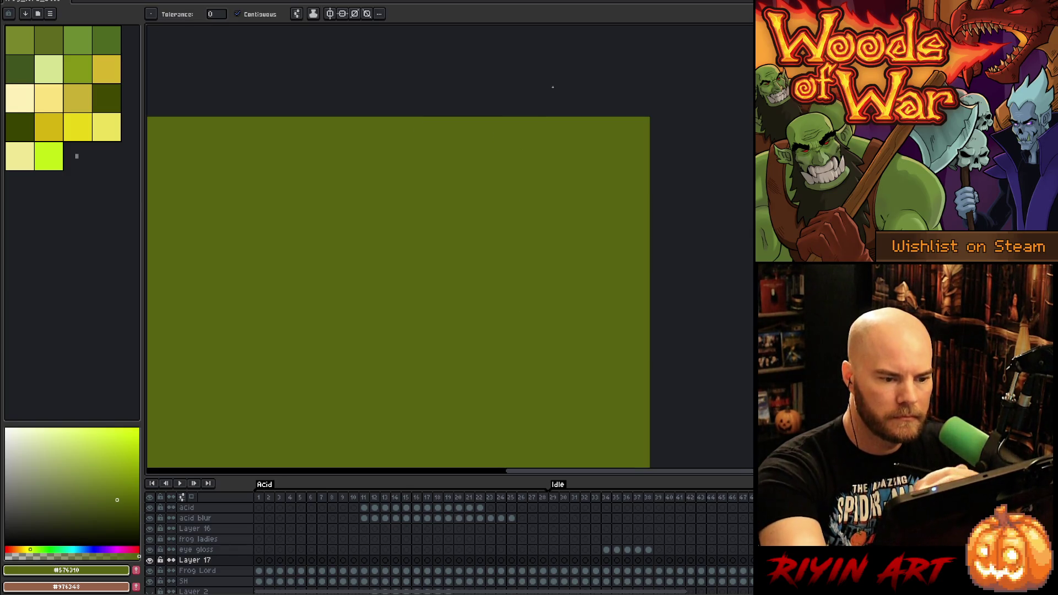
pyautogui.hotkey('ctrl', 'e')
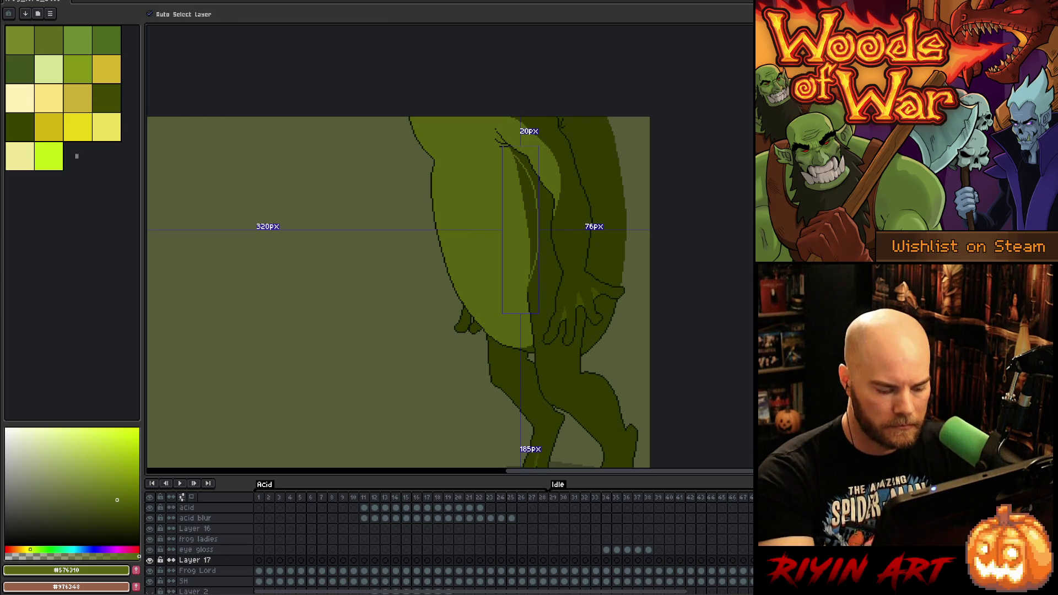
pyautogui.click(533, 205)
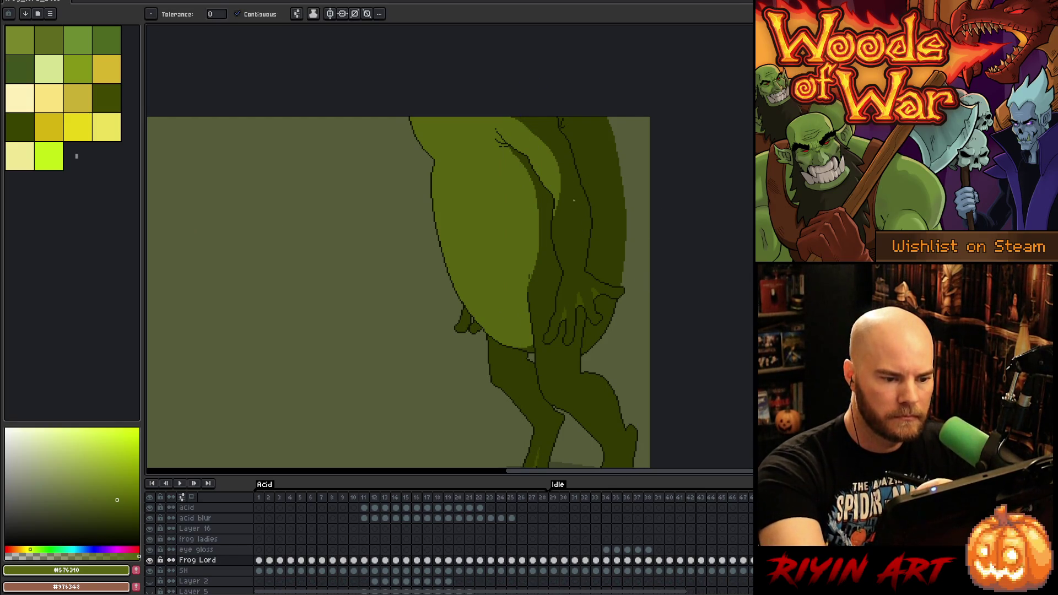
pyautogui.press('b')
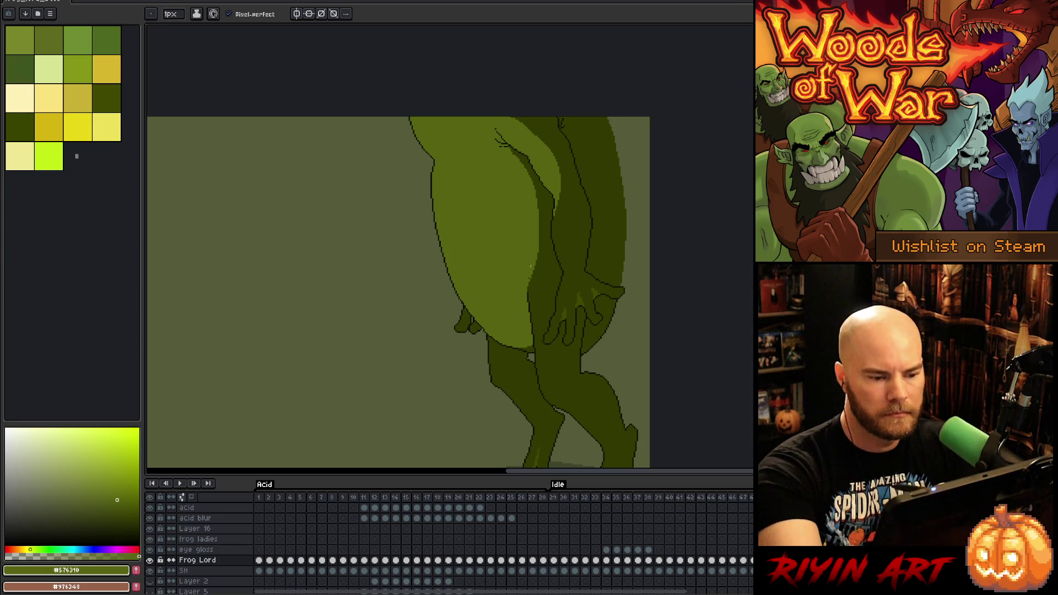
pyautogui.keyDown('alt'); pyautogui.click(530, 289); pyautogui.keyUp('alt')
pyautogui.moveTo(527, 283); pyautogui.dragTo(528, 265)
# Add a short dark pencil stroke along the frog lord's body edge
pyautogui.press('g')
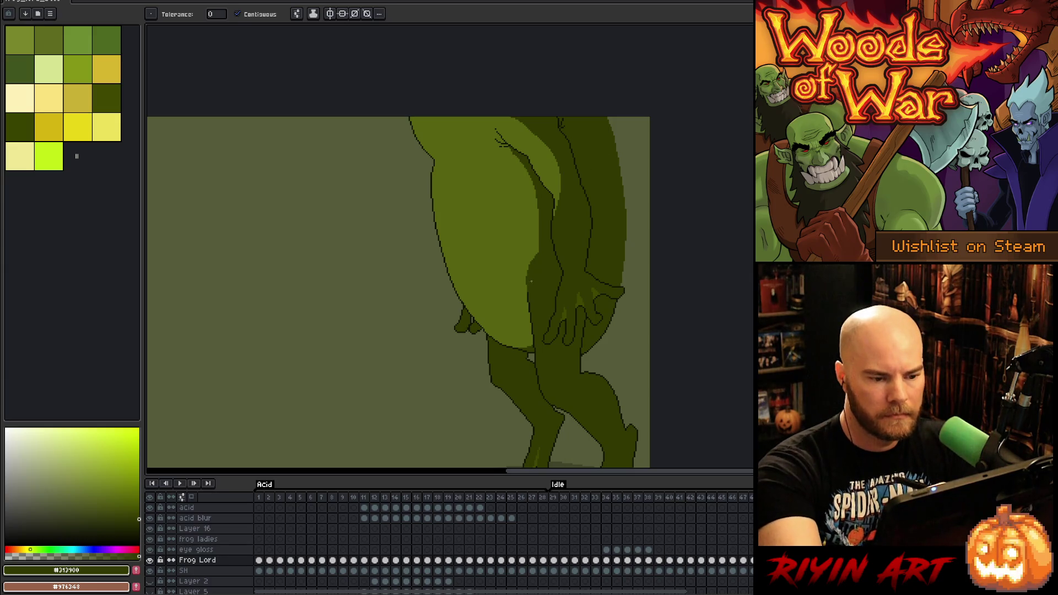
pyautogui.press('b')
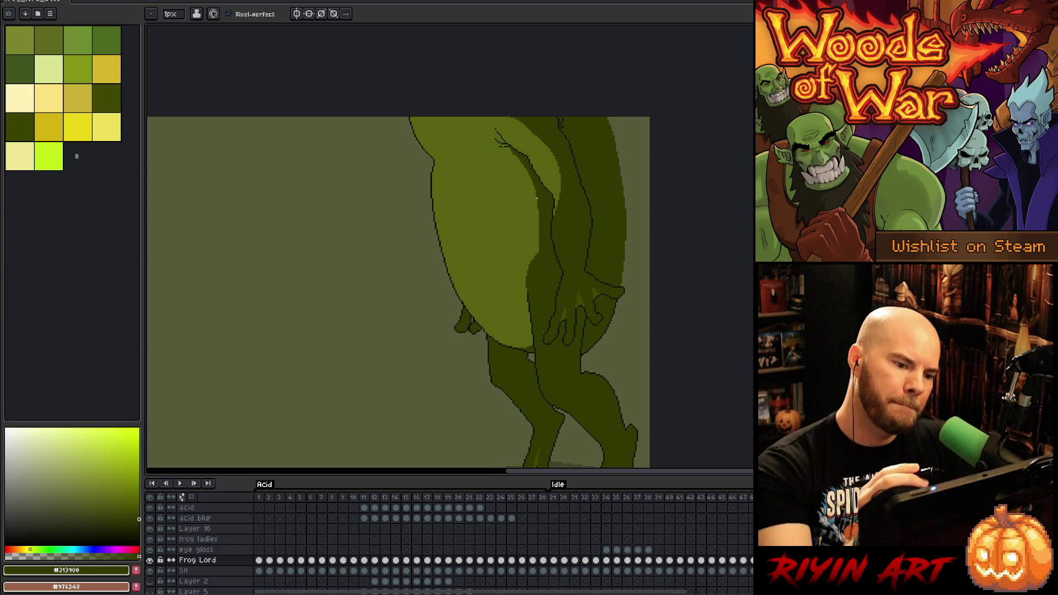
pyautogui.scroll(-4, 425, 313)
pyautogui.scroll(3, 487, 306)
pyautogui.scroll(2, 564, 241)
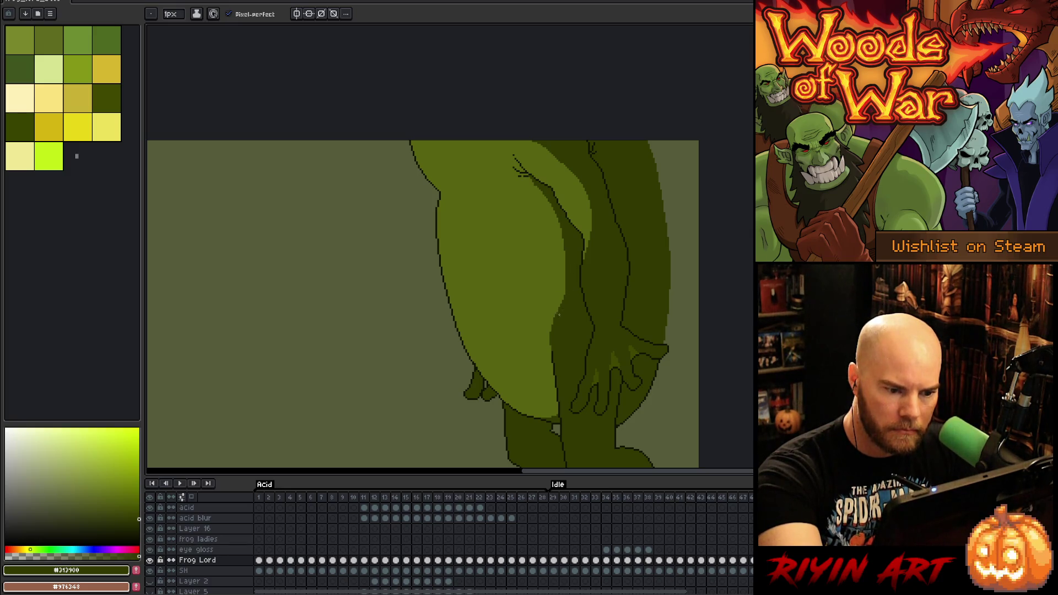
pyautogui.moveTo(555, 309); pyautogui.dragTo(565, 272)
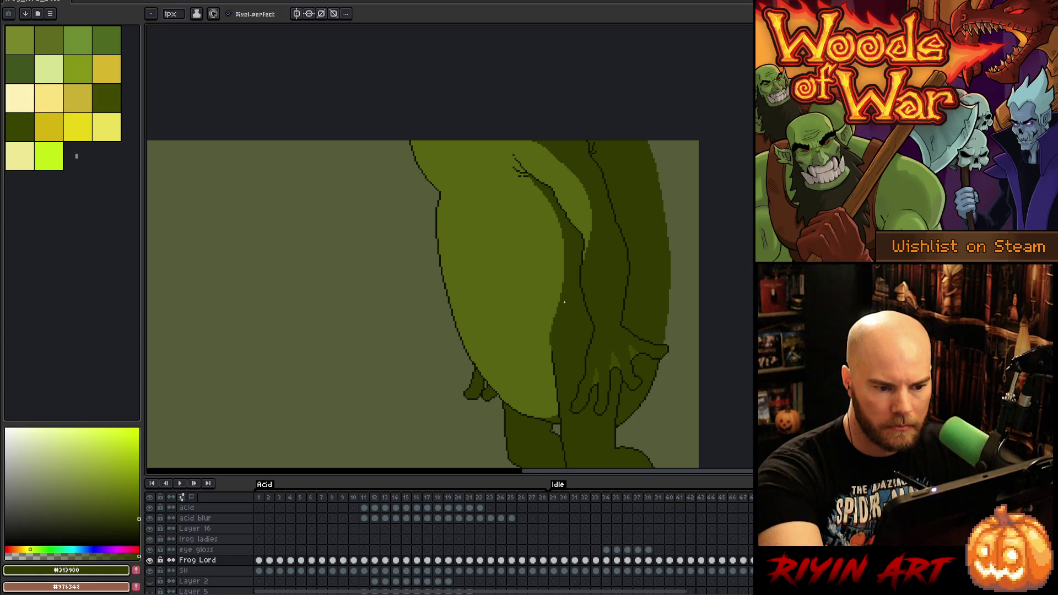
# Pick the dark shading green and draw shading strokes down the belly crease
pyautogui.scroll(-2, 573, 205)
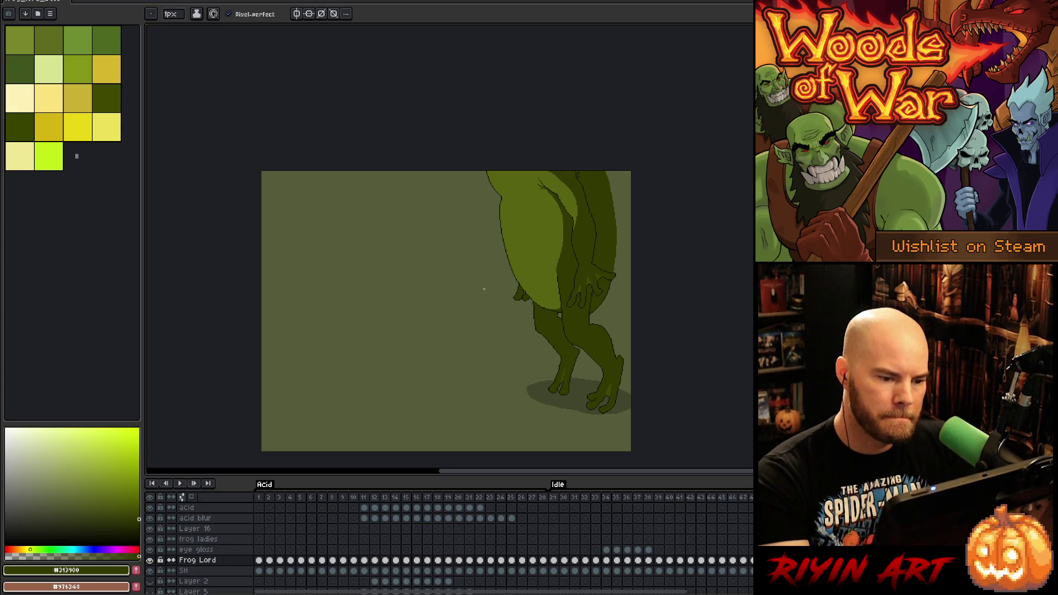
pyautogui.scroll(2, 532, 260)
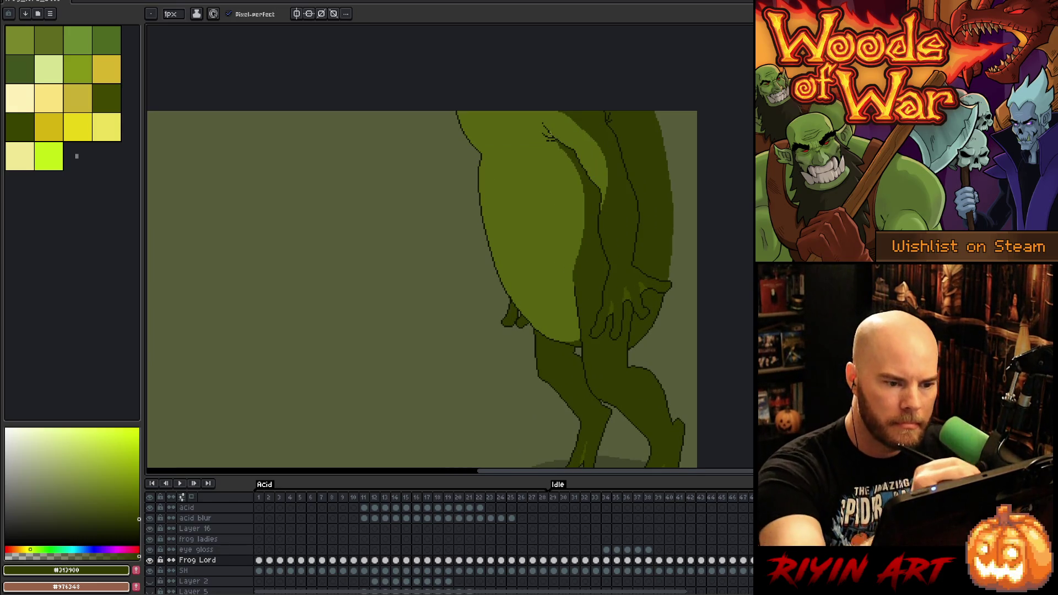
pyautogui.scroll(2, 549, 140)
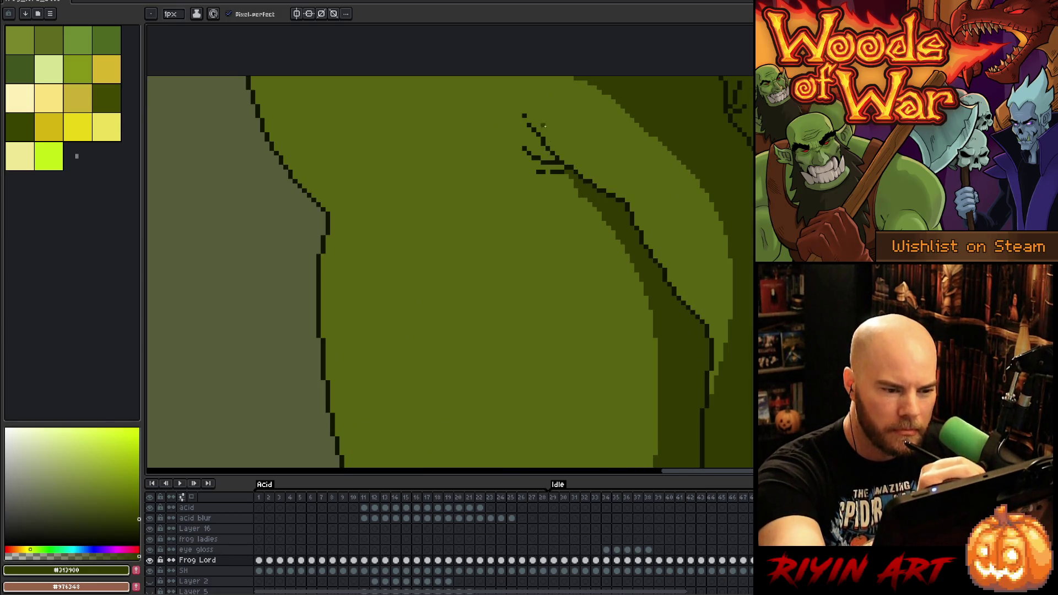
pyautogui.keyDown('alt'); pyautogui.click(546, 172); pyautogui.keyUp('alt')
pyautogui.keyDown('alt'); pyautogui.click(578, 178); pyautogui.keyUp('alt')
pyautogui.moveTo(558, 176); pyautogui.dragTo(645, 296)
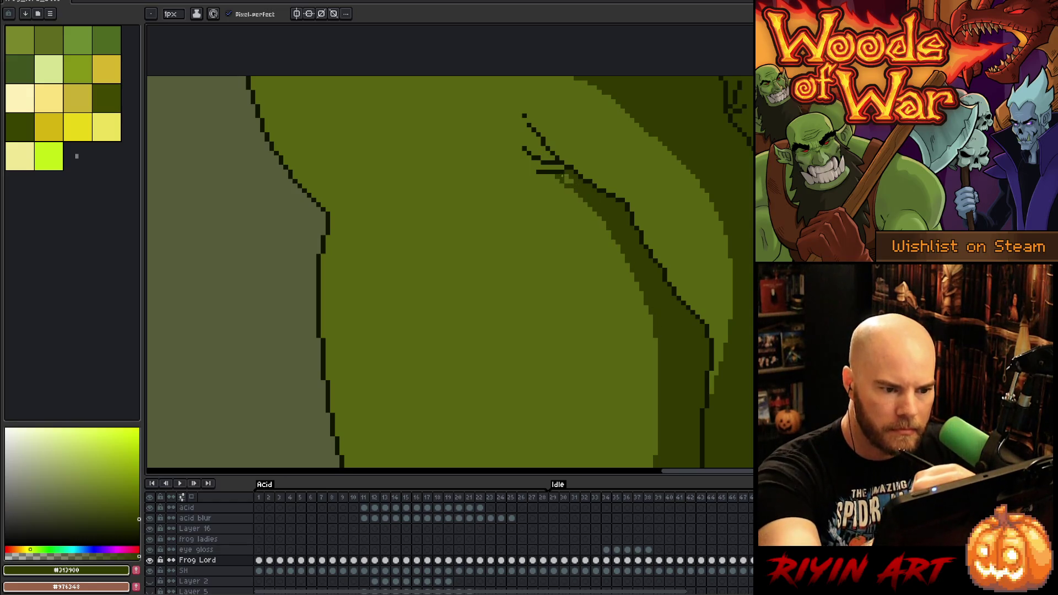
pyautogui.moveTo(565, 181)
pyautogui.mouseDown()
pyautogui.moveTo(628, 281)
pyautogui.moveTo(656, 360)
pyautogui.moveTo(616, 246)
pyautogui.moveTo(628, 270)
pyautogui.mouseUp()
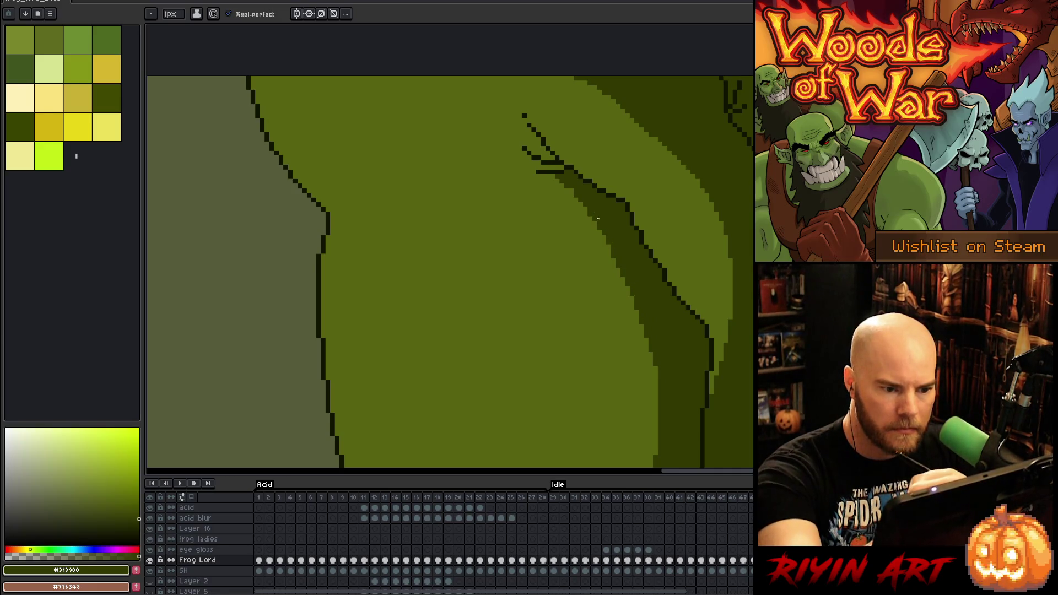
pyautogui.moveTo(674, 370)
pyautogui.mouseDown()
pyautogui.moveTo(669, 165)
pyautogui.moveTo(659, 290)
pyautogui.moveTo(652, 266)
pyautogui.mouseUp()
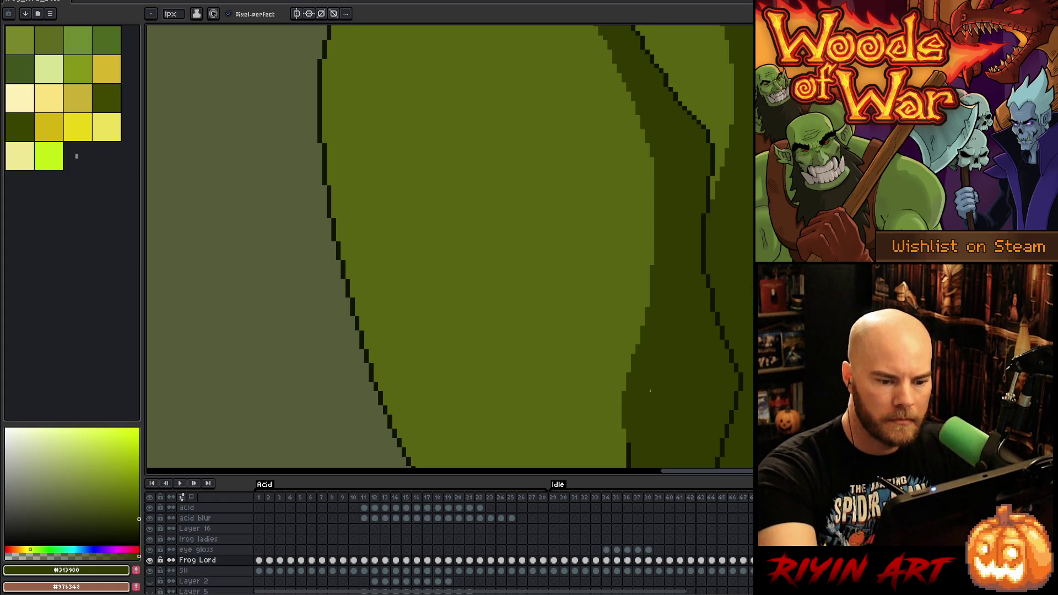
# Sample a green from the mossy toad reference, then magic-wand select the light-green belly
pyautogui.keyDown('alt'); pyautogui.click(631, 345); pyautogui.keyUp('alt')
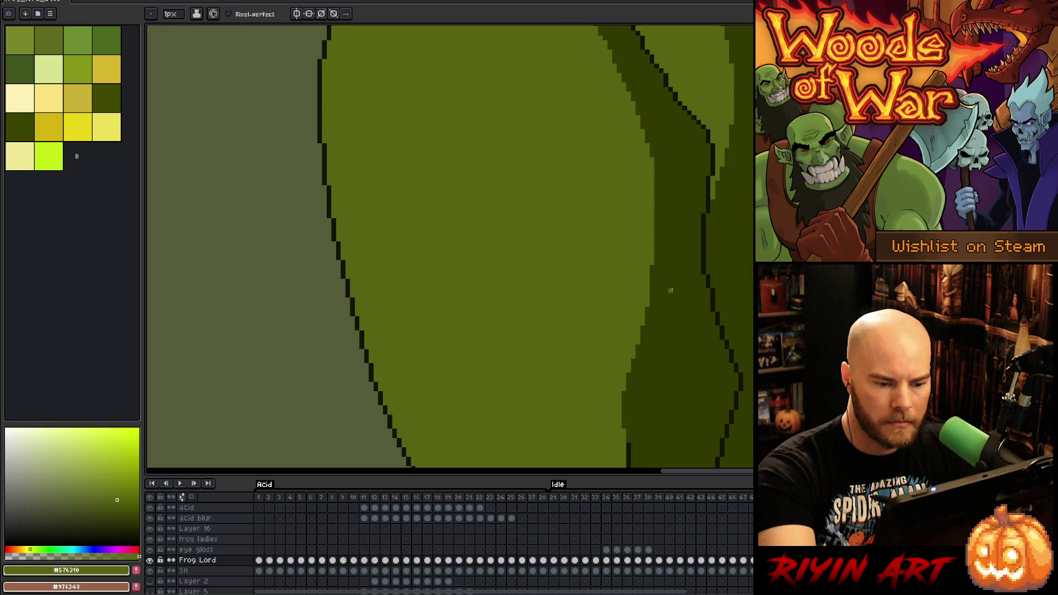
pyautogui.scroll(-4, 669, 357)
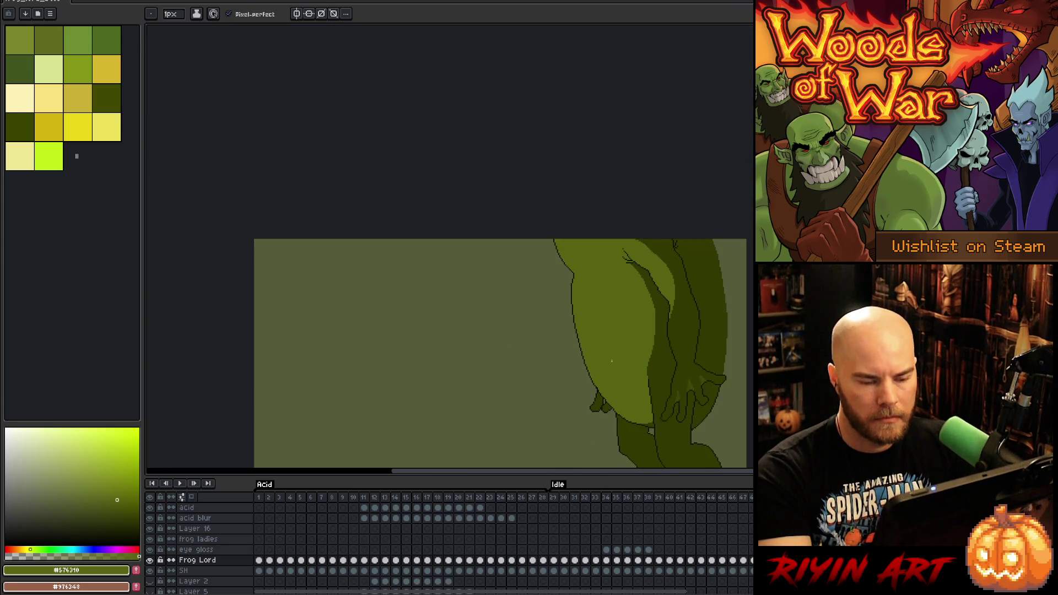
pyautogui.moveTo(645, 378); pyautogui.dragTo(550, 267)
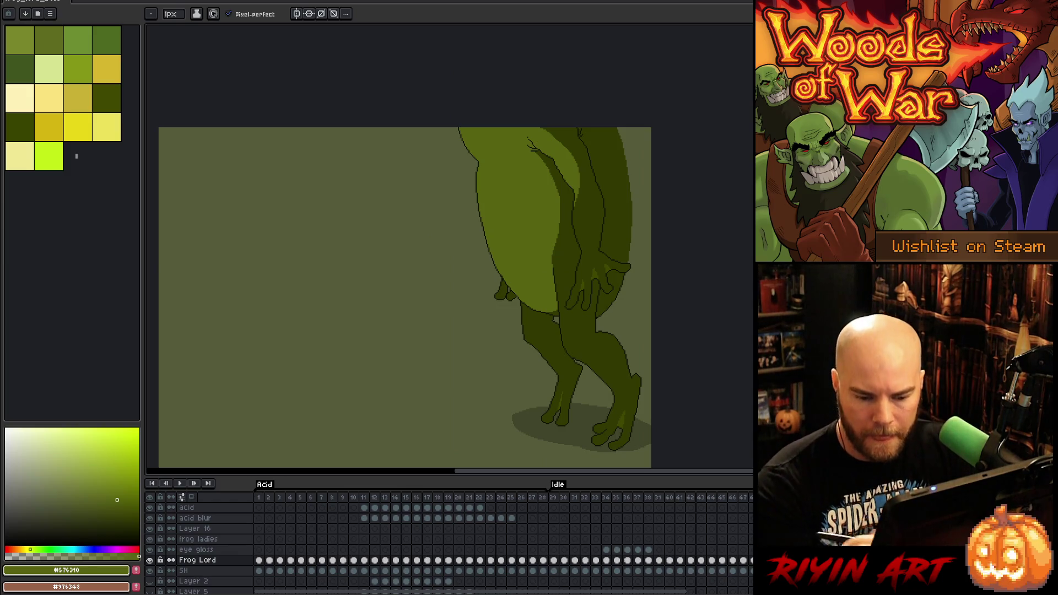
pyautogui.press('Right')
pyautogui.keyDown('alt'); pyautogui.click(489, 412); pyautogui.keyUp('alt')
pyautogui.press('Left')
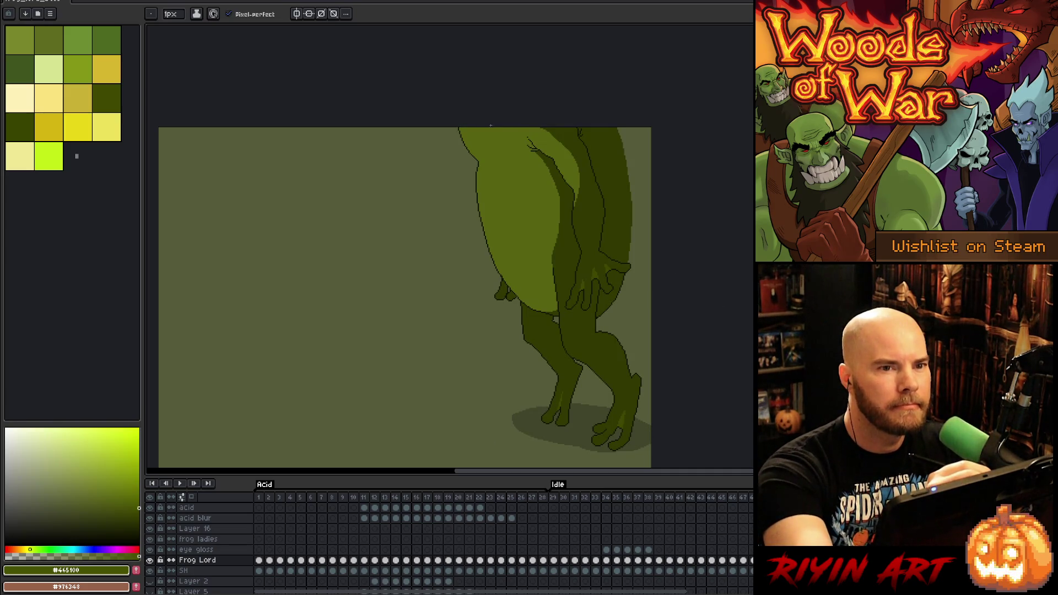
pyautogui.press('w')
pyautogui.click(534, 149)
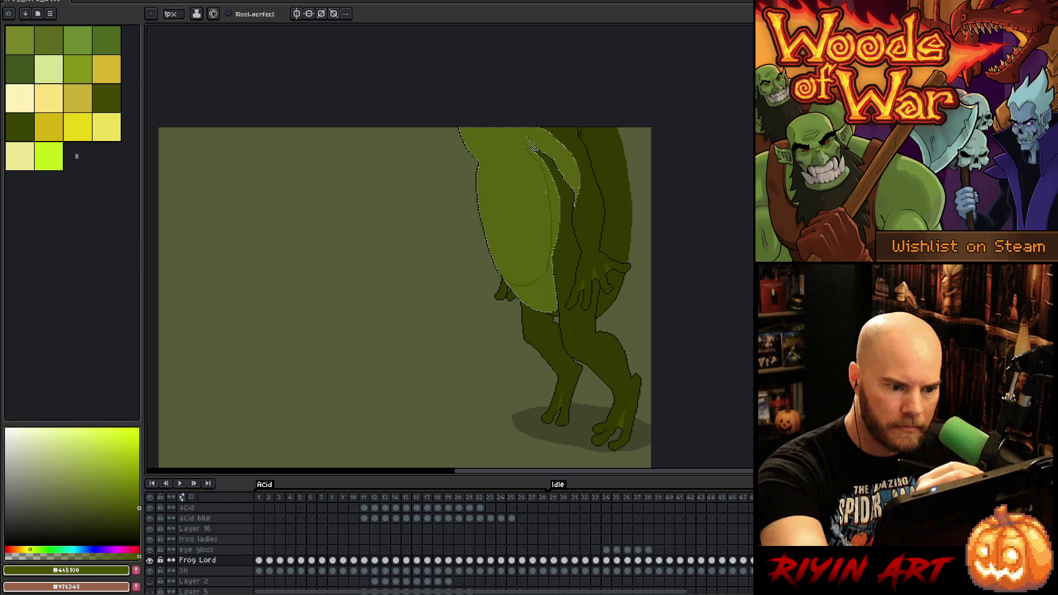
# Clear the belly selection and bring the belly into view
pyautogui.keyDown('alt'); pyautogui.click(535, 150); pyautogui.keyUp('alt')
pyautogui.hotkey('ctrl', 'd')
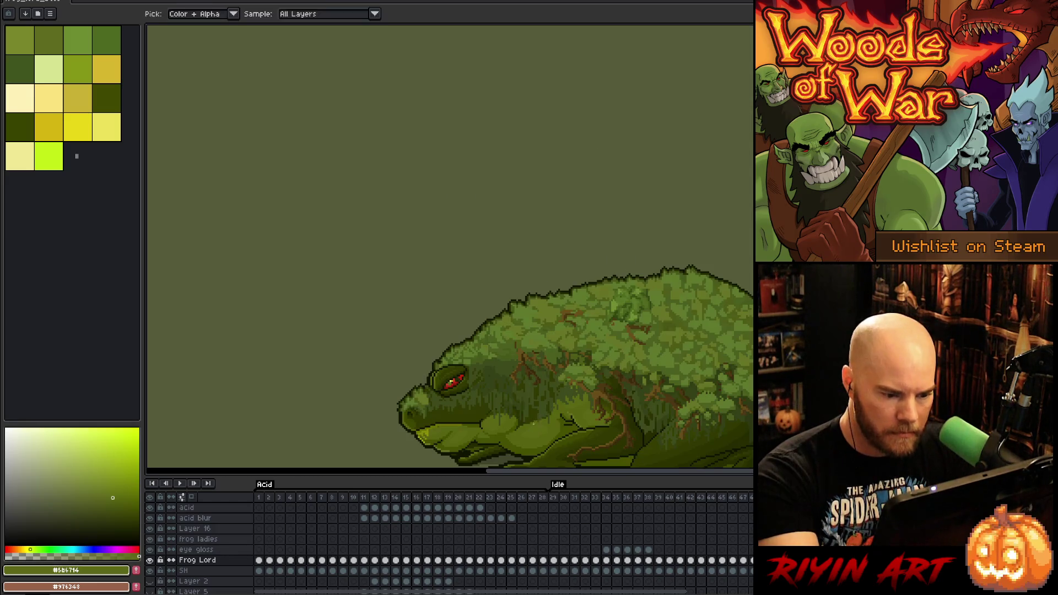
pyautogui.scroll(2, 538, 94)
pyautogui.moveTo(539, 95); pyautogui.dragTo(517, 123)
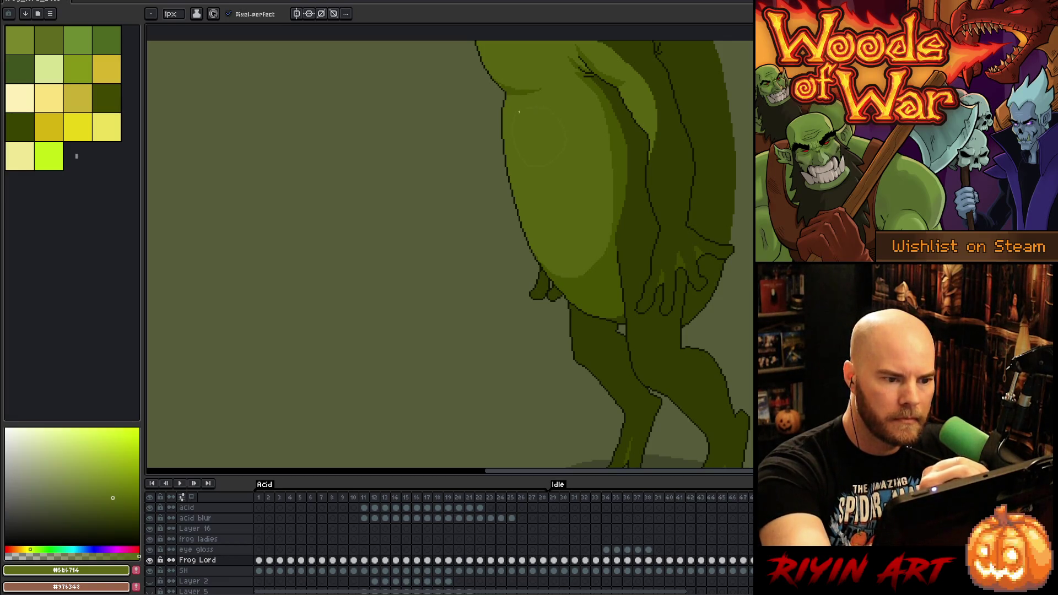
pyautogui.moveTo(521, 123); pyautogui.dragTo(522, 185)
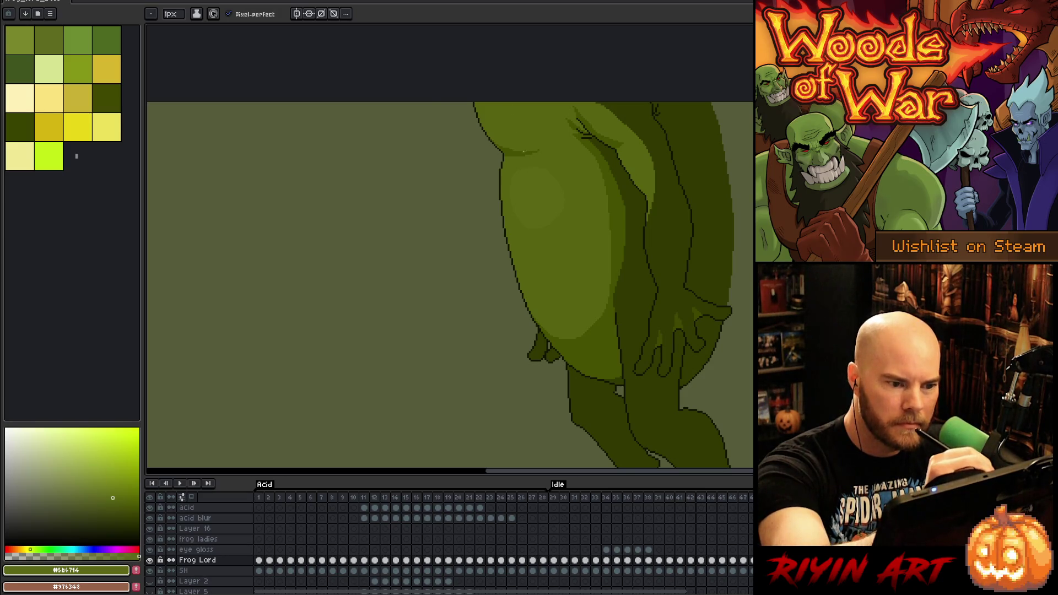
pyautogui.scroll(3, 523, 148)
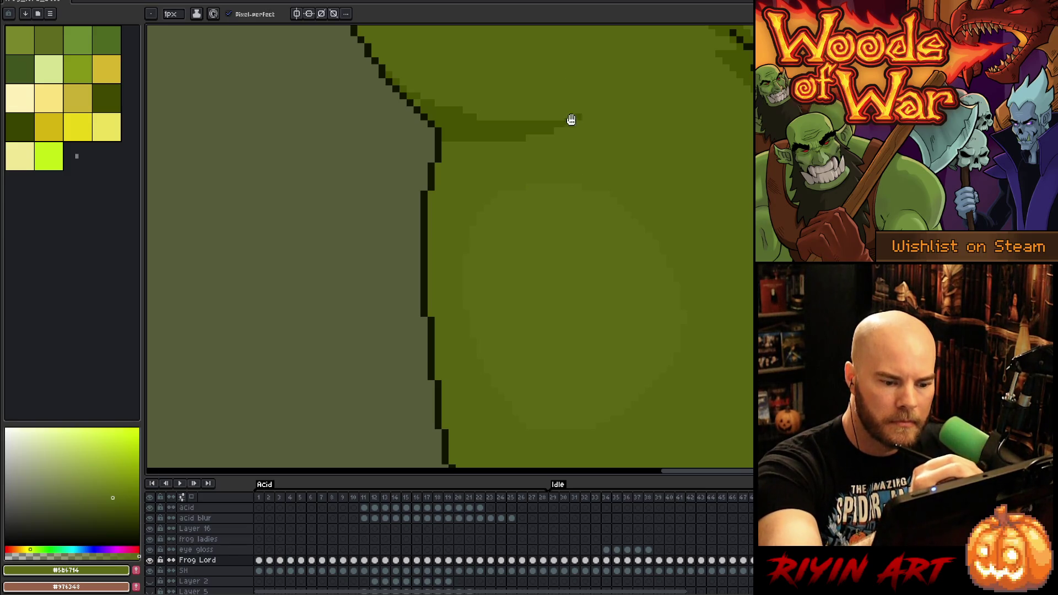
pyautogui.scroll(5, 607, 172)
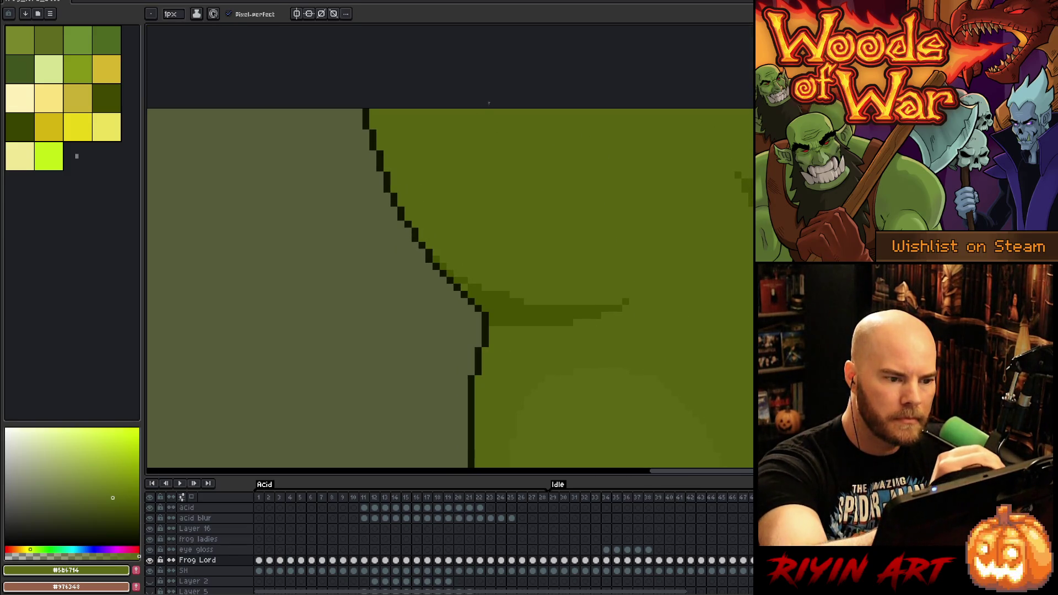
# Sample dark green #353E09 from the mossy toad frame, then return to the frog lord
pyautogui.press('g')
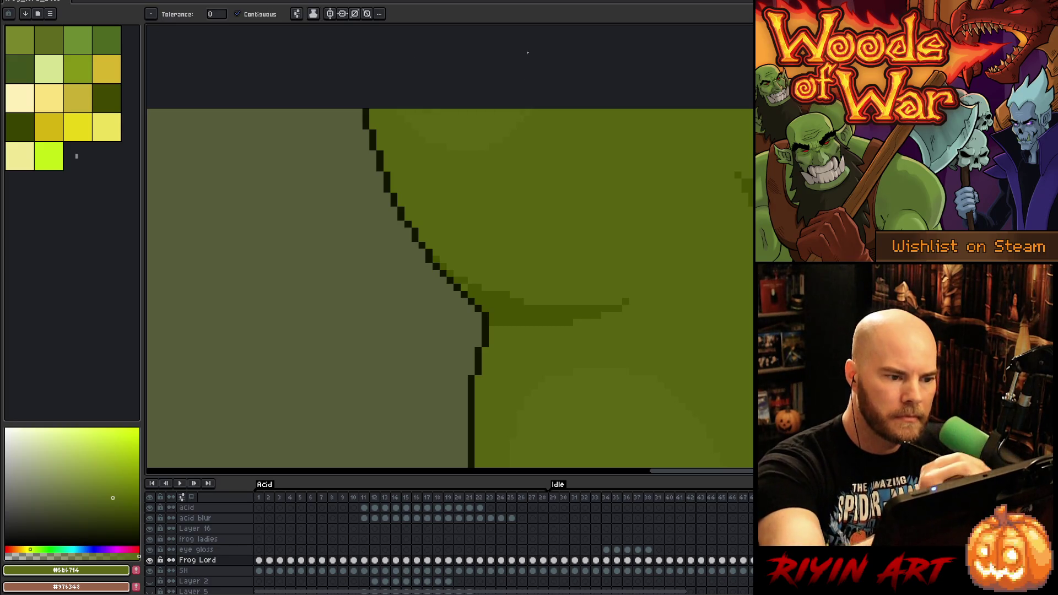
pyautogui.scroll(-3, 588, 81)
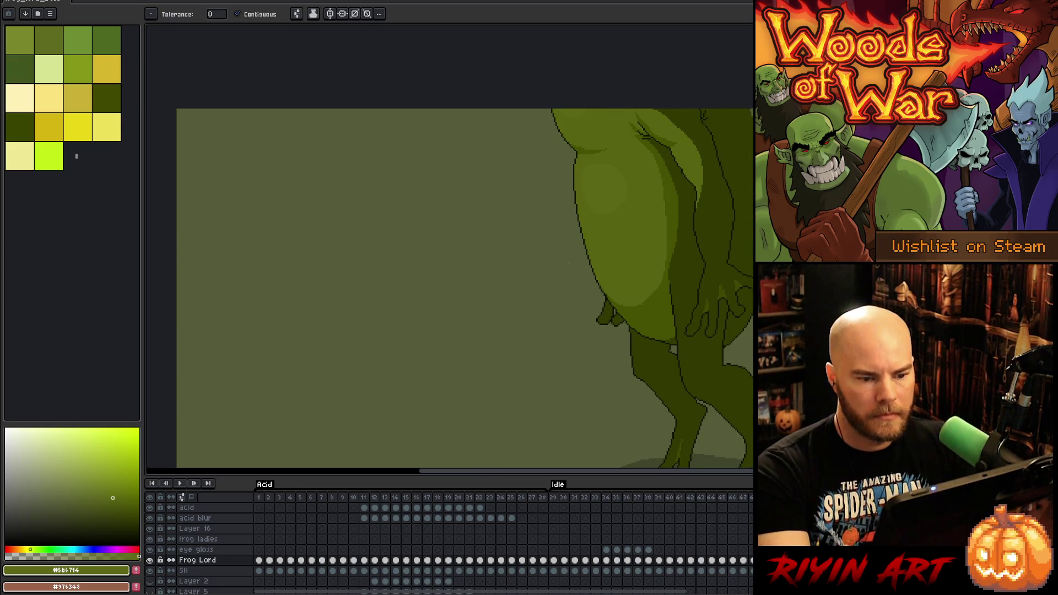
pyautogui.scroll(-2, 569, 263)
pyautogui.scroll(1, 590, 244)
pyautogui.press('space')
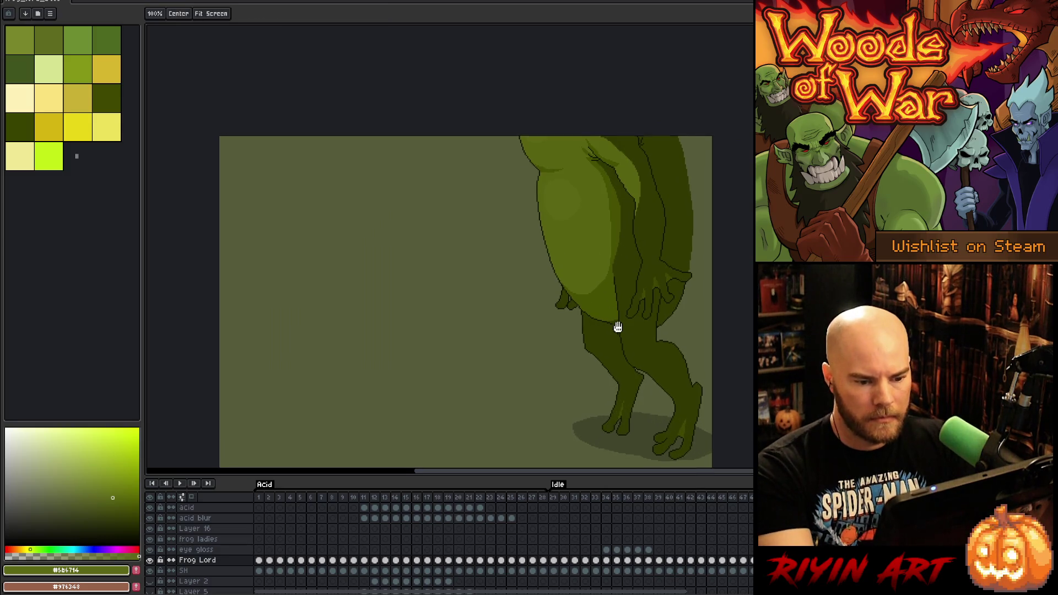
pyautogui.moveTo(620, 329); pyautogui.dragTo(532, 281)
pyautogui.press('Right')
pyautogui.scroll(2, 533, 359)
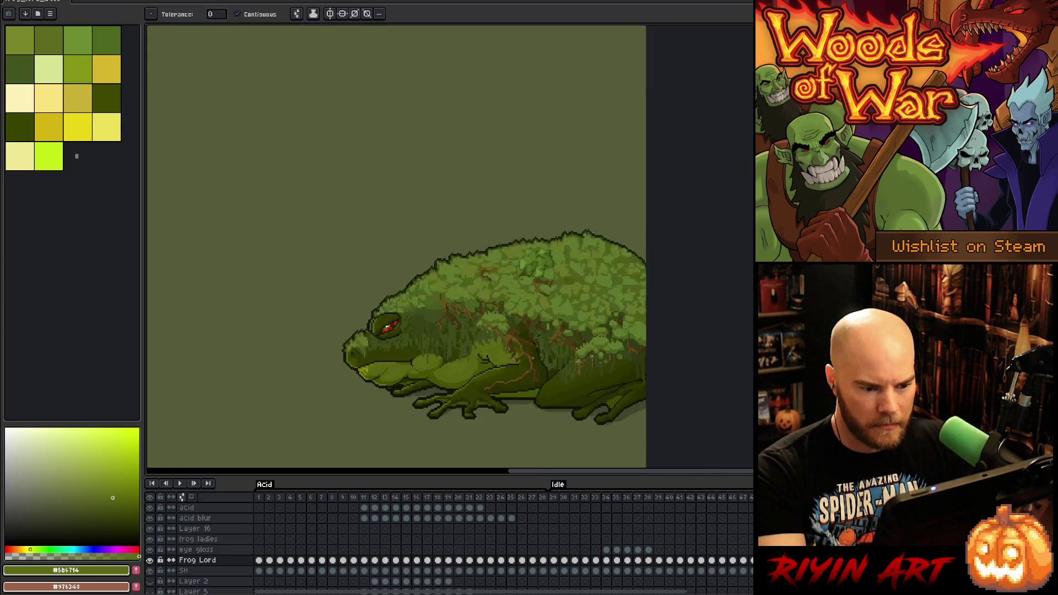
pyautogui.keyDown('alt'); pyautogui.click(573, 388); pyautogui.keyUp('alt')
pyautogui.press('Left')
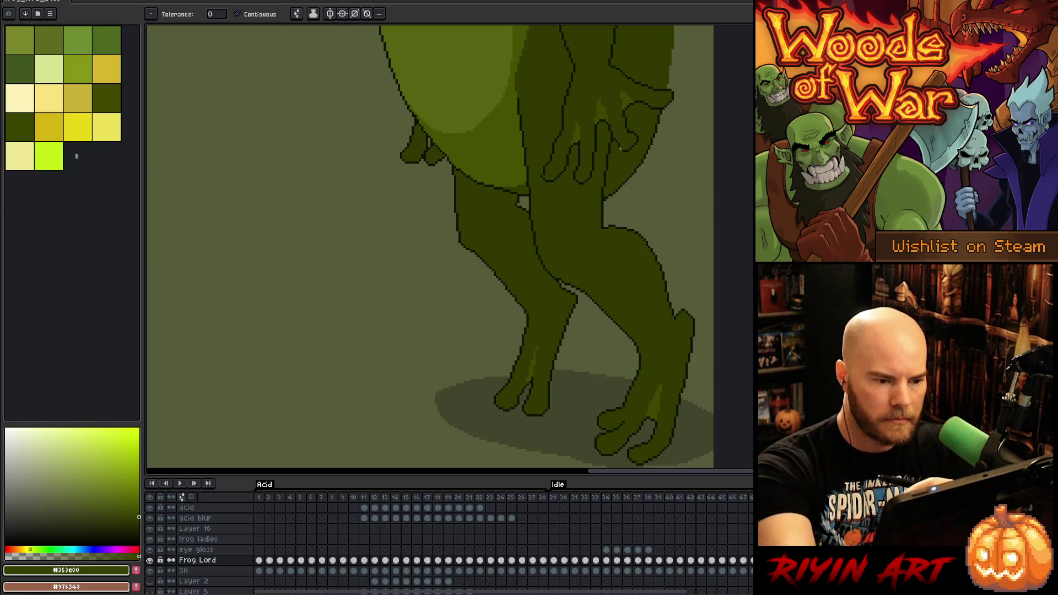
# Magic-wand select the dark right leg and pencil a faint dark shading stroke inside it
pyautogui.click(592, 252)
pyautogui.press('b')
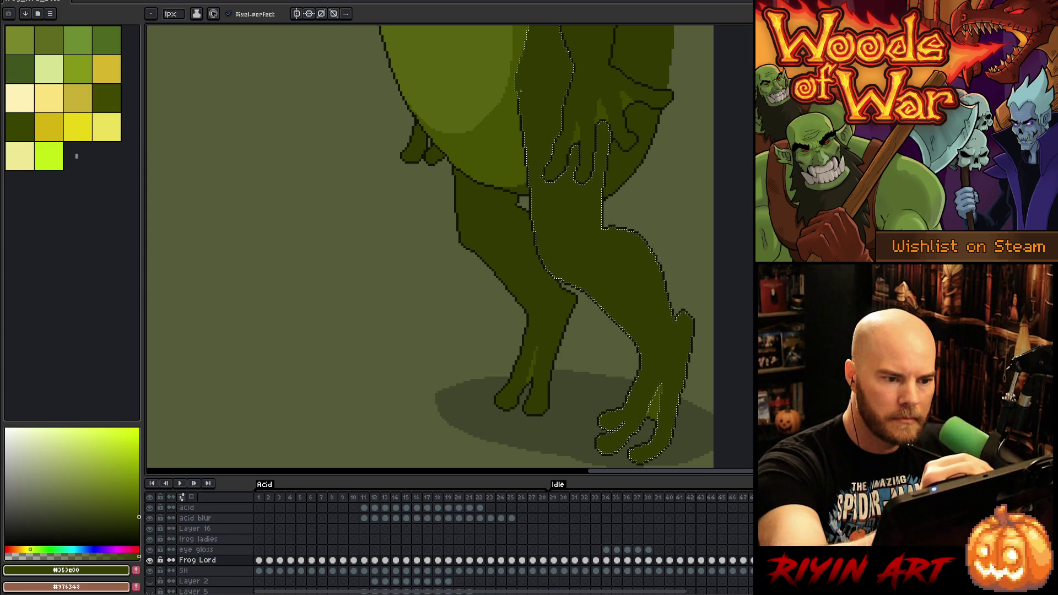
pyautogui.moveTo(573, 184); pyautogui.dragTo(571, 217)
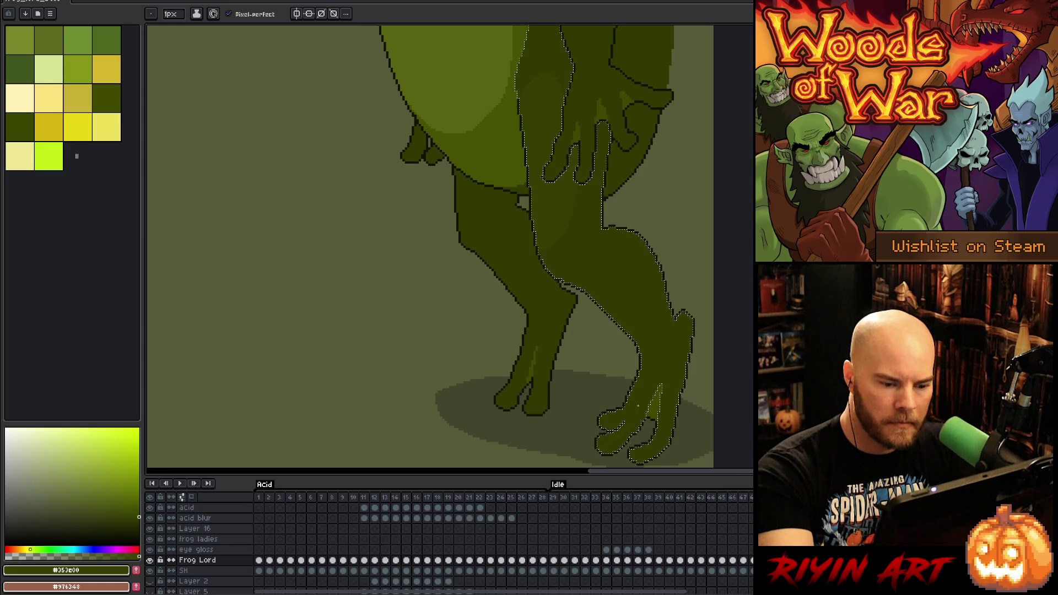
# Reposition the view over the right leg and undo the last edit
pyautogui.press('g')
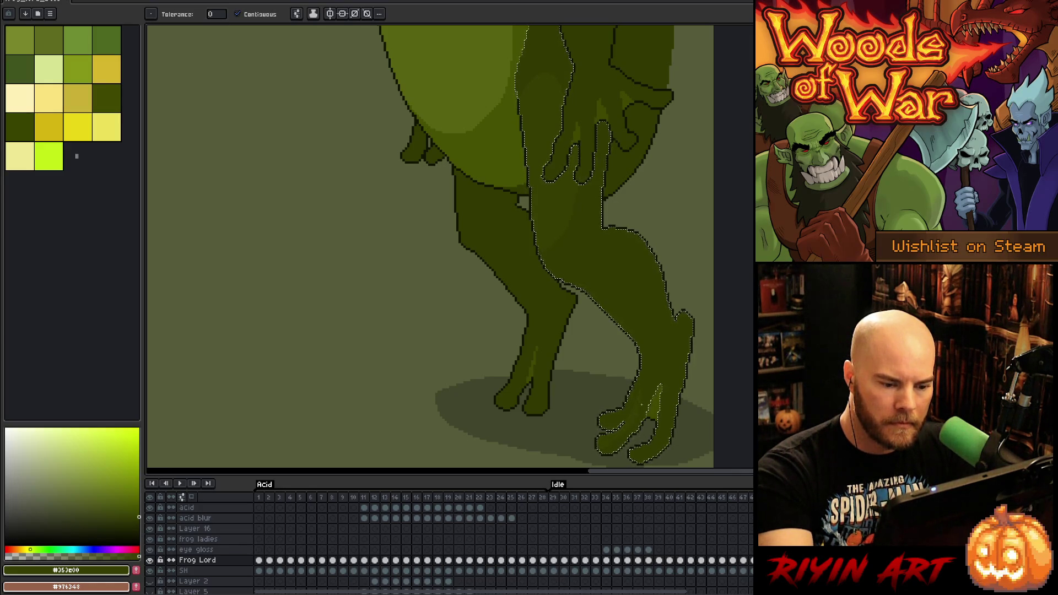
pyautogui.press('b')
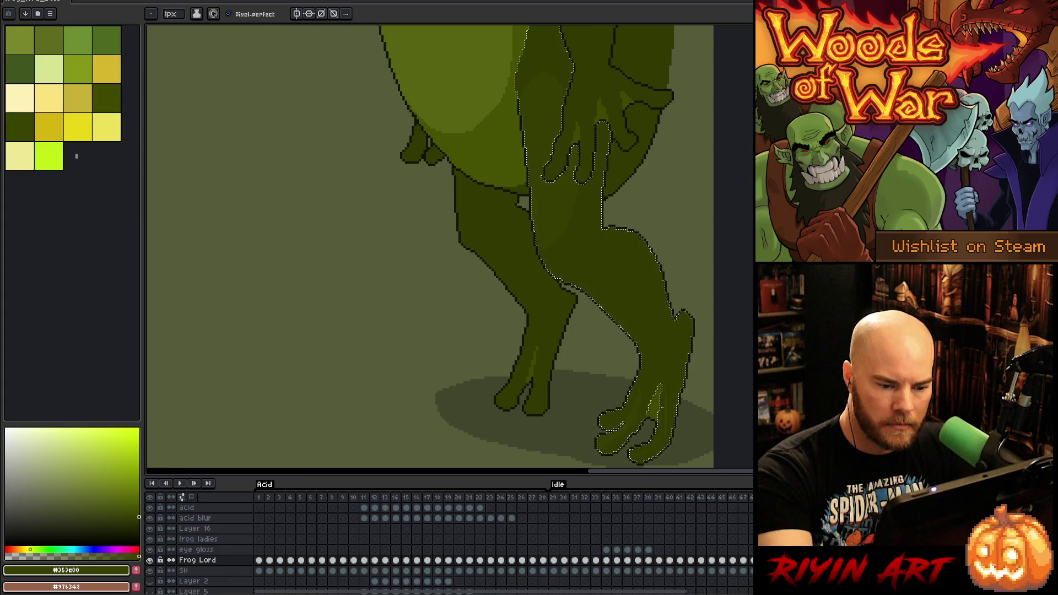
pyautogui.press('g')
pyautogui.press('b')
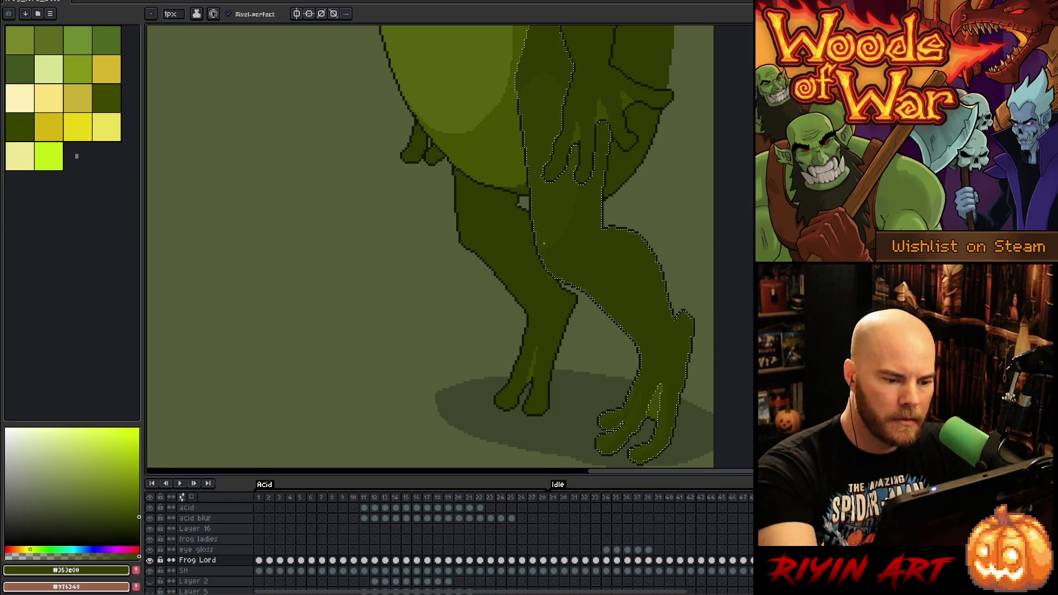
pyautogui.press('space')
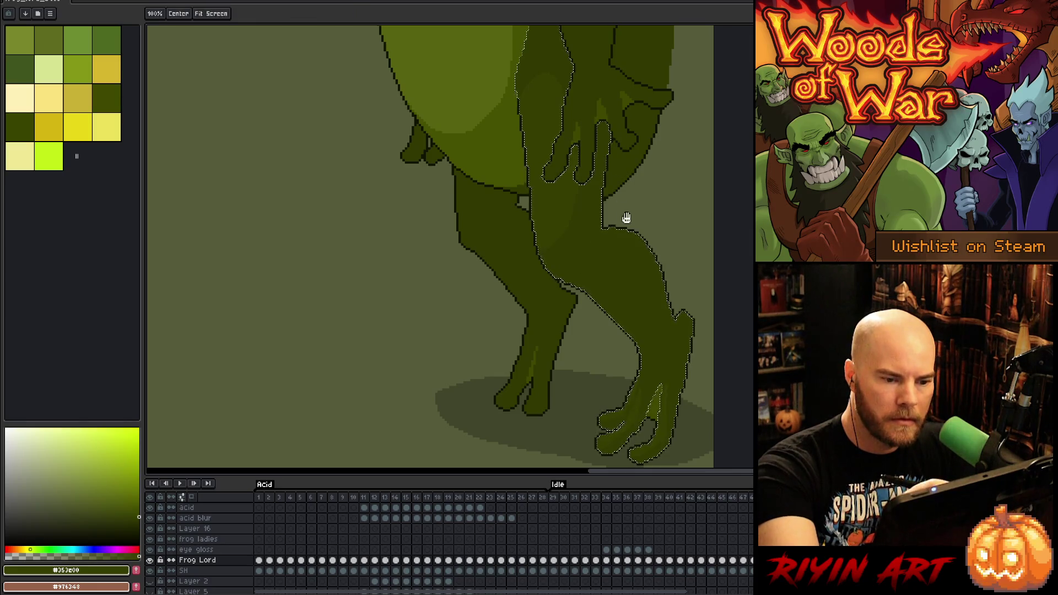
pyautogui.moveTo(628, 219); pyautogui.dragTo(680, 311)
pyautogui.scroll(-2, 678, 333)
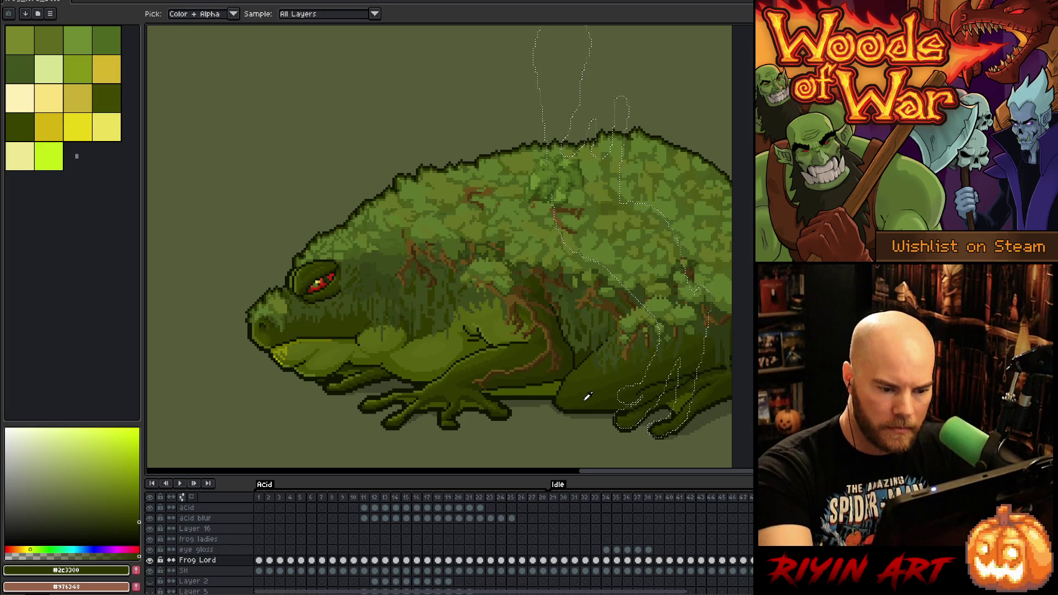
pyautogui.hotkey('ctrl', 'z')
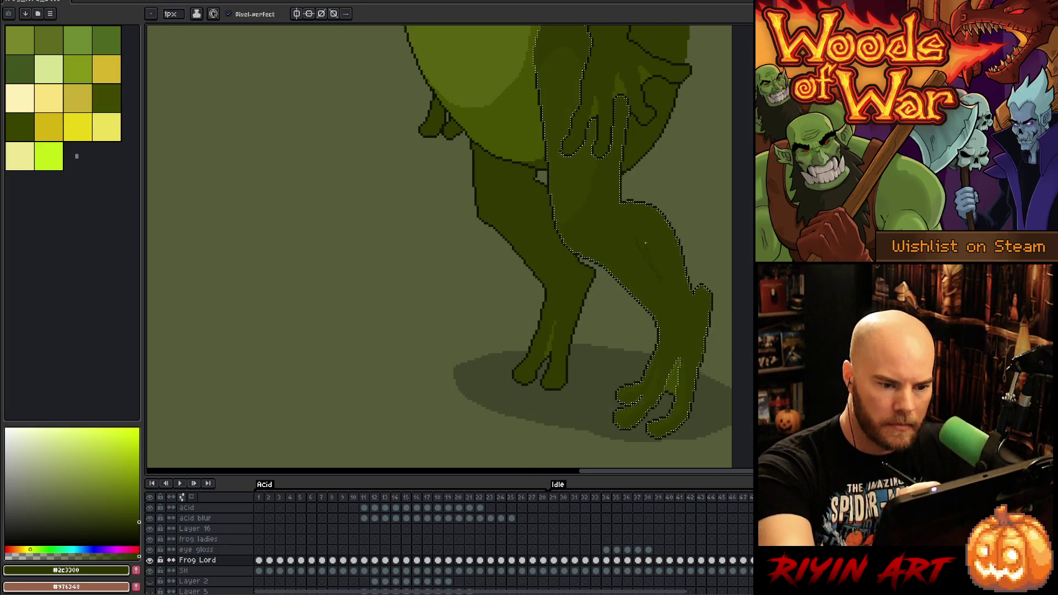
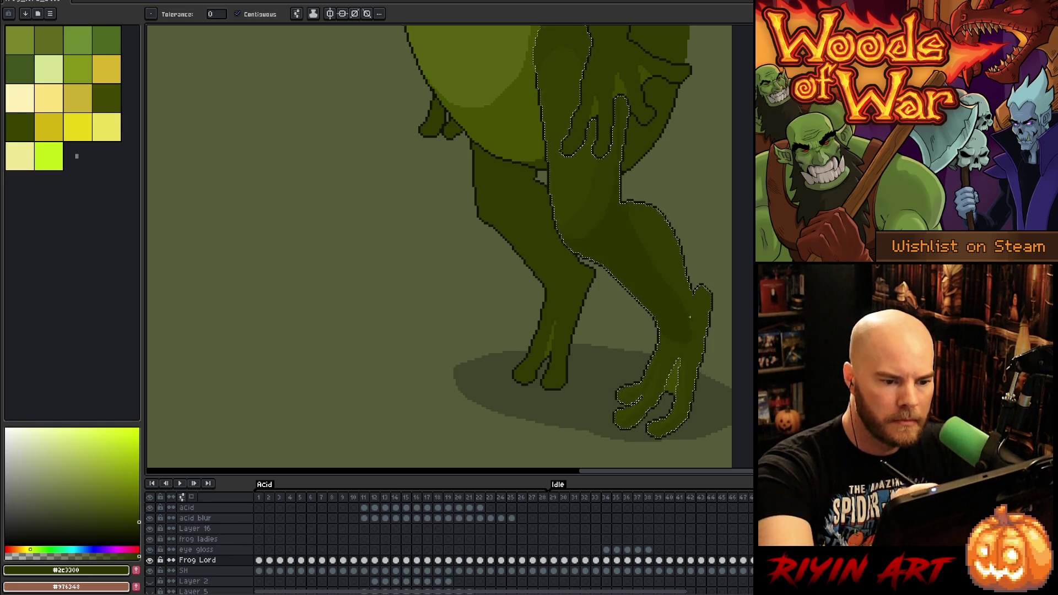
# Shade the right leg with sampled #313900, #2c3300 and #353e00 olive greens
pyautogui.keyDown('alt'); pyautogui.click(650, 226); pyautogui.keyUp('alt')
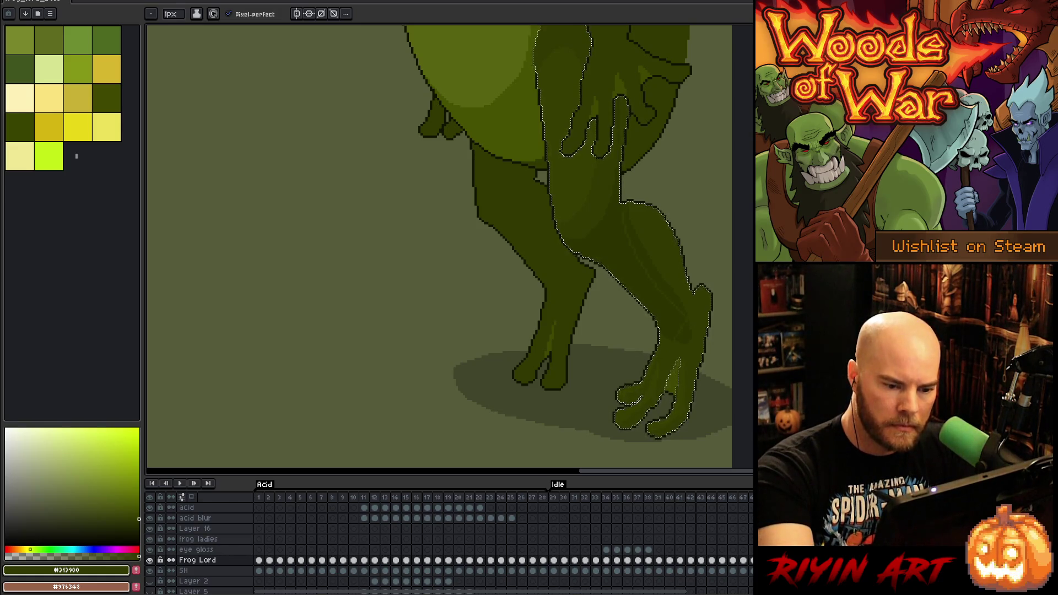
pyautogui.keyDown('alt'); pyautogui.click(674, 326); pyautogui.keyUp('alt')
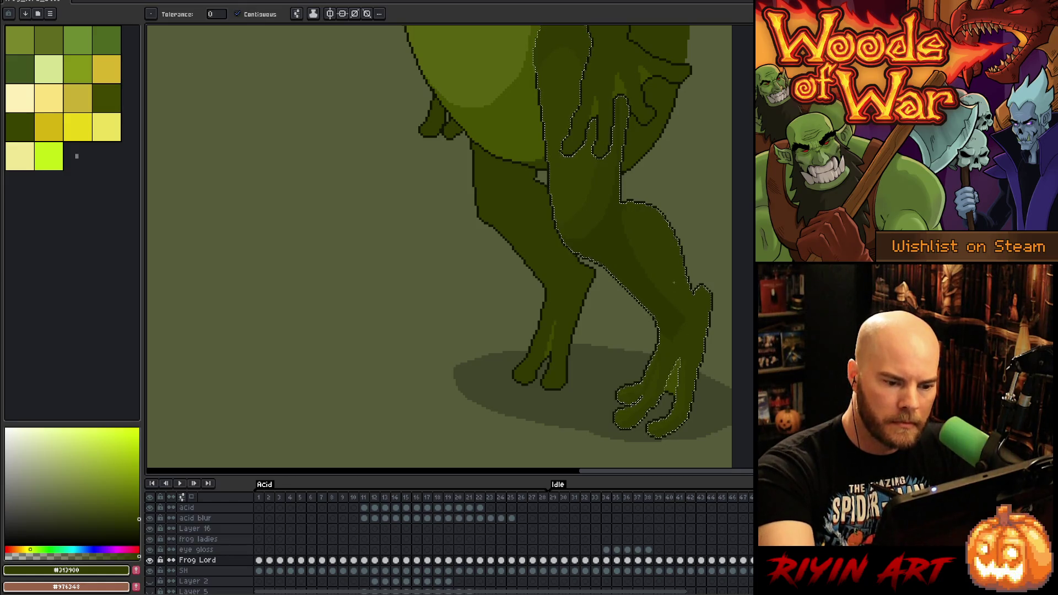
pyautogui.keyDown('alt'); pyautogui.click(689, 323); pyautogui.keyUp('alt')
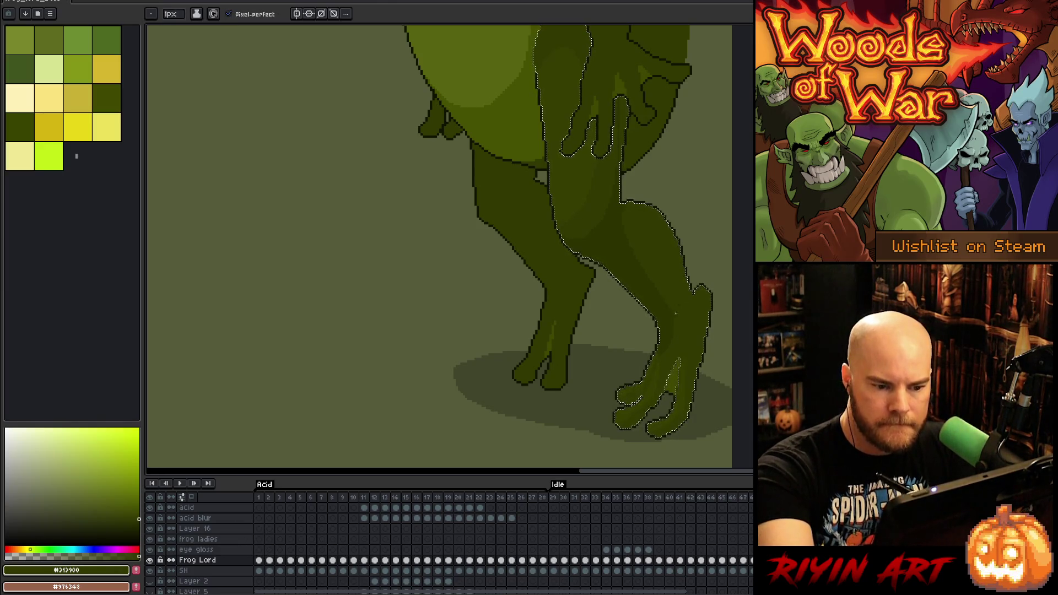
pyautogui.keyDown('alt'); pyautogui.click(643, 227); pyautogui.keyUp('alt')
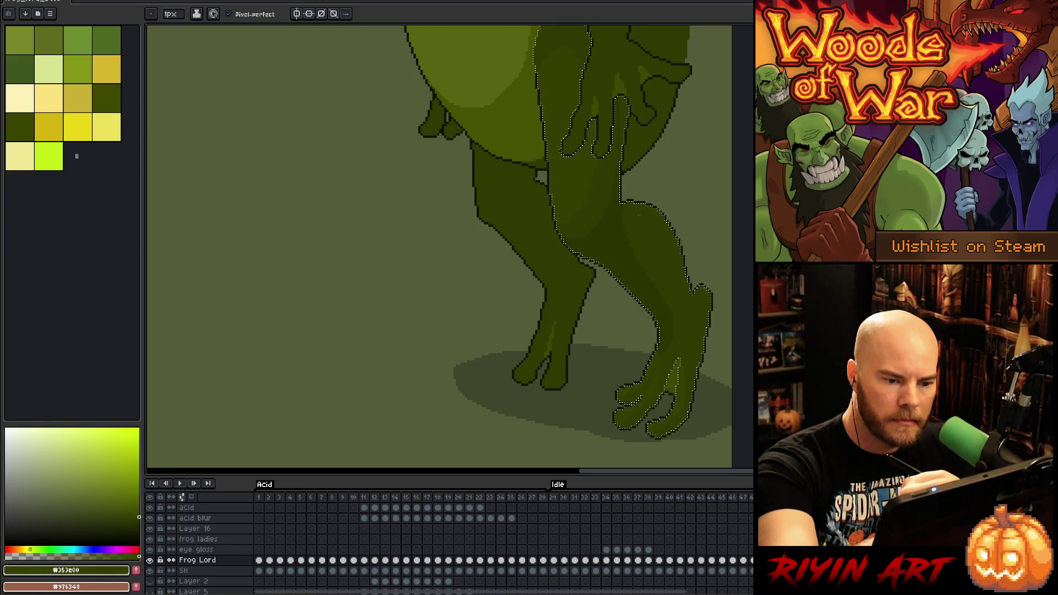
pyautogui.press('g')
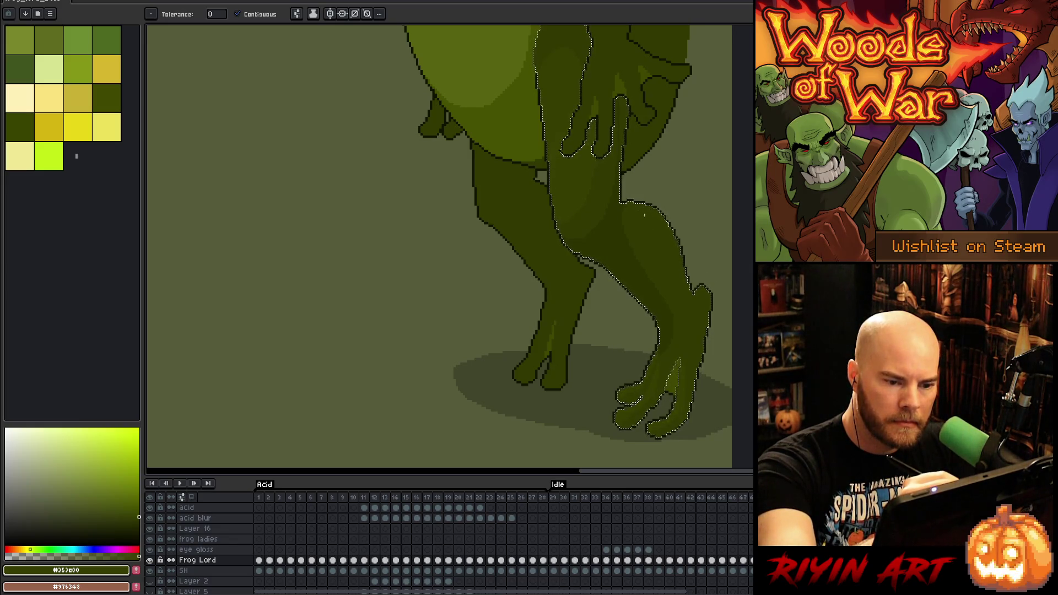
pyautogui.press('b')
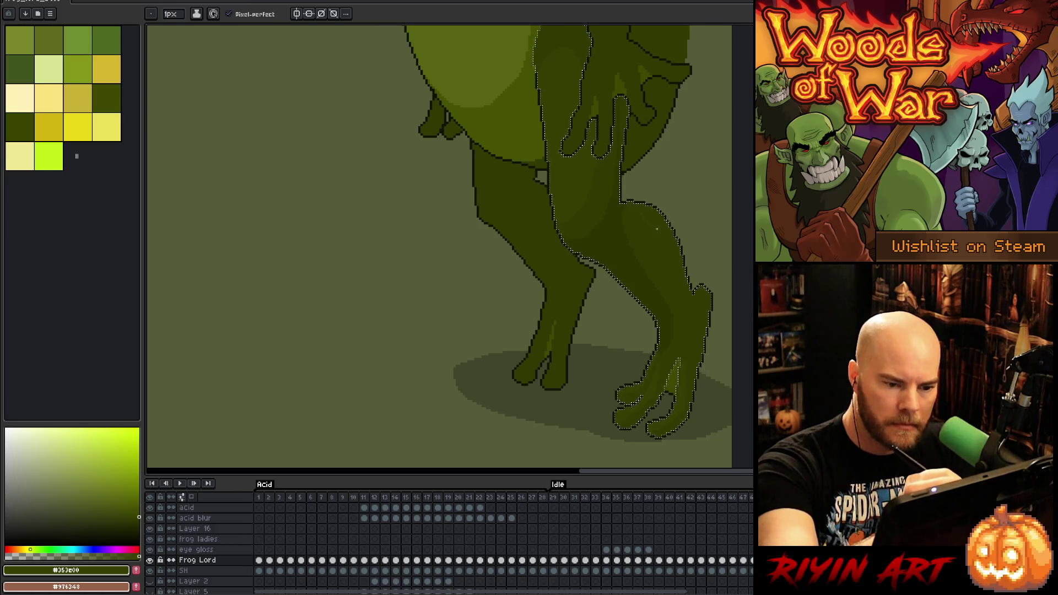
# Magic Wand-select the left leg to confine the next shading
pyautogui.press('g')
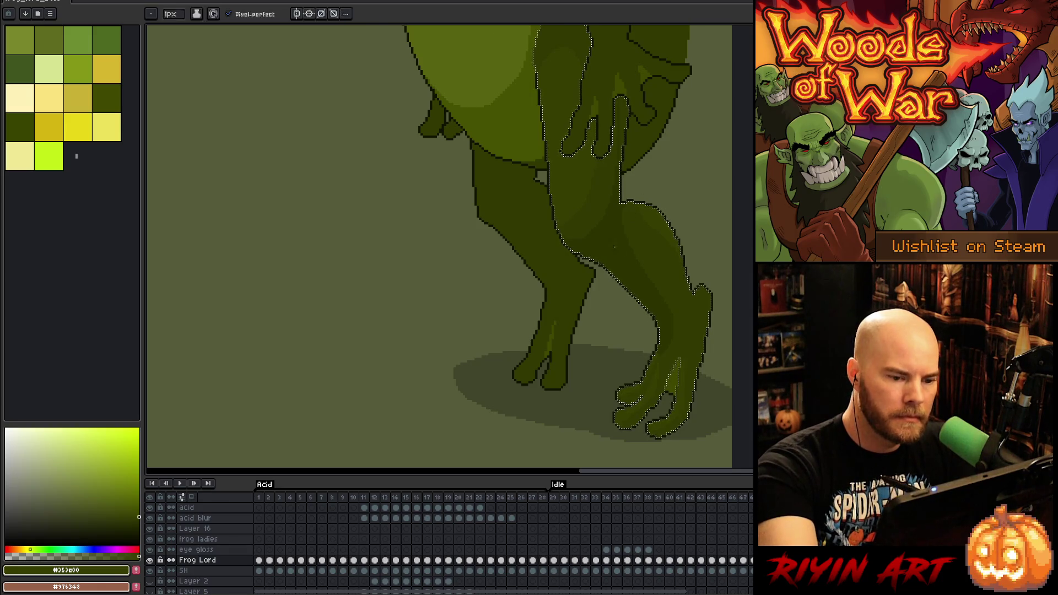
pyautogui.click(543, 267)
pyautogui.press('b')
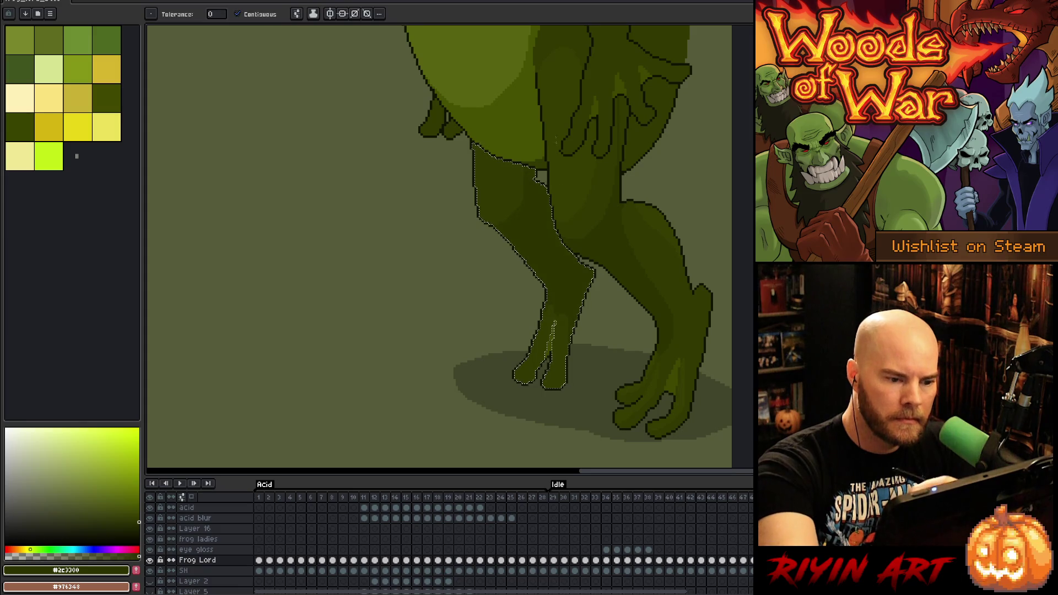
# Shade the left leg with sampled #353e00 and #313900 olive, then clear the selection
pyautogui.keyDown('alt'); pyautogui.click(473, 182); pyautogui.keyUp('alt')
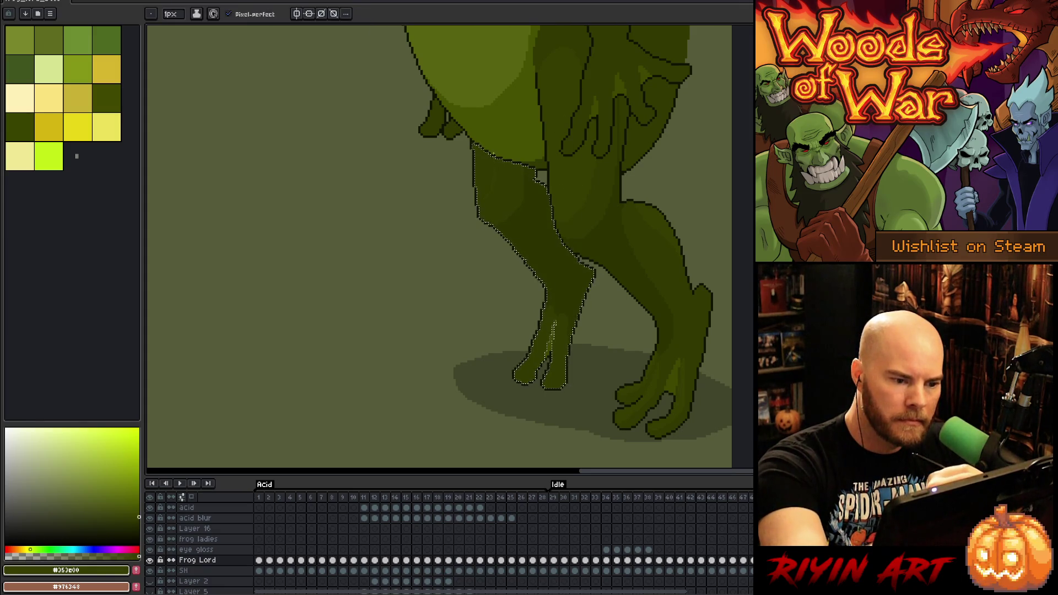
pyautogui.press('g')
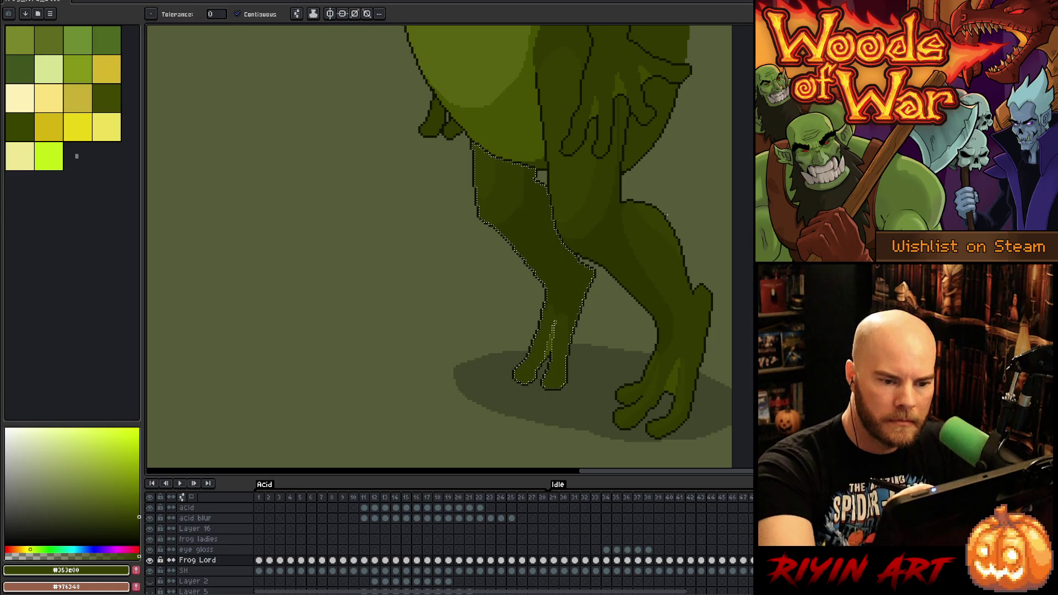
pyautogui.press('b')
pyautogui.keyDown('alt'); pyautogui.click(669, 260); pyautogui.keyUp('alt')
pyautogui.press('g')
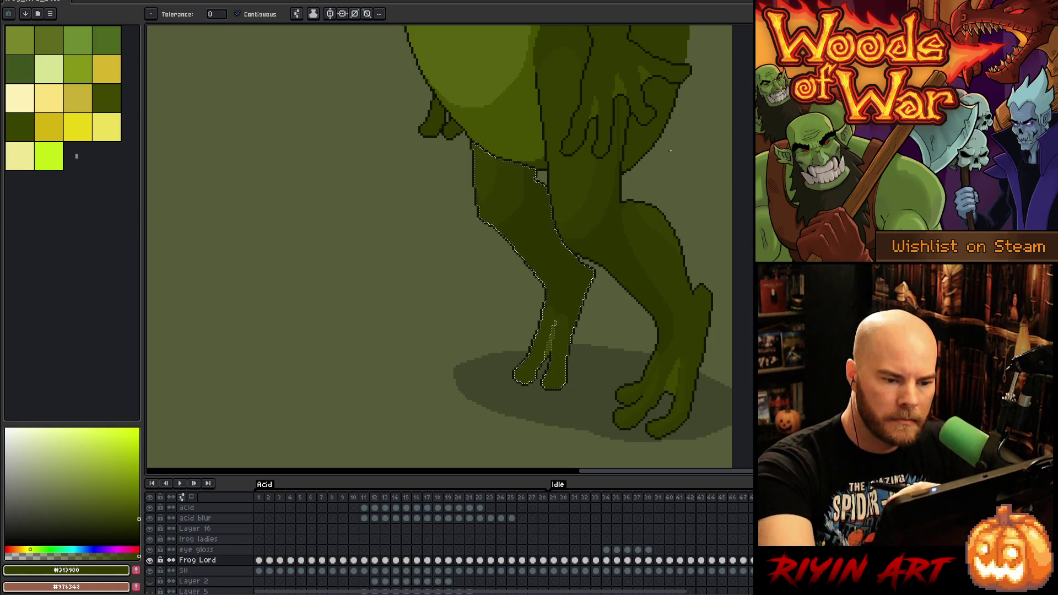
pyautogui.hotkey('ctrl', 'd')
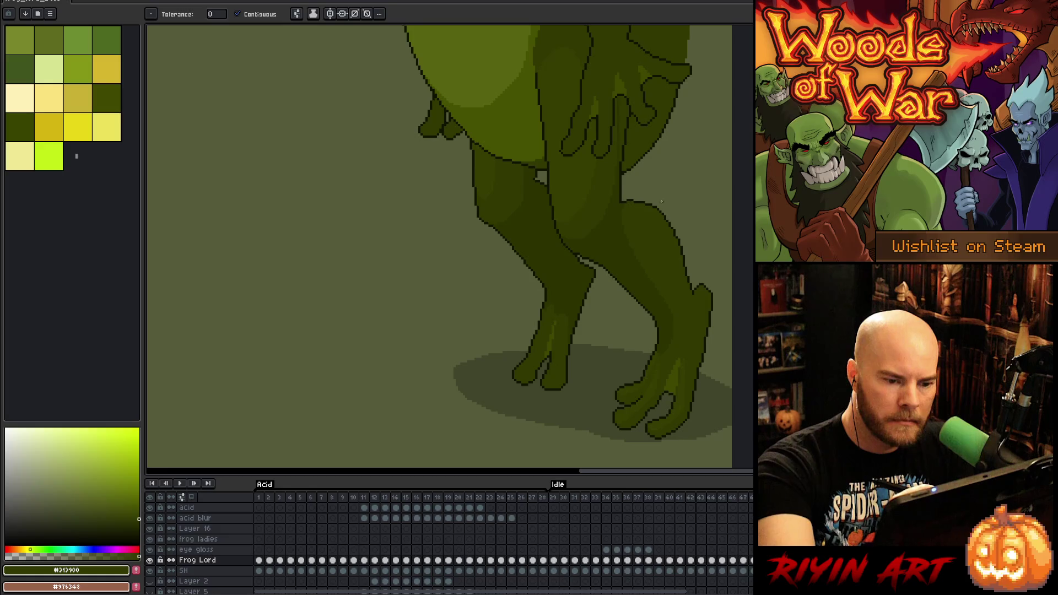
pyautogui.press('b')
# Paint #2c3300 and #313900 into the shin and foot, then Magic Wand-select the right leg and foot
pyautogui.keyDown('alt'); pyautogui.click(632, 257); pyautogui.keyUp('alt')
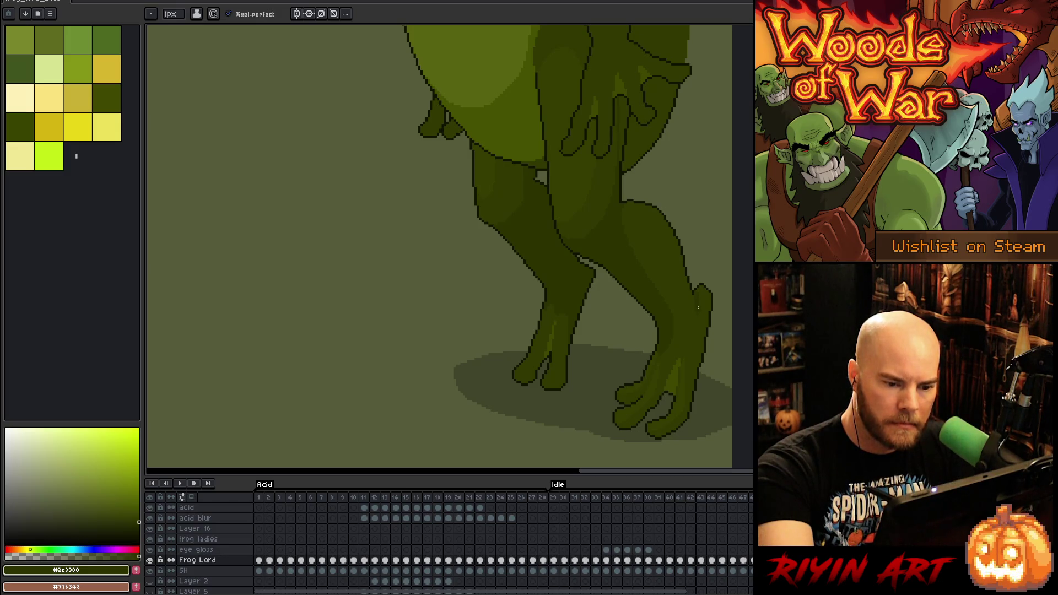
pyautogui.keyDown('alt'); pyautogui.click(672, 341); pyautogui.keyUp('alt')
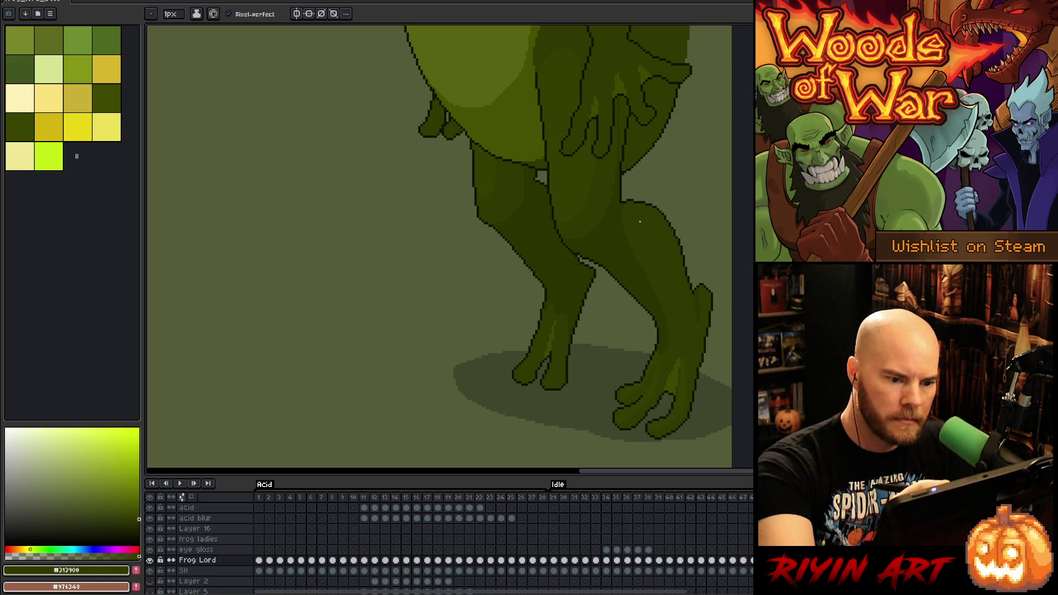
pyautogui.keyDown('alt'); pyautogui.click(668, 305); pyautogui.keyUp('alt')
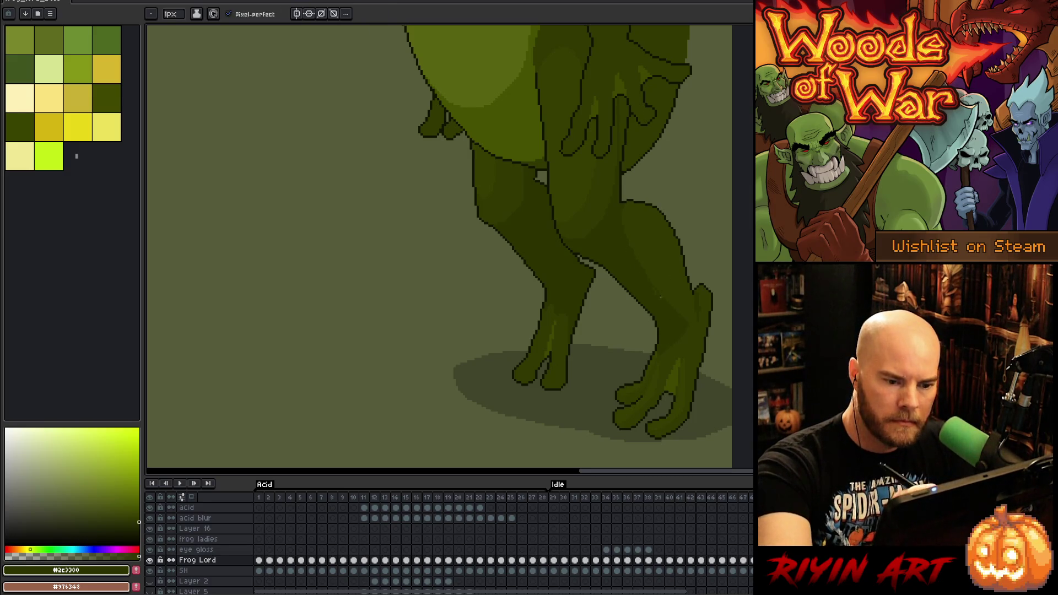
pyautogui.press('w')
pyautogui.click(686, 343)
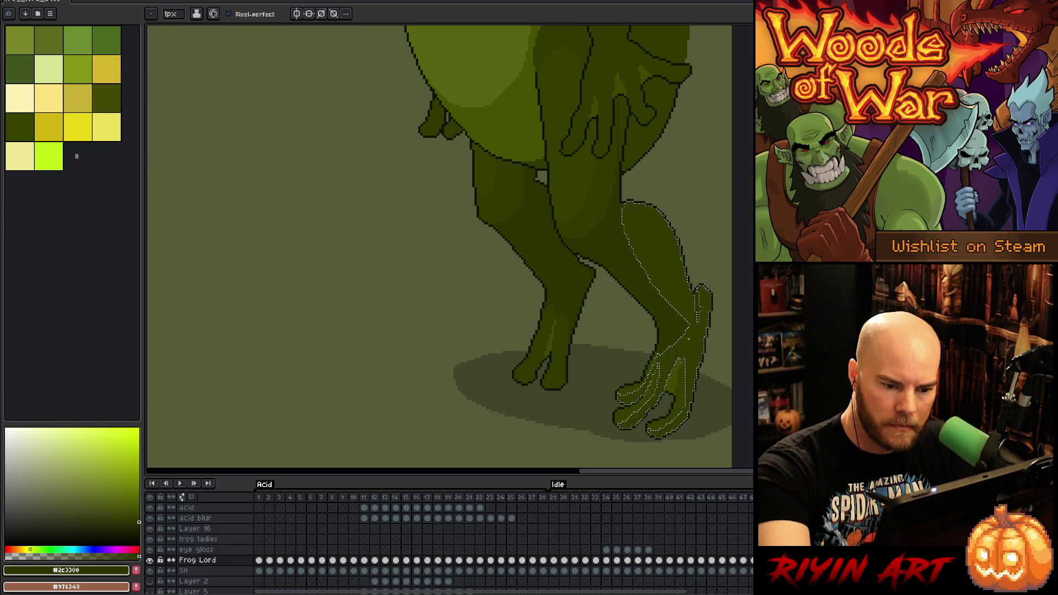
# Finish touching up the selected right leg and clear the selection
pyautogui.press('g')
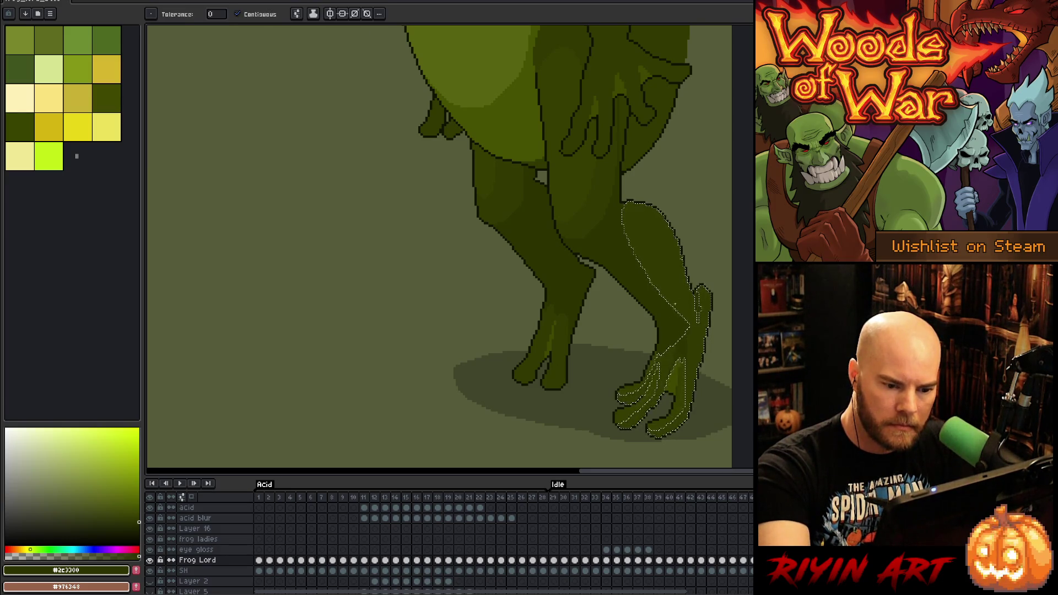
pyautogui.press('b')
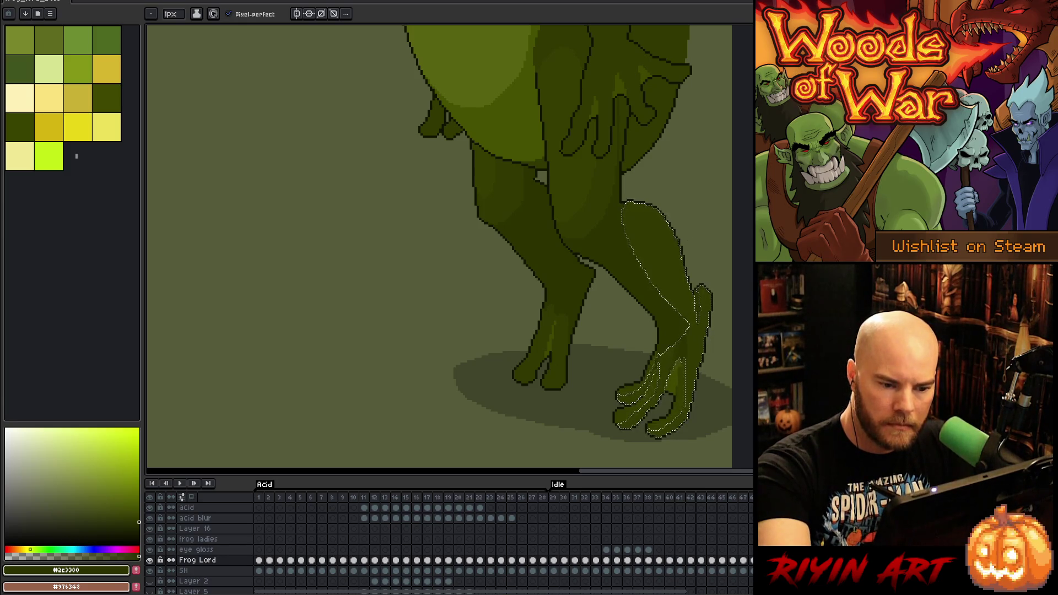
pyautogui.press('g')
pyautogui.press('v')
pyautogui.hotkey('ctrl', 'd')
pyautogui.press('b')
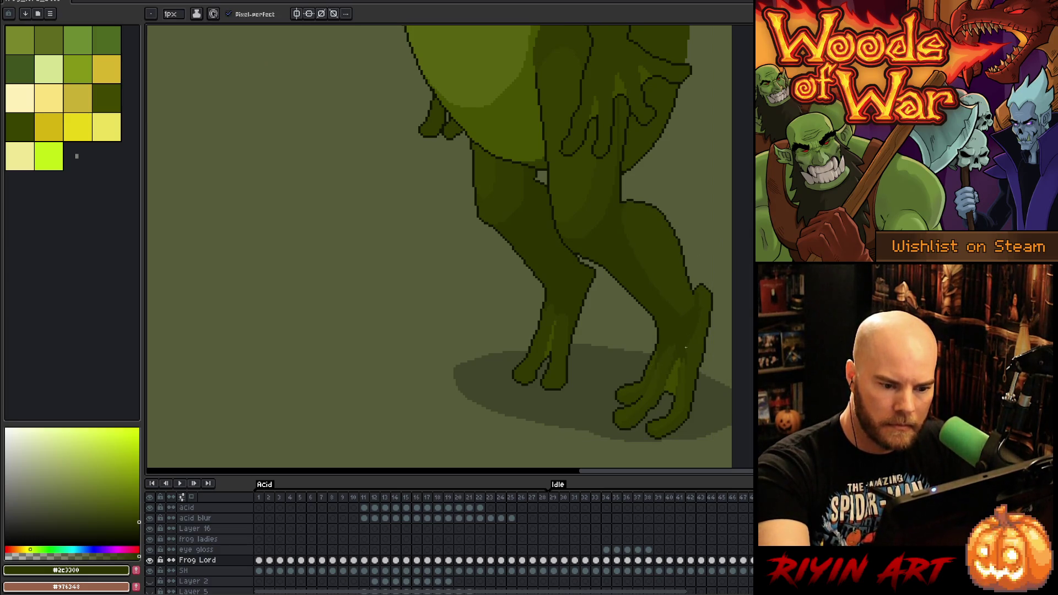
# Blend #313900 and #2c3300 into the shin and foot, then pan up to the torso and hand
pyautogui.keyDown('alt'); pyautogui.click(689, 366); pyautogui.keyUp('alt')
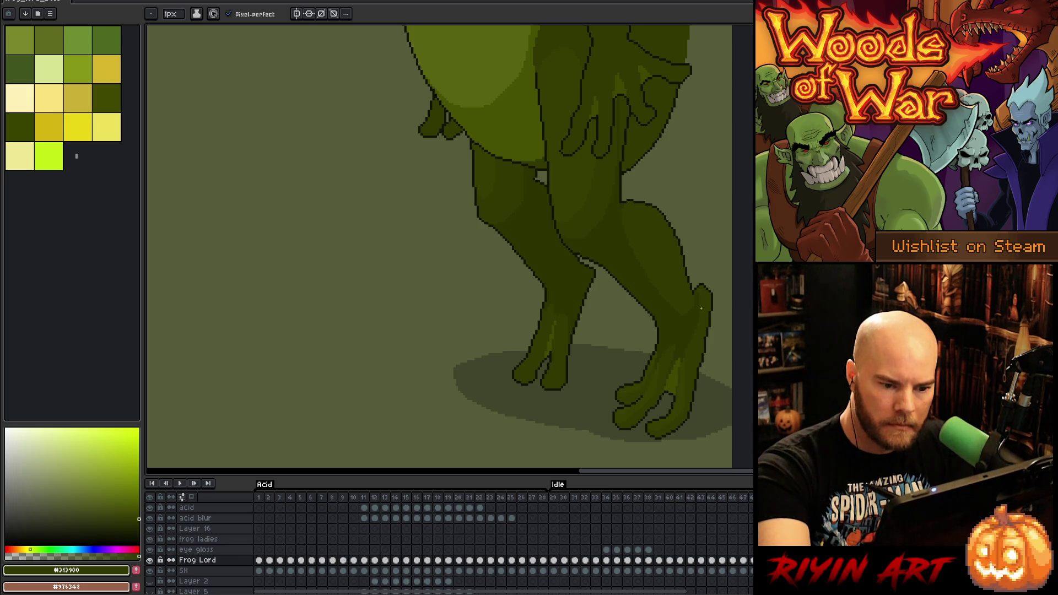
pyautogui.keyDown('alt'); pyautogui.click(672, 314); pyautogui.keyUp('alt')
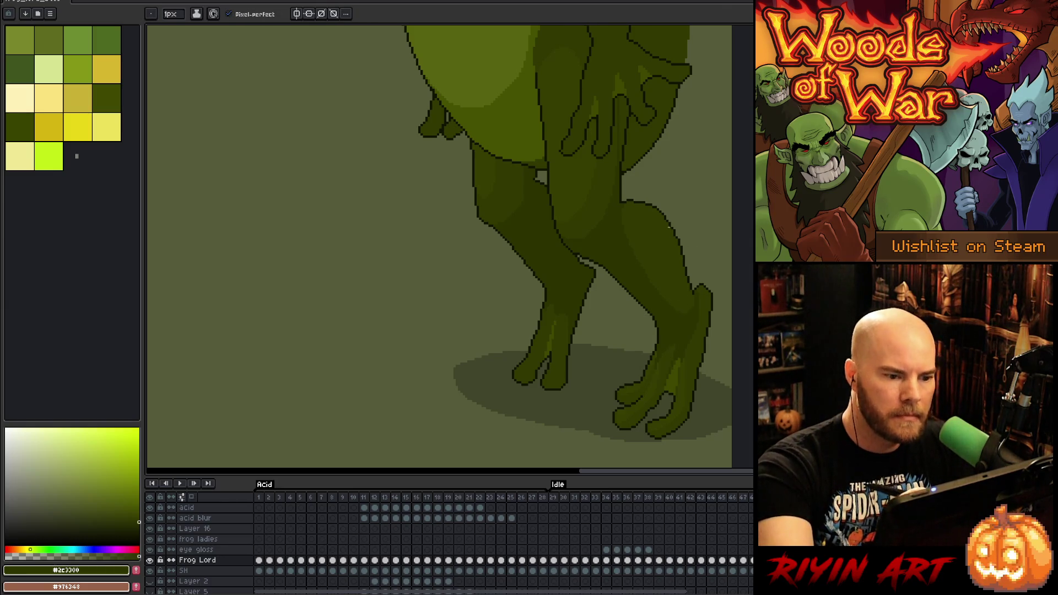
pyautogui.moveTo(645, 305); pyautogui.dragTo(656, 378)
pyautogui.press('g')
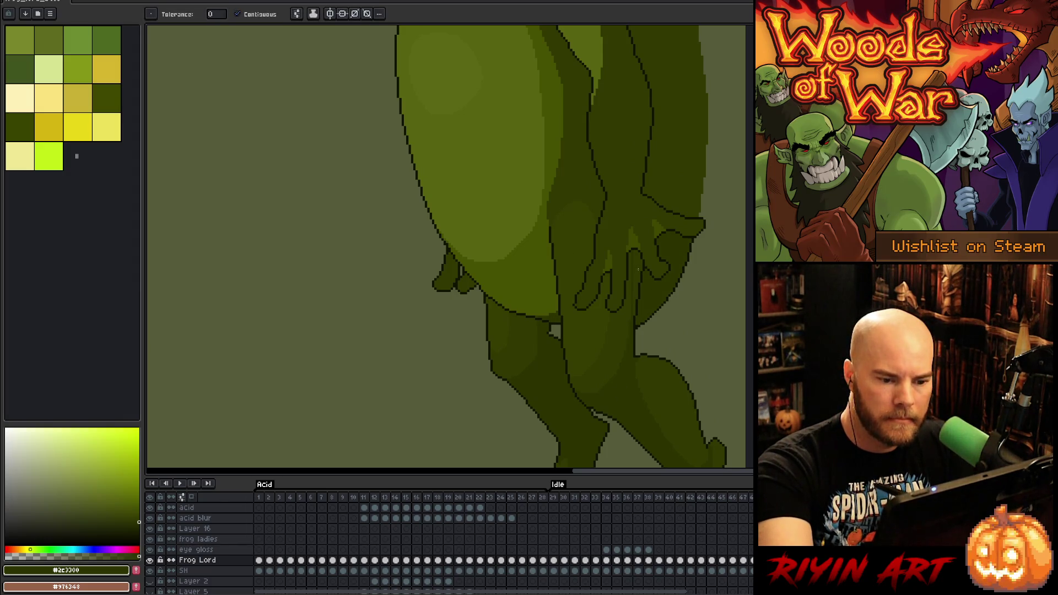
# Select the frog's arm and hand region and shade inside it
pyautogui.moveTo(665, 200); pyautogui.dragTo(696, 286)
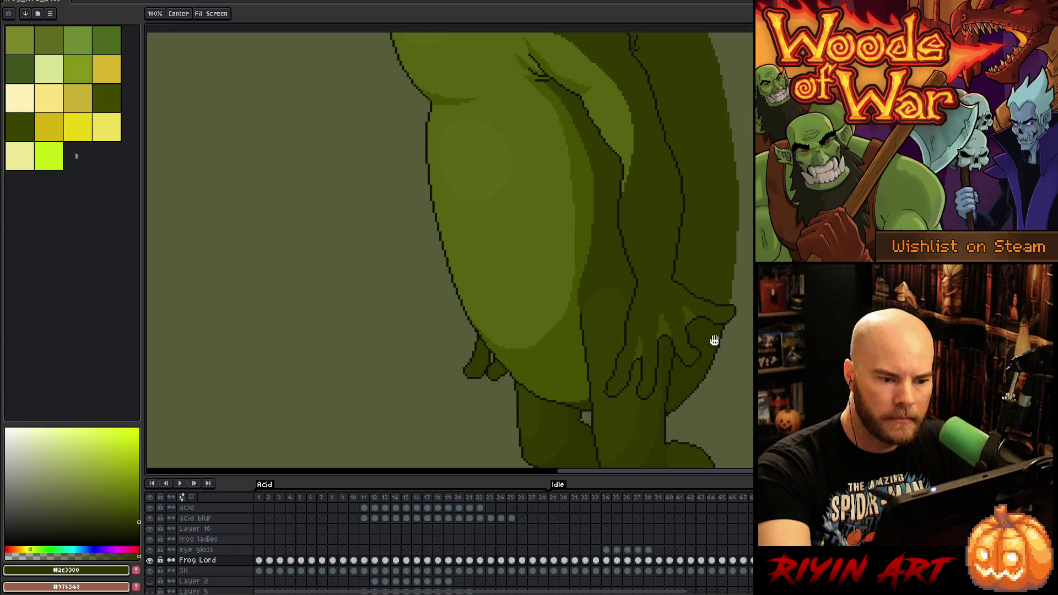
pyautogui.click(664, 259)
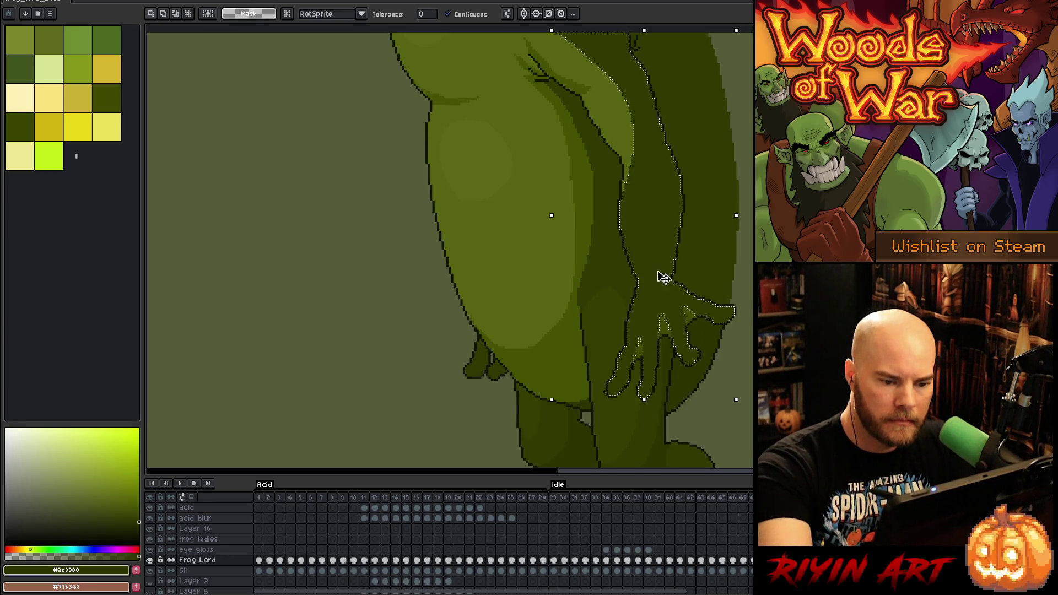
pyautogui.press('b')
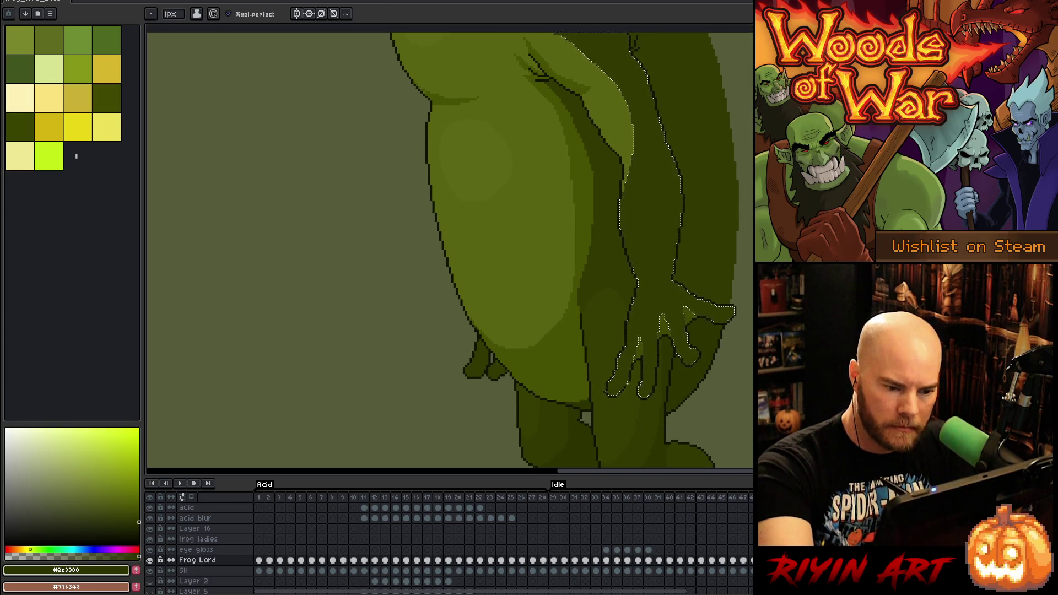
pyautogui.press('g')
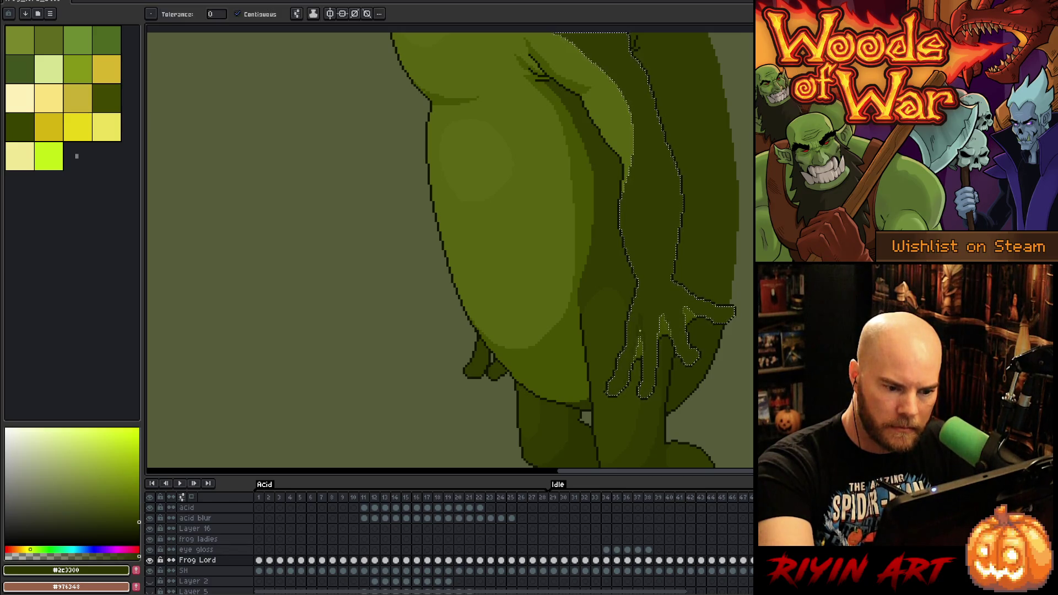
pyautogui.press('b')
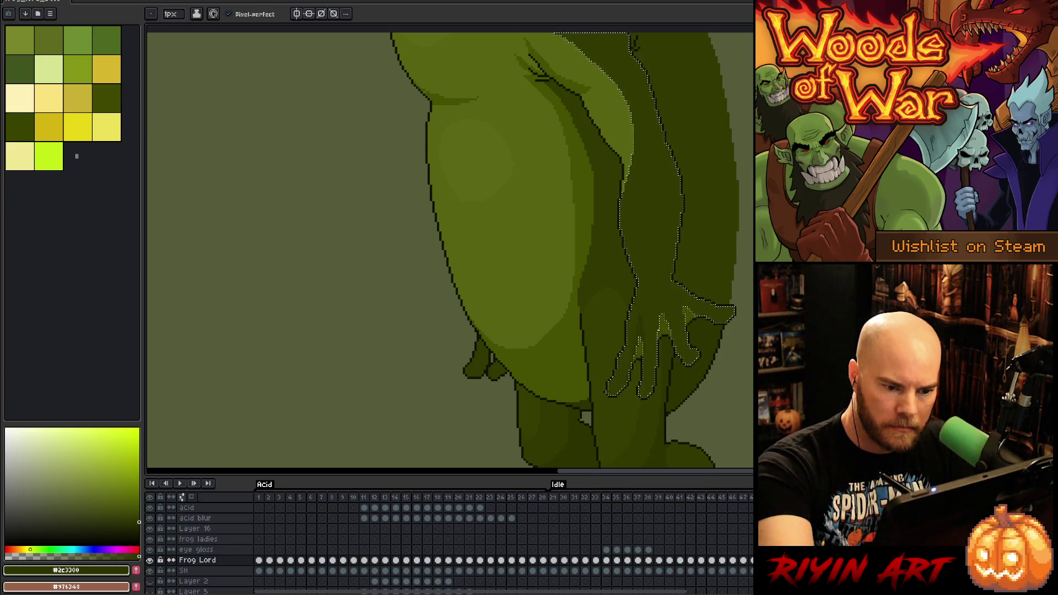
pyautogui.press('g')
pyautogui.press('b')
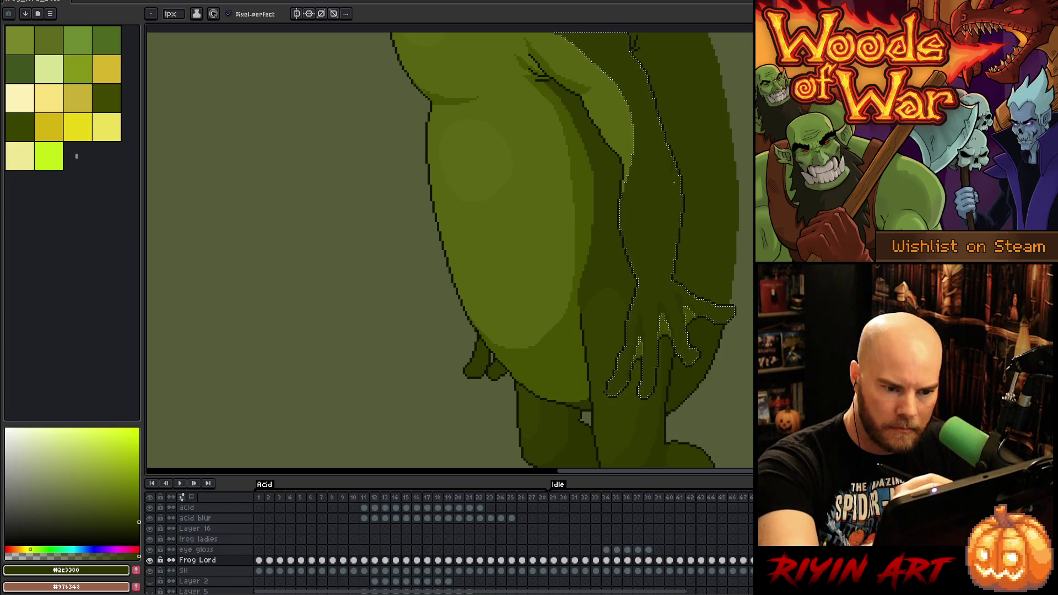
# Pan to show space above the frog and close the sprite, raising the save-changes warning
pyautogui.press('g')
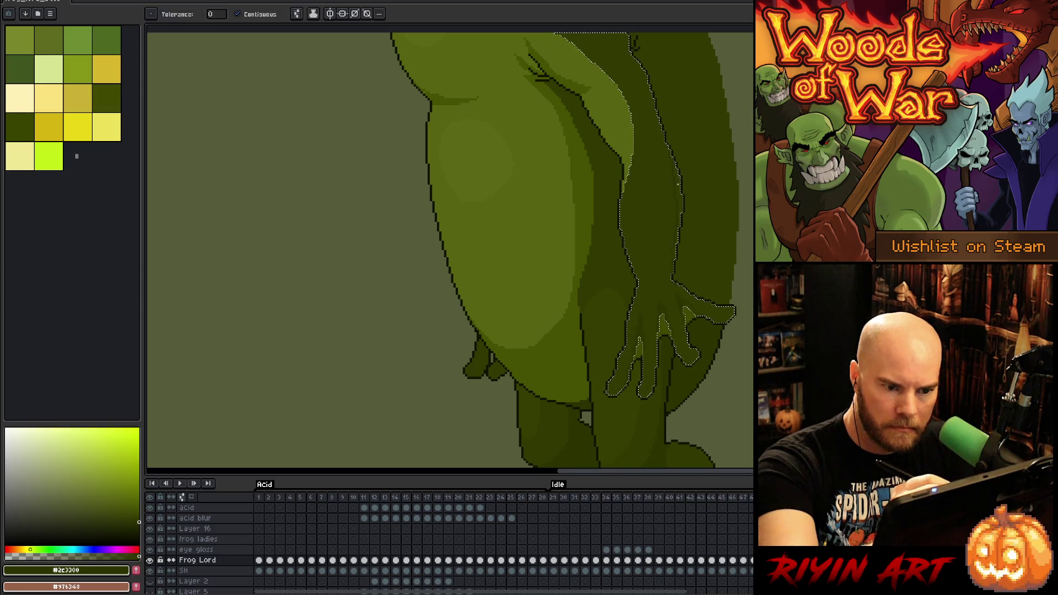
pyautogui.press('b')
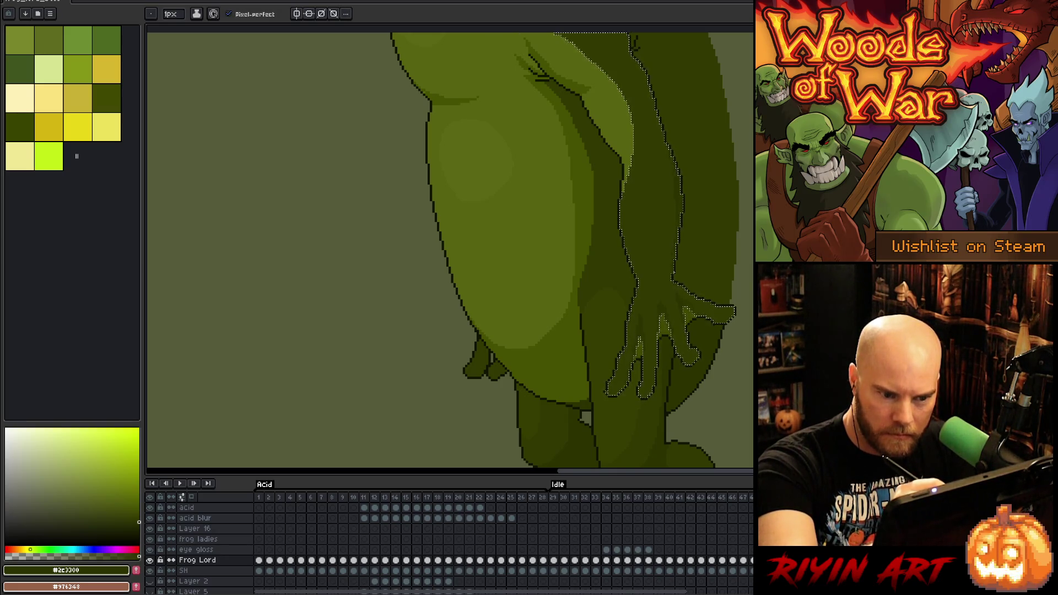
pyautogui.moveTo(687, 185); pyautogui.dragTo(709, 267)
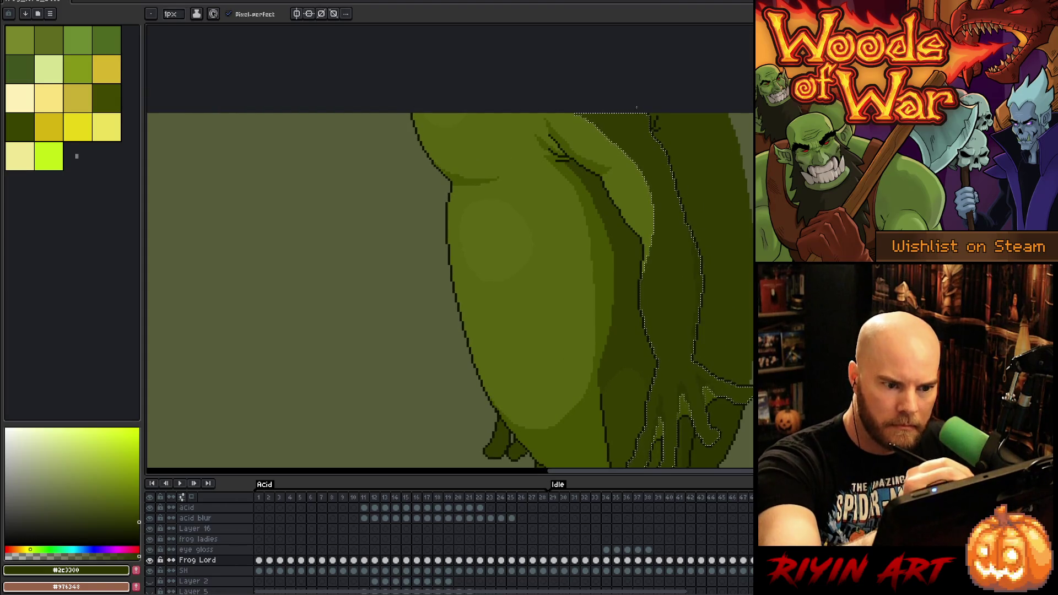
pyautogui.press('g')
pyautogui.press('b')
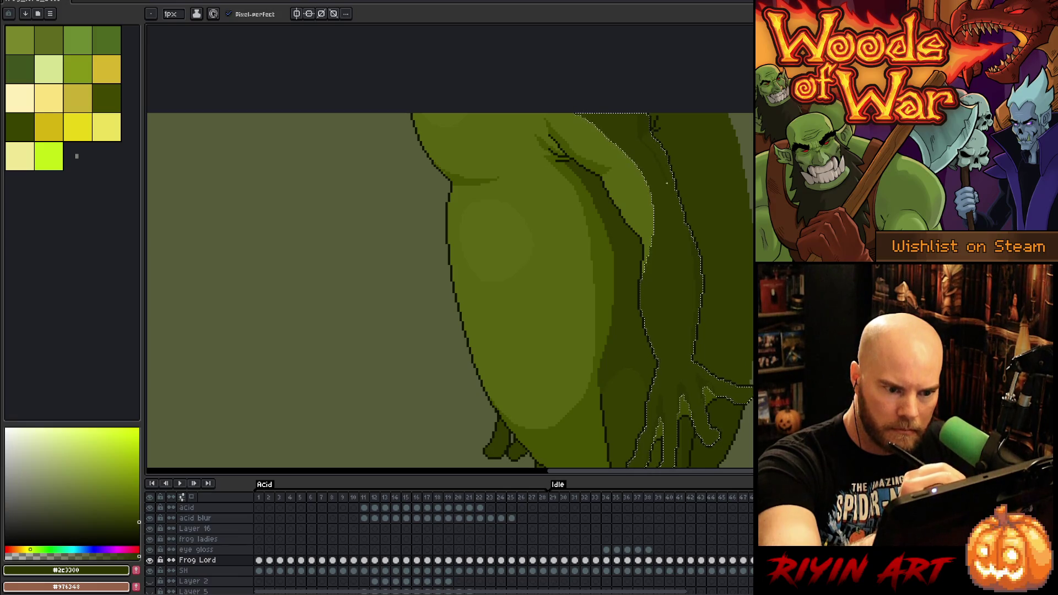
pyautogui.press('g')
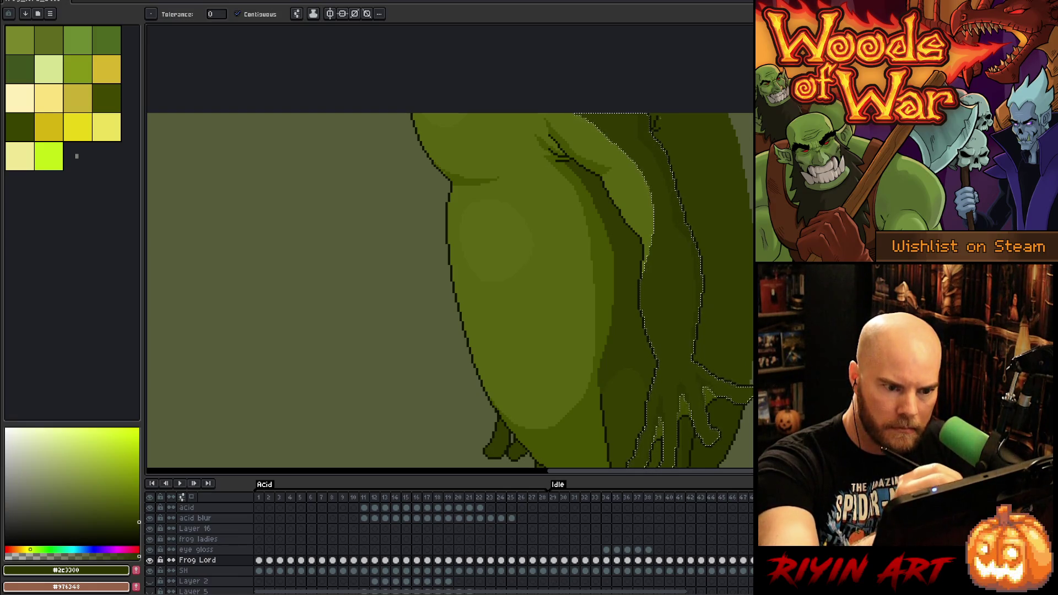
pyautogui.press('b')
pyautogui.hotkey('ctrl', 'w')
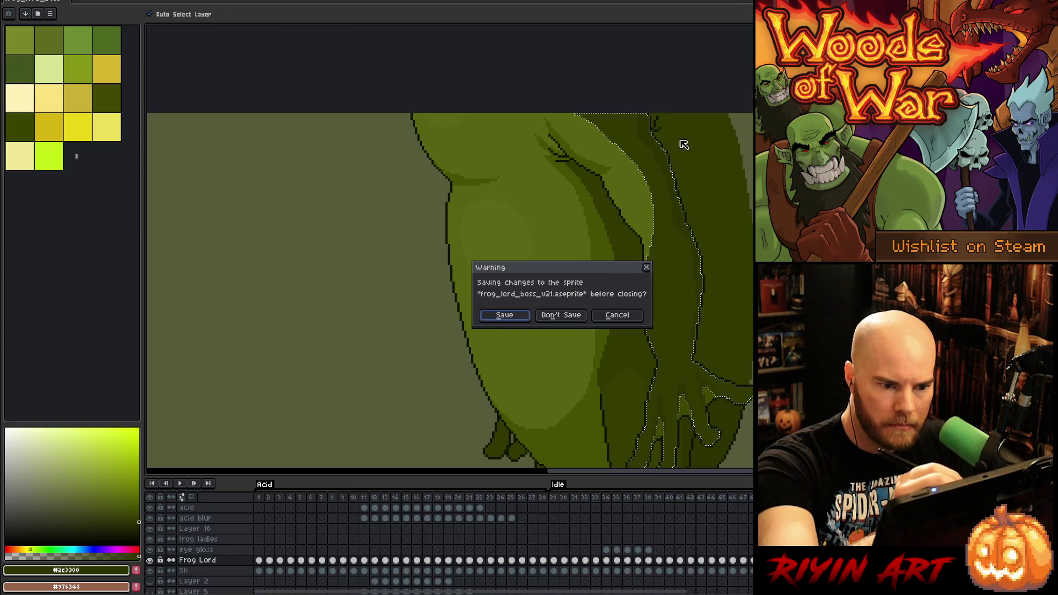
# Confirm saving frog_lord_boss_v21.aseprite from the closing warning
pyautogui.press('Return')
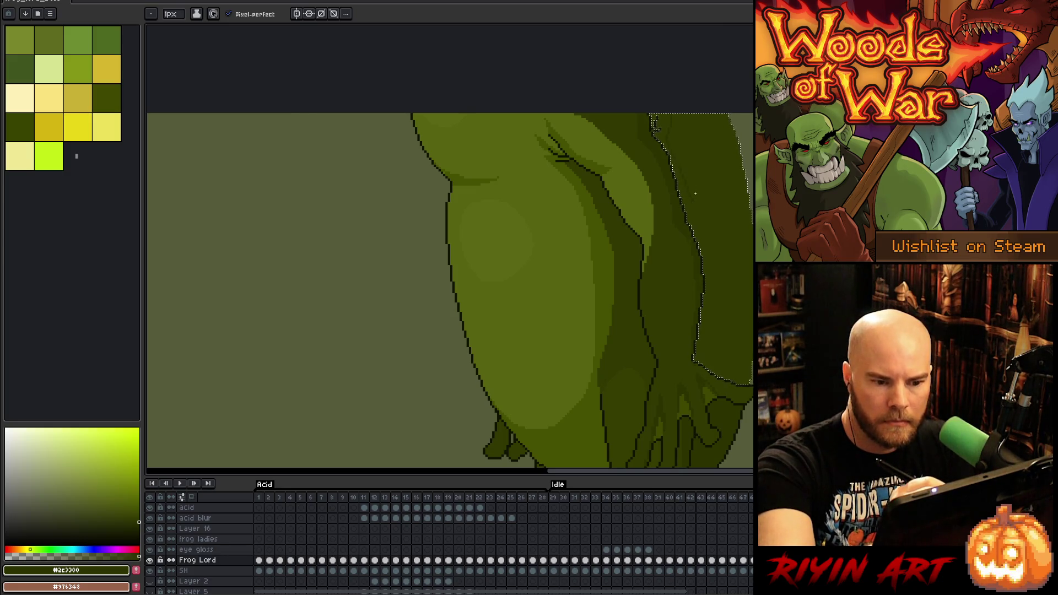
# Clear the selection and pick the mid olive green from the artwork
pyautogui.press('g')
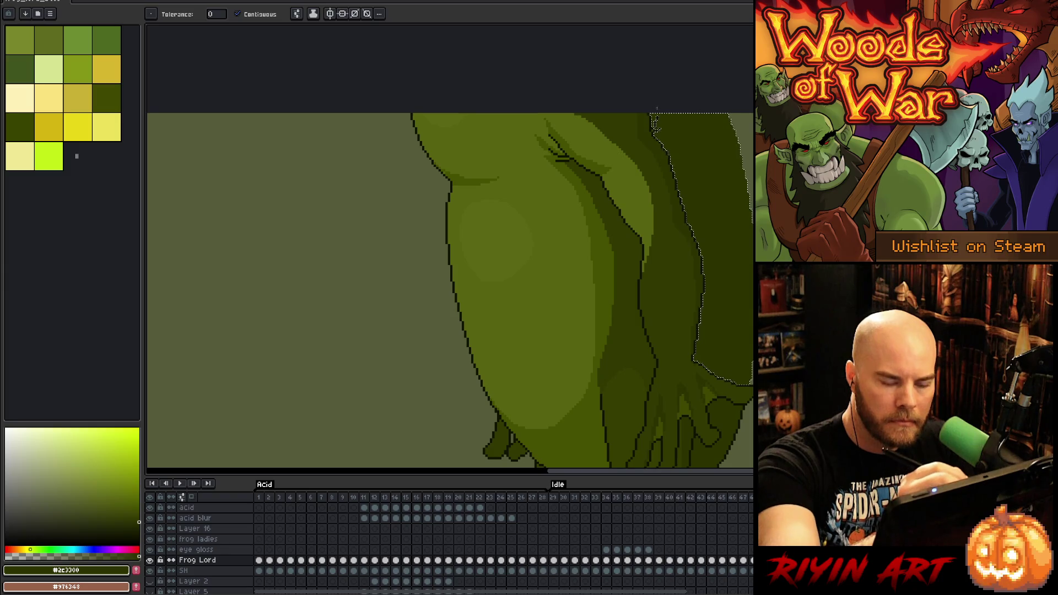
pyautogui.hotkey('ctrl', 'd')
pyautogui.press('b')
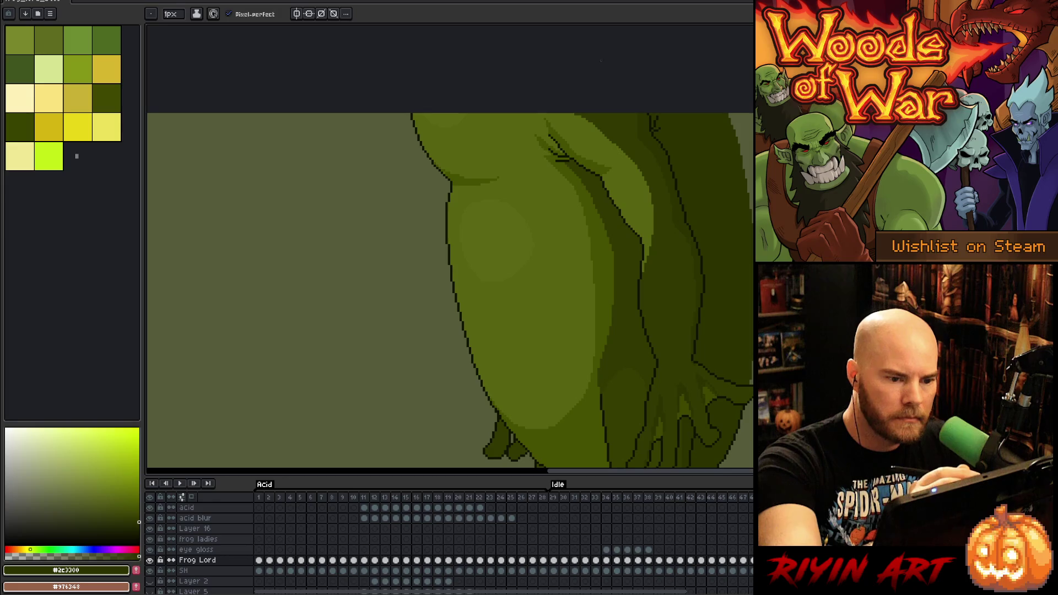
pyautogui.keyDown('alt'); pyautogui.click(598, 119); pyautogui.keyUp('alt')
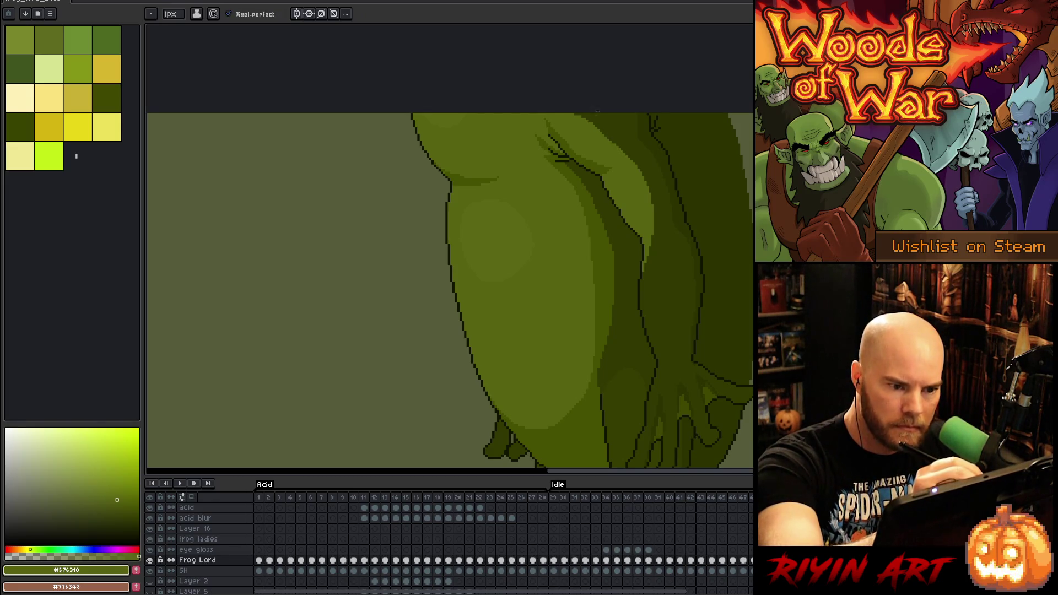
pyautogui.press('g')
pyautogui.press('b')
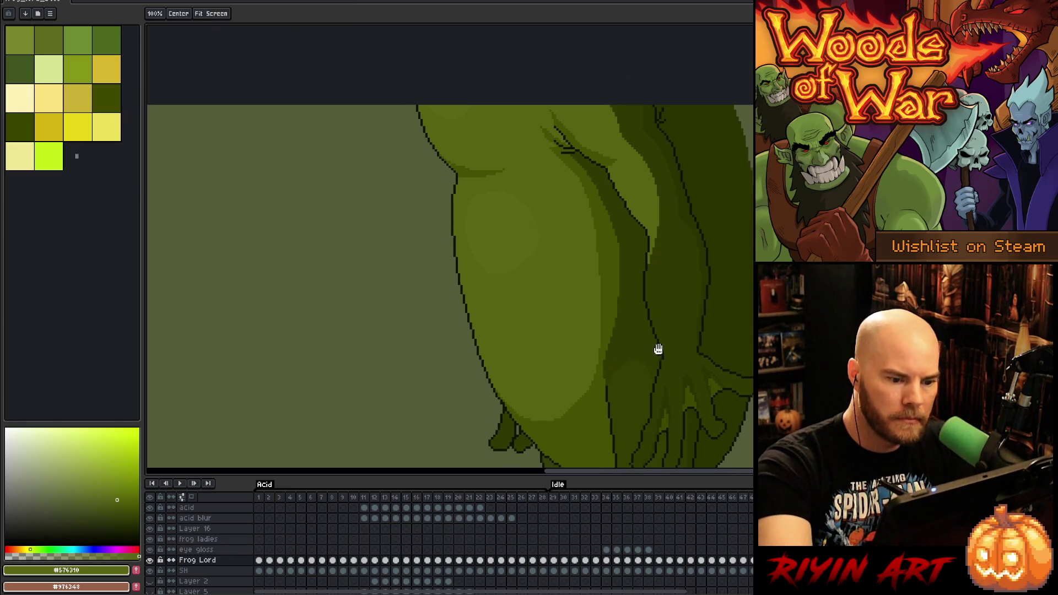
# Lasso the arm and fingers, fill them dark #313900, deselect and zoom out
pyautogui.moveTo(655, 350); pyautogui.dragTo(698, 246)
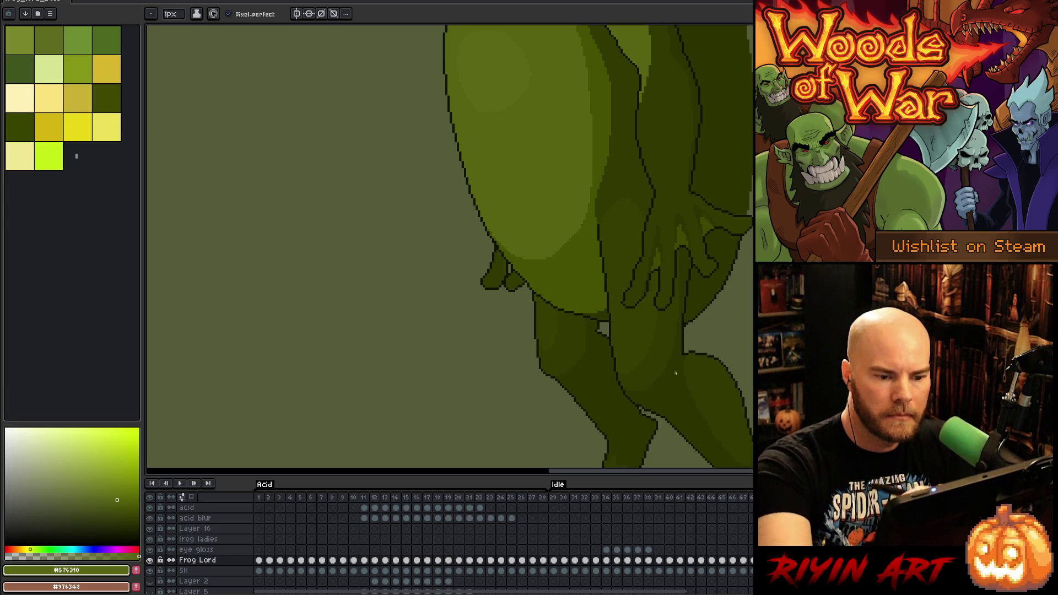
pyautogui.moveTo(624, 220); pyautogui.dragTo(633, 208)
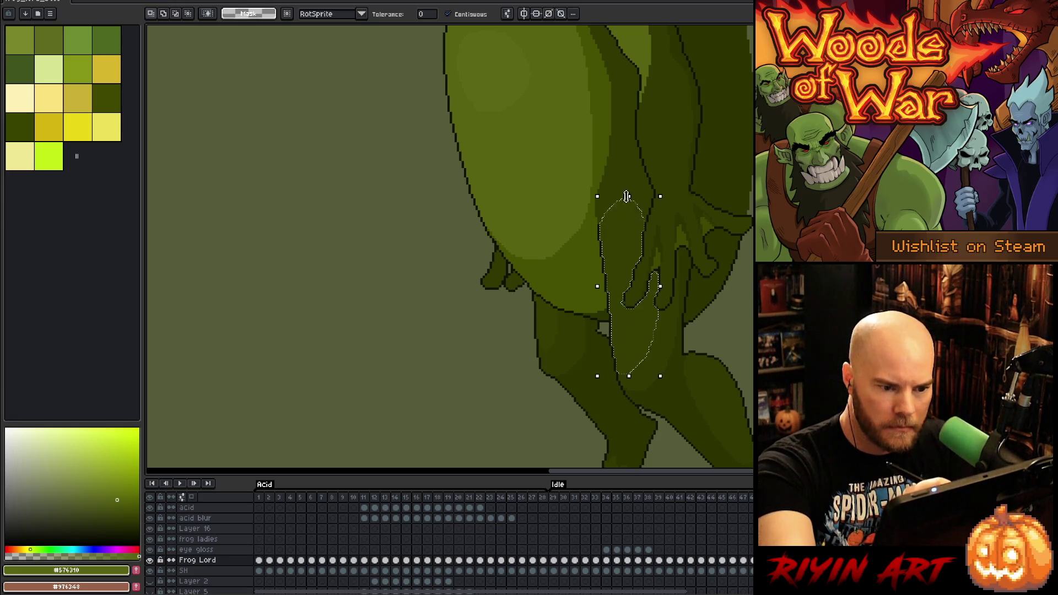
pyautogui.keyDown('alt'); pyautogui.click(630, 160); pyautogui.keyUp('alt')
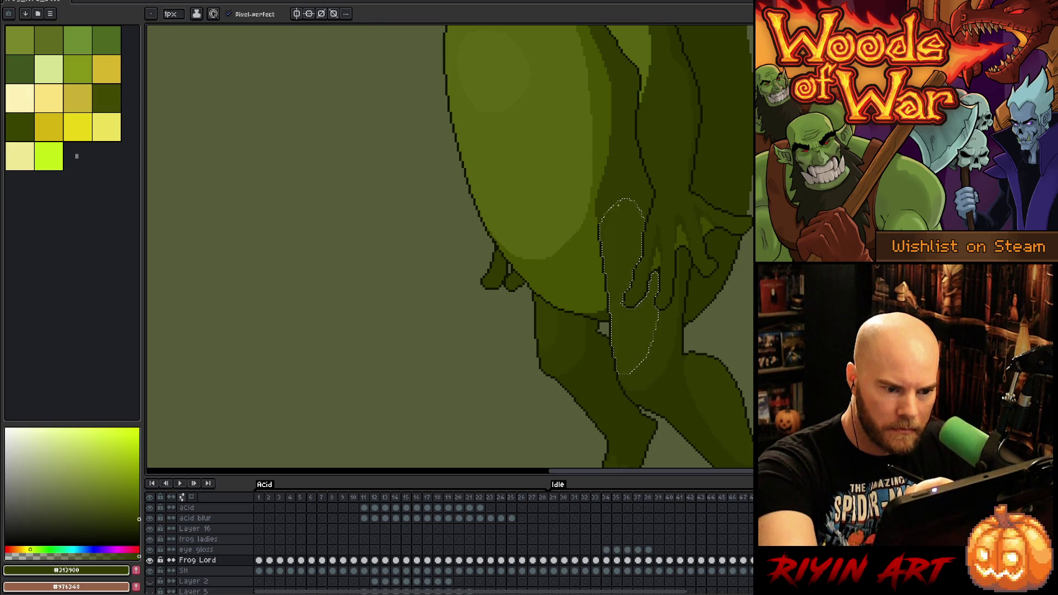
pyautogui.press('g')
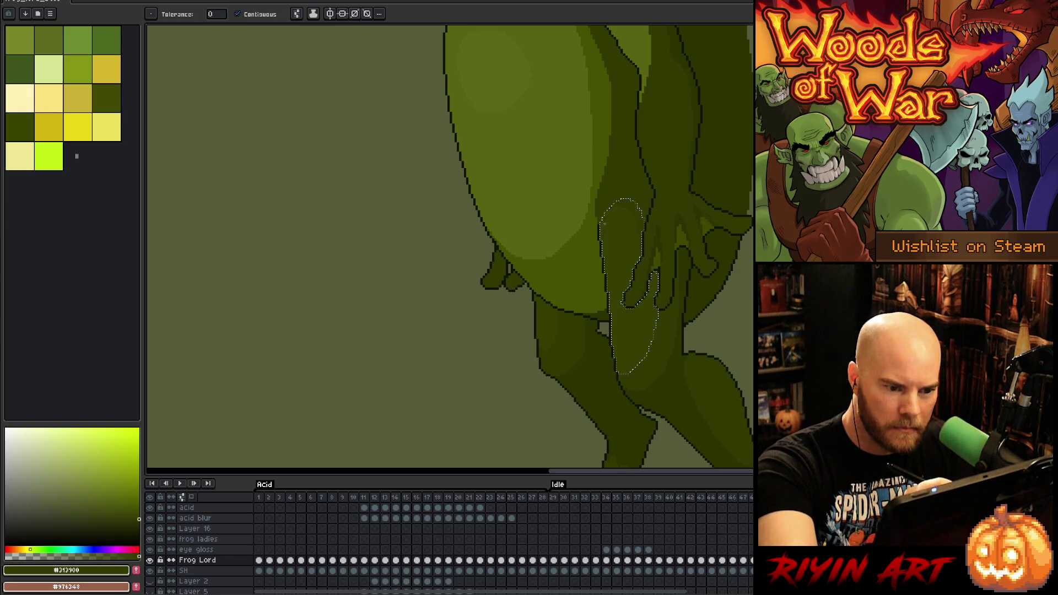
pyautogui.hotkey('ctrl', 'd')
pyautogui.press('b')
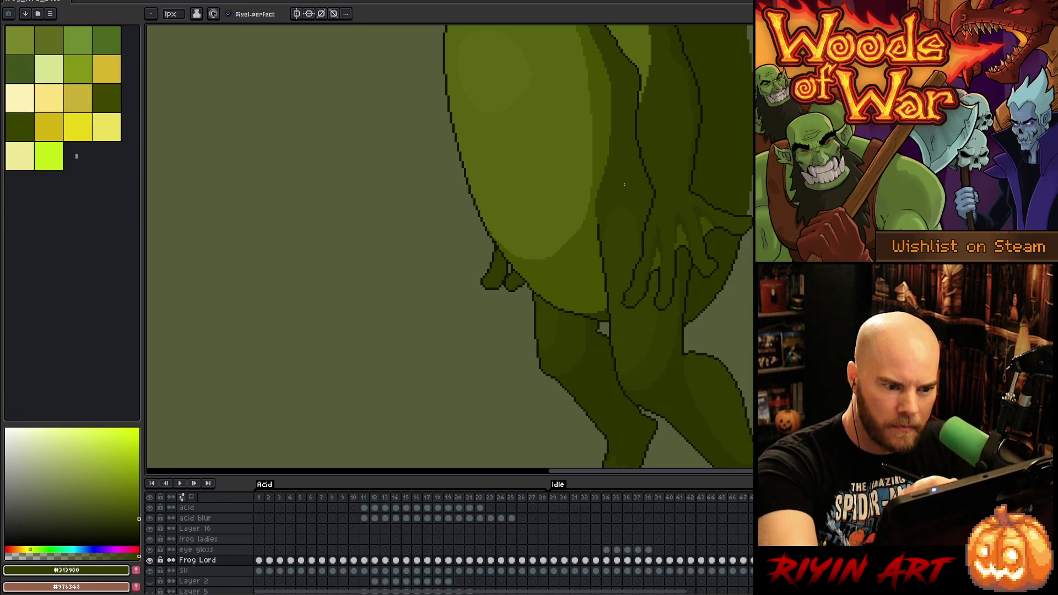
pyautogui.scroll(-3, 579, 307)
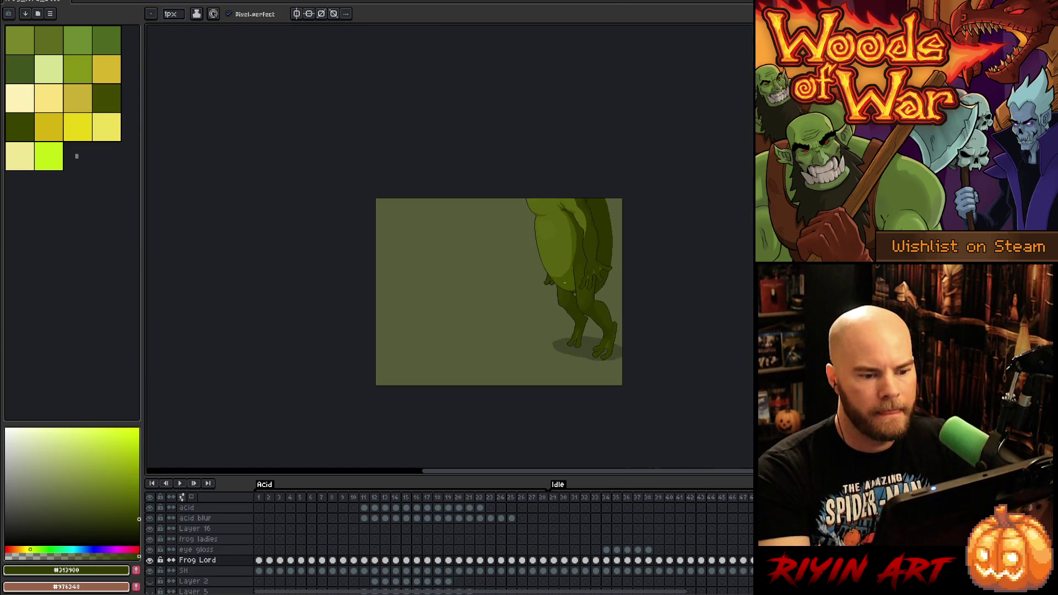
# Step through the timeline to acid-spit frame 11 and idle frame 34
pyautogui.scroll(1, 564, 283)
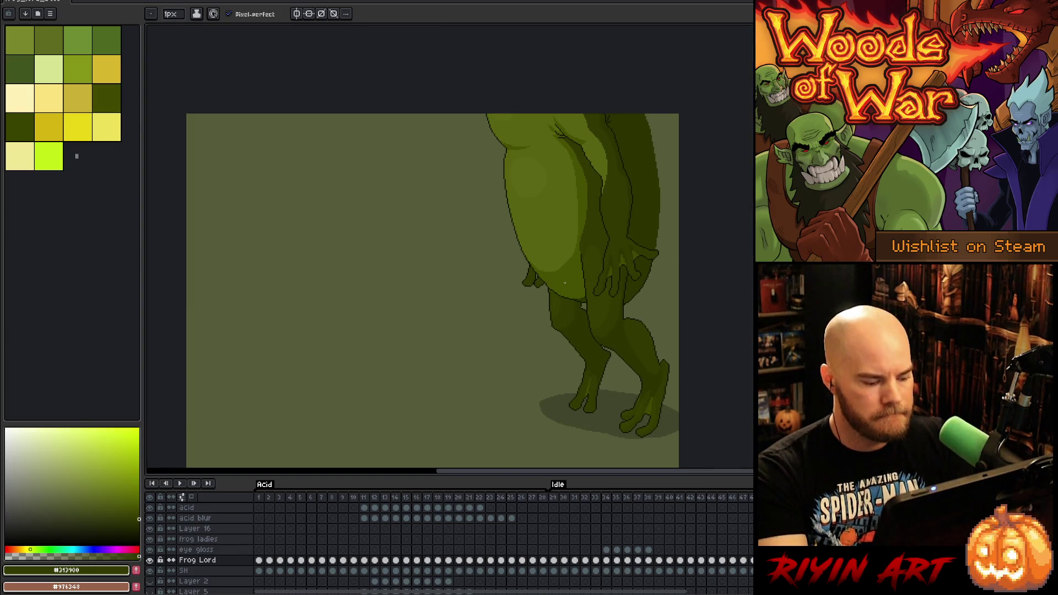
pyautogui.rightClick(564, 283)
pyautogui.press('Escape')
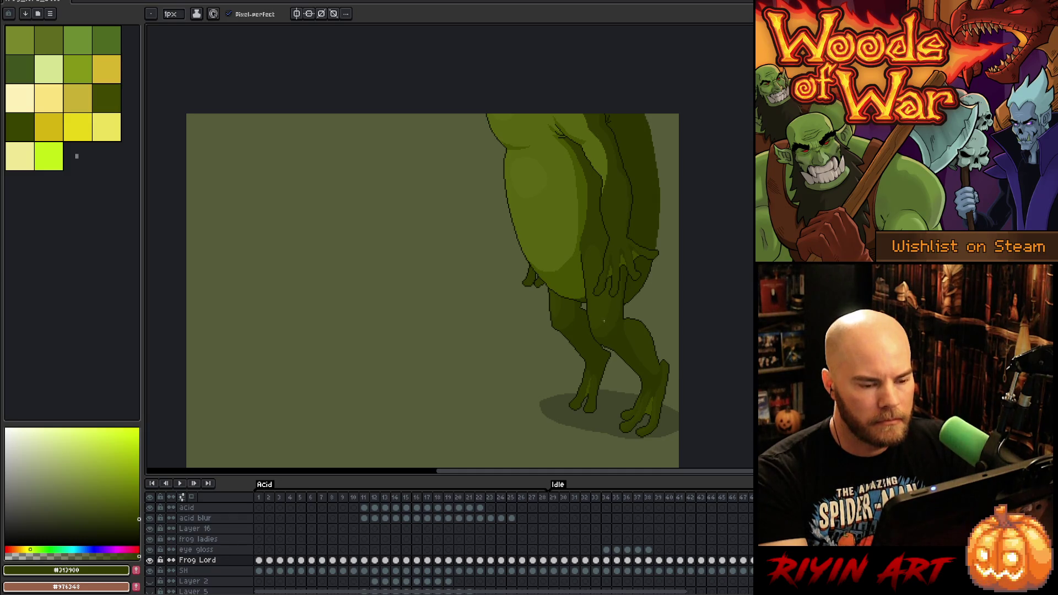
pyautogui.press('Right')
pyautogui.press('Right')
pyautogui.press('Right')
pyautogui.press('Right')
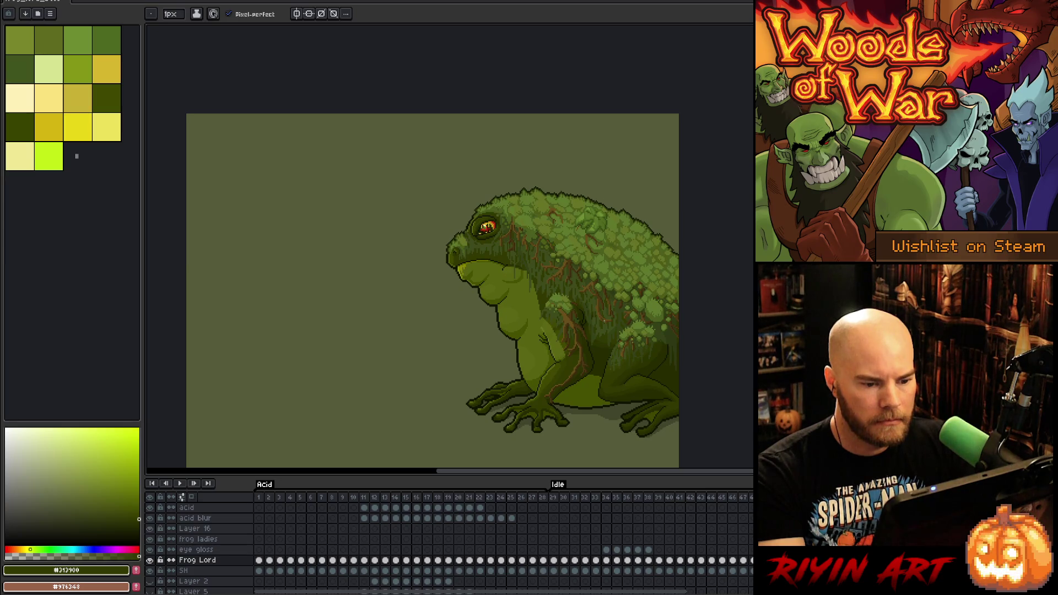
pyautogui.click(364, 497)
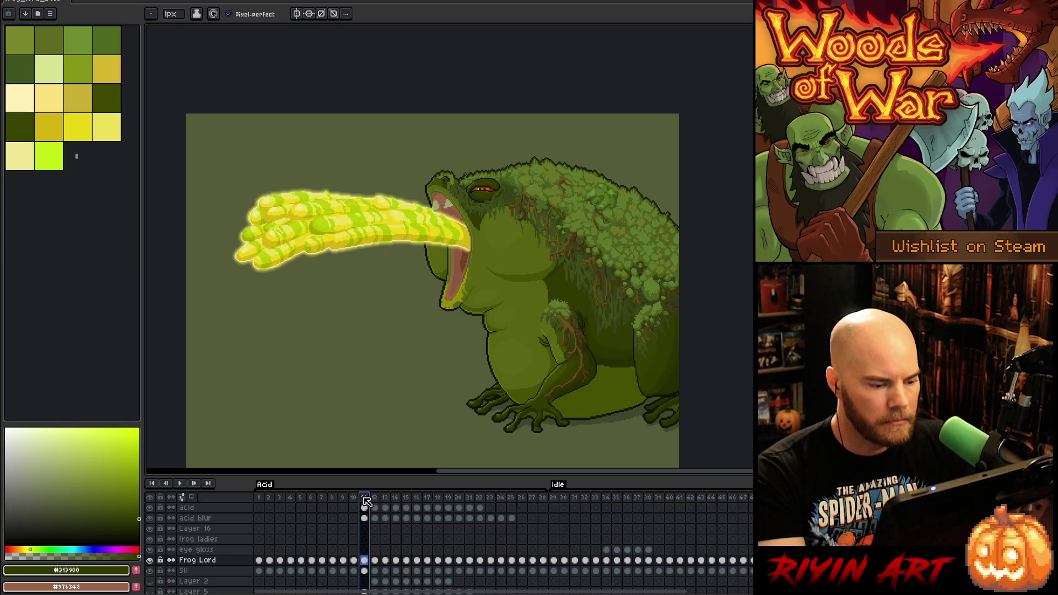
pyautogui.click(601, 498)
# Play the animation, save the sprite, replay it, then stop on the legs frame
pyautogui.press('Return')
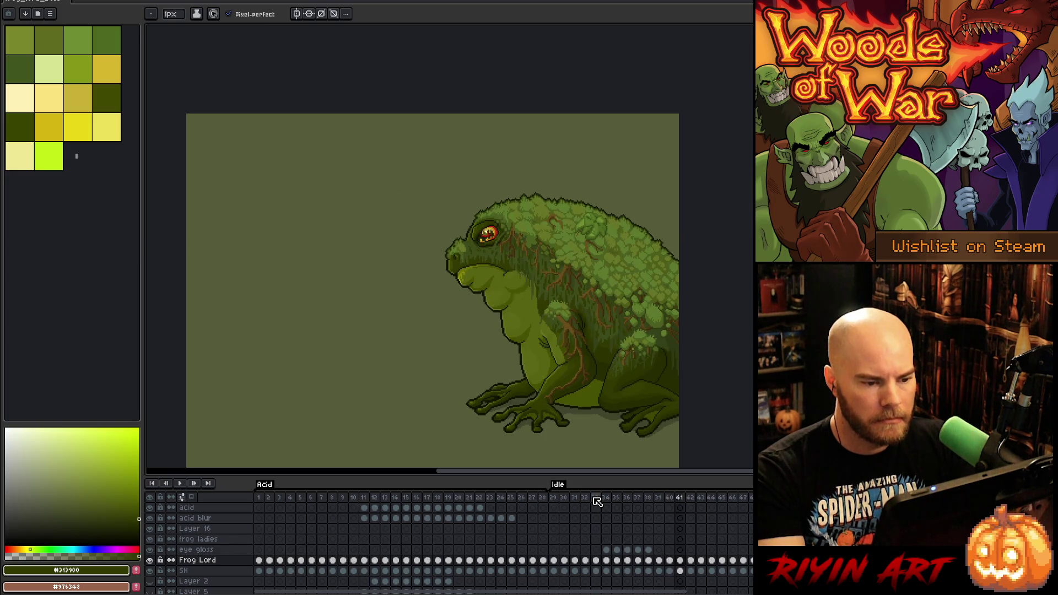
pyautogui.hotkey('ctrl', 's')
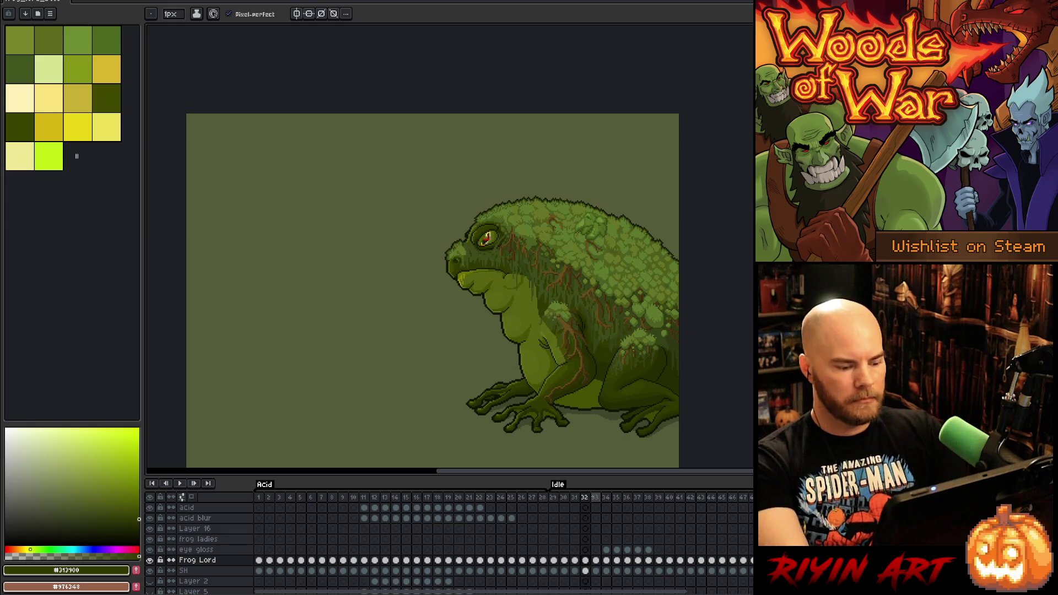
pyautogui.press('Return')
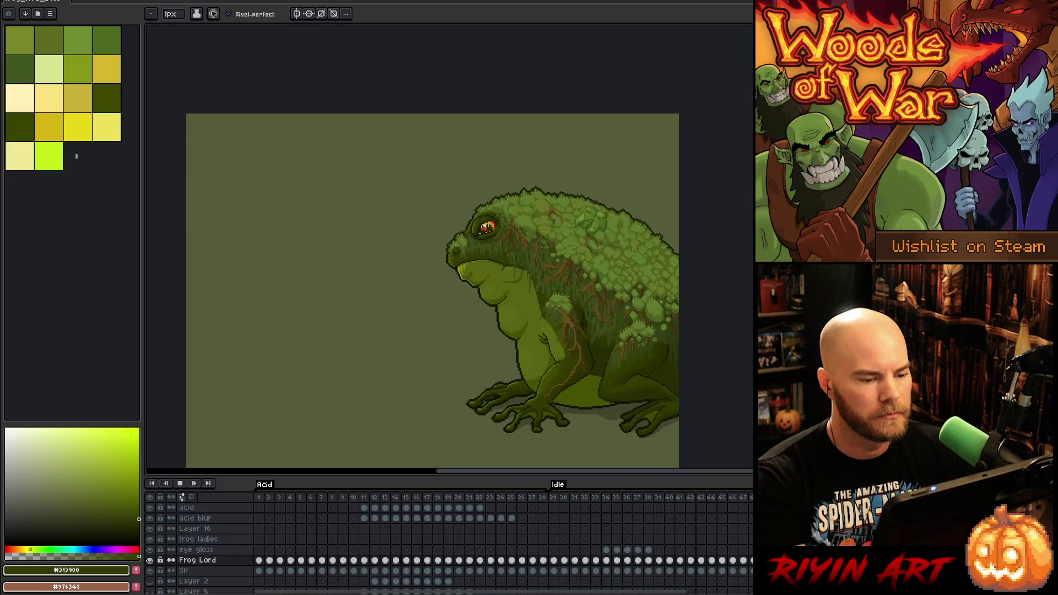
pyautogui.press('Return')
pyautogui.press('Right')
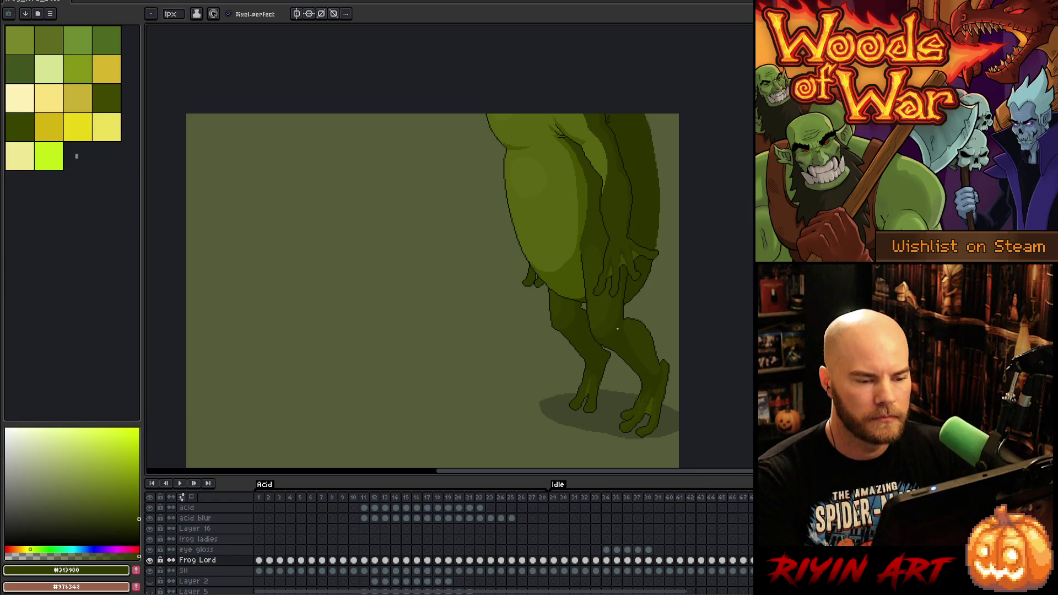
# Fill the right leg, left leg and brown body area with dark olive #313900
pyautogui.press('Left')
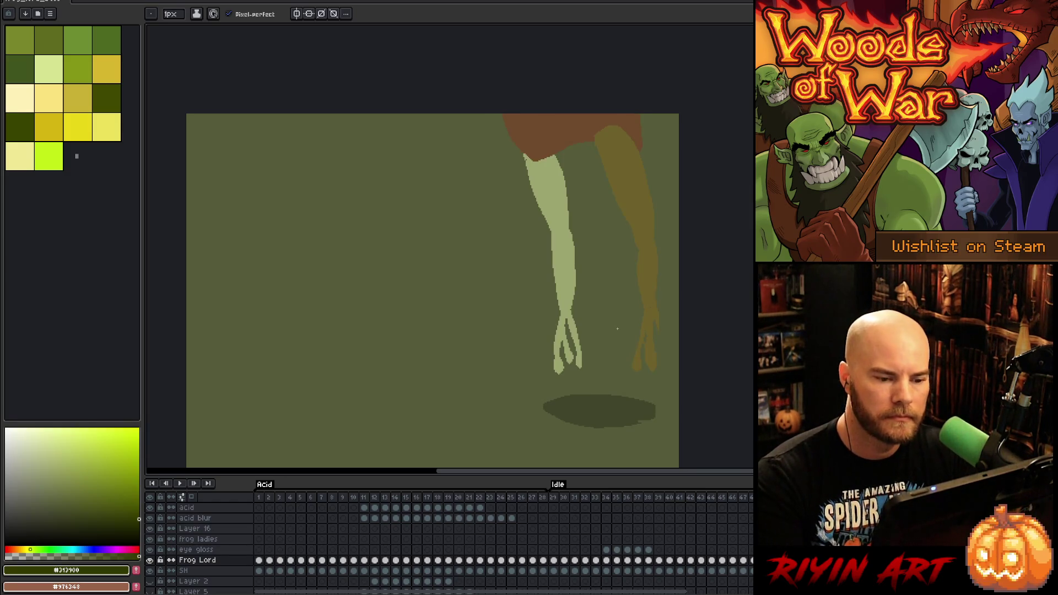
pyautogui.press('Right')
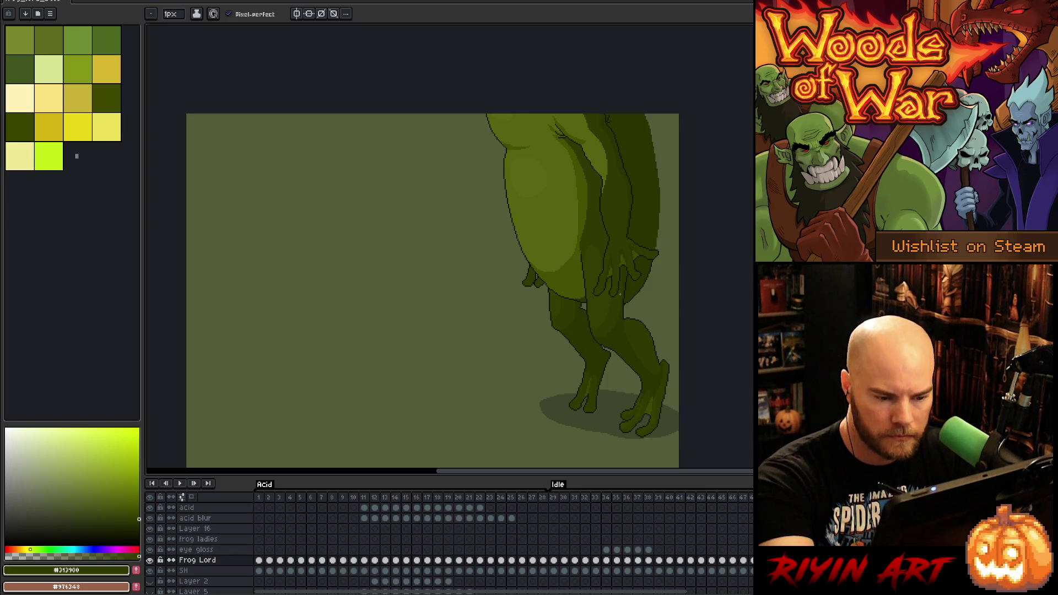
pyautogui.press('Left')
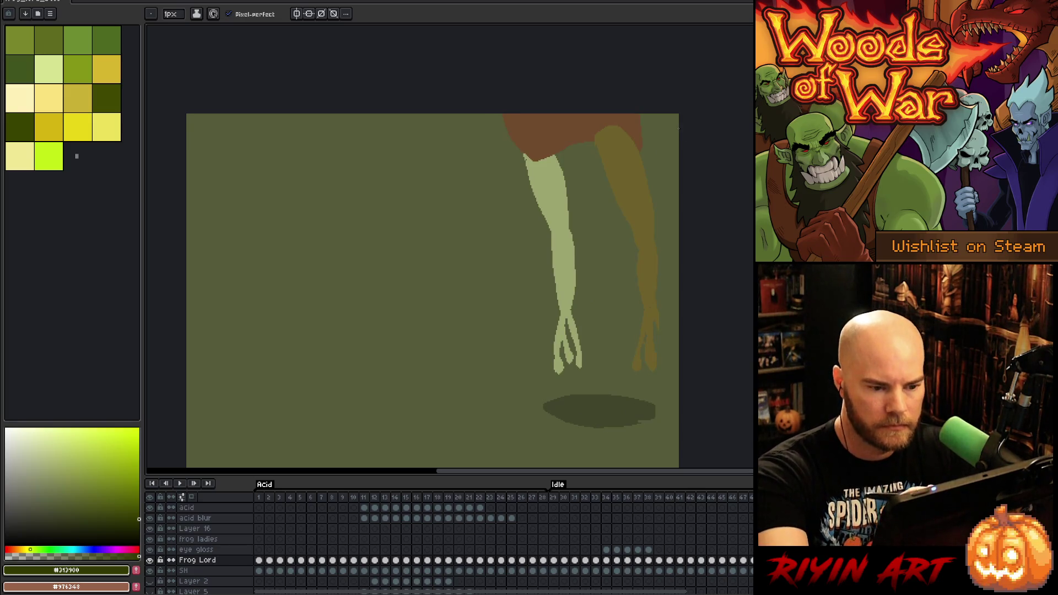
pyautogui.press('space')
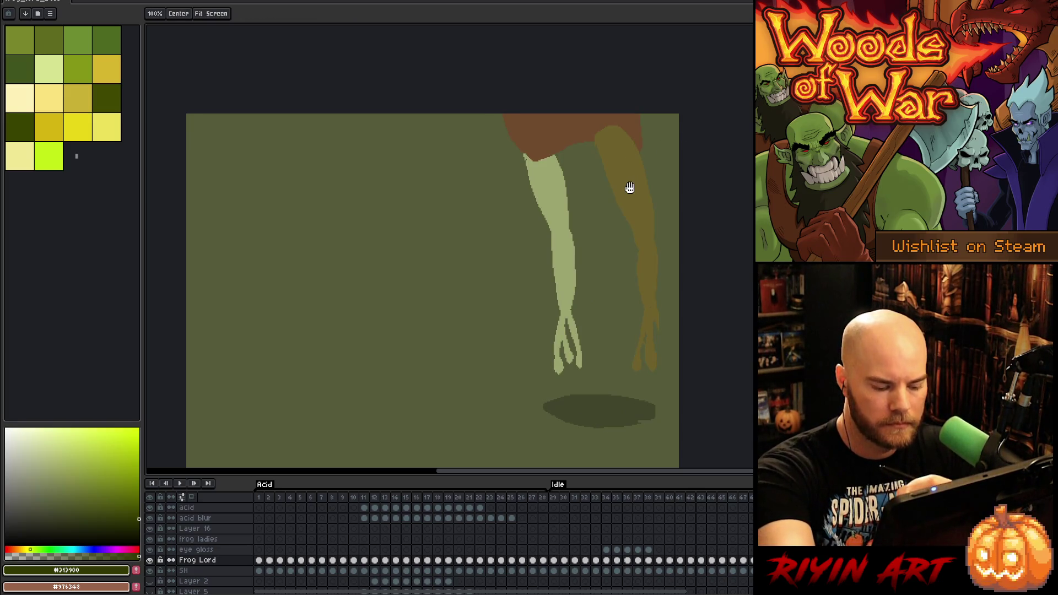
pyautogui.press('g')
pyautogui.click(630, 186)
pyautogui.click(563, 175)
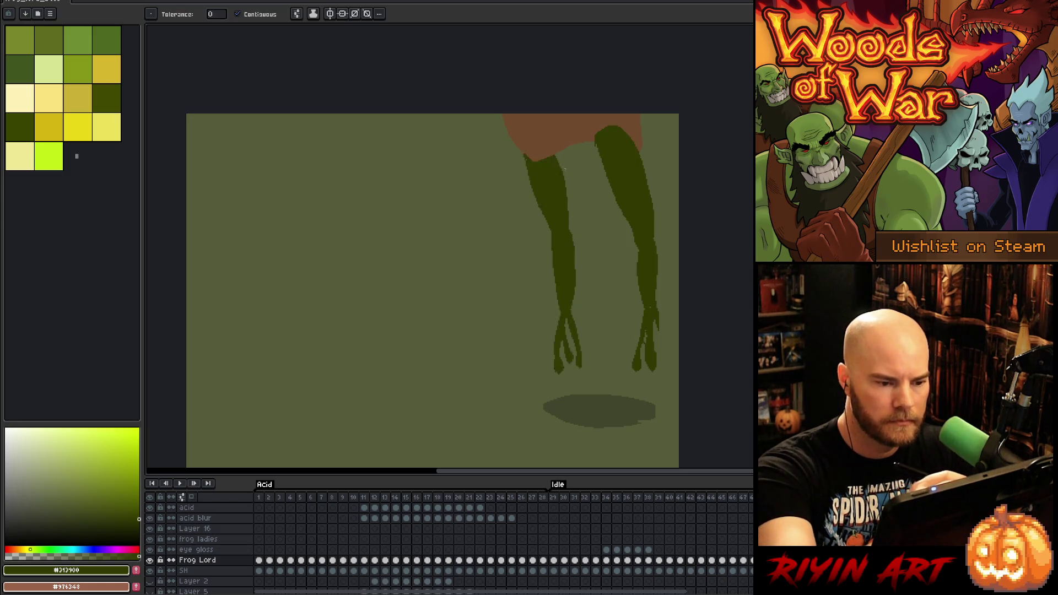
pyautogui.click(633, 127)
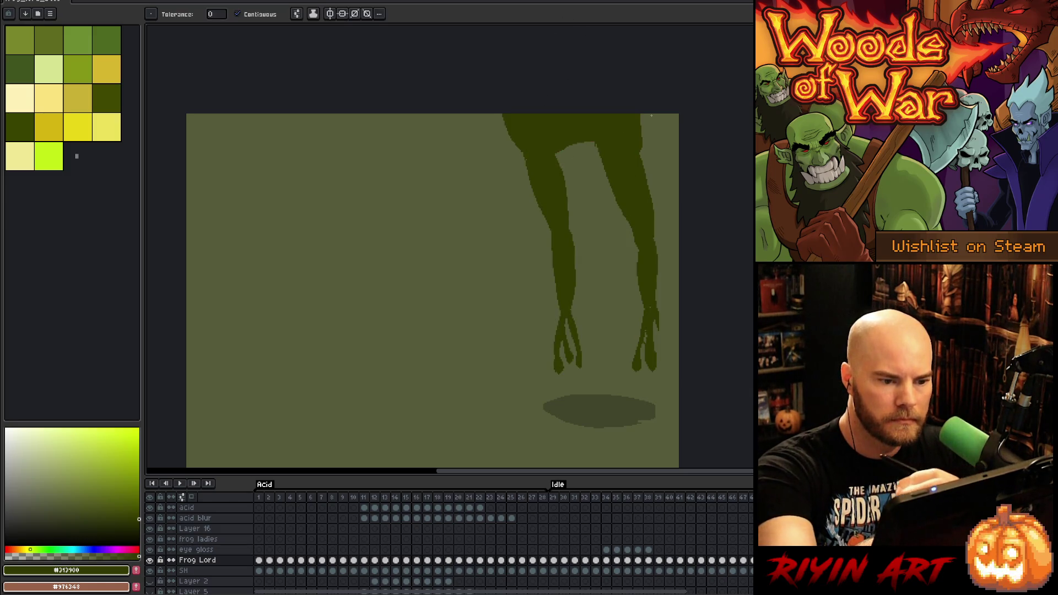
pyautogui.press('b')
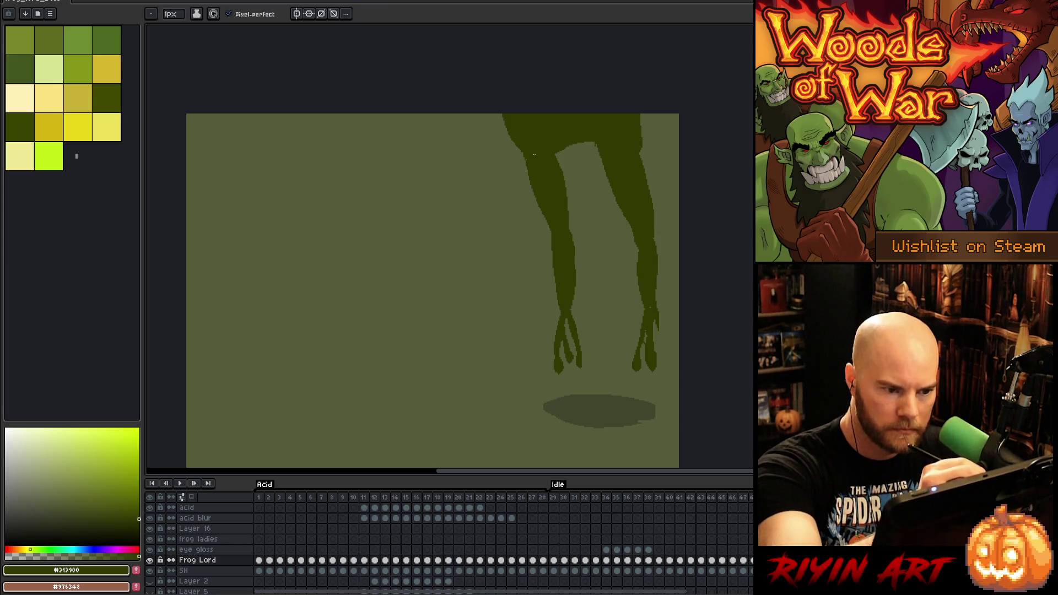
# Draw edge curves across the body and fill the remaining pale gaps dark olive
pyautogui.moveTo(559, 164); pyautogui.dragTo(590, 168)
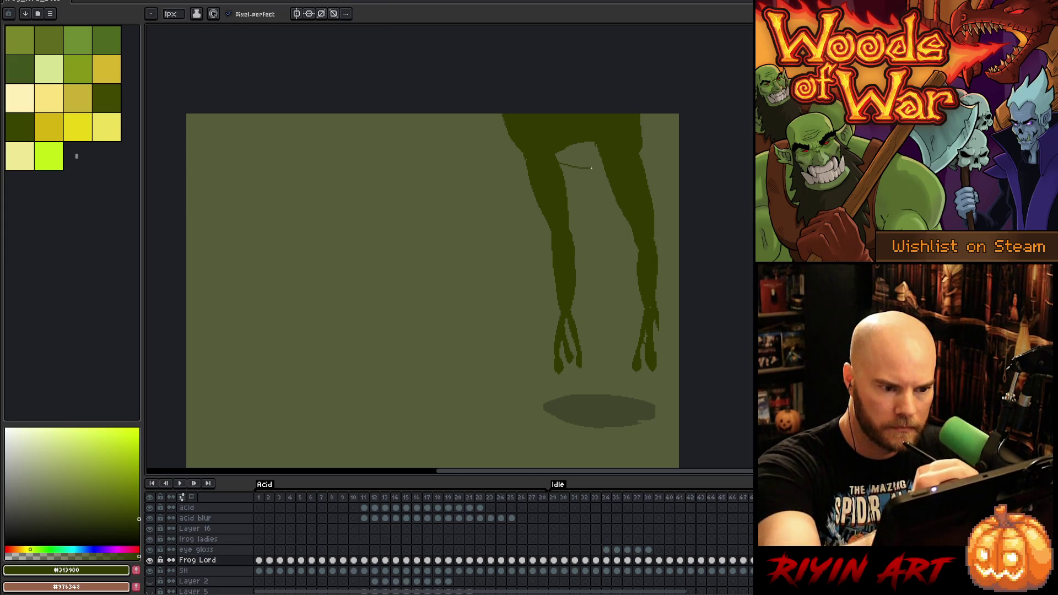
pyautogui.press('g')
pyautogui.click(578, 154)
pyautogui.press('b')
pyautogui.moveTo(642, 140); pyautogui.dragTo(646, 116)
pyautogui.press('g')
pyautogui.click(644, 124)
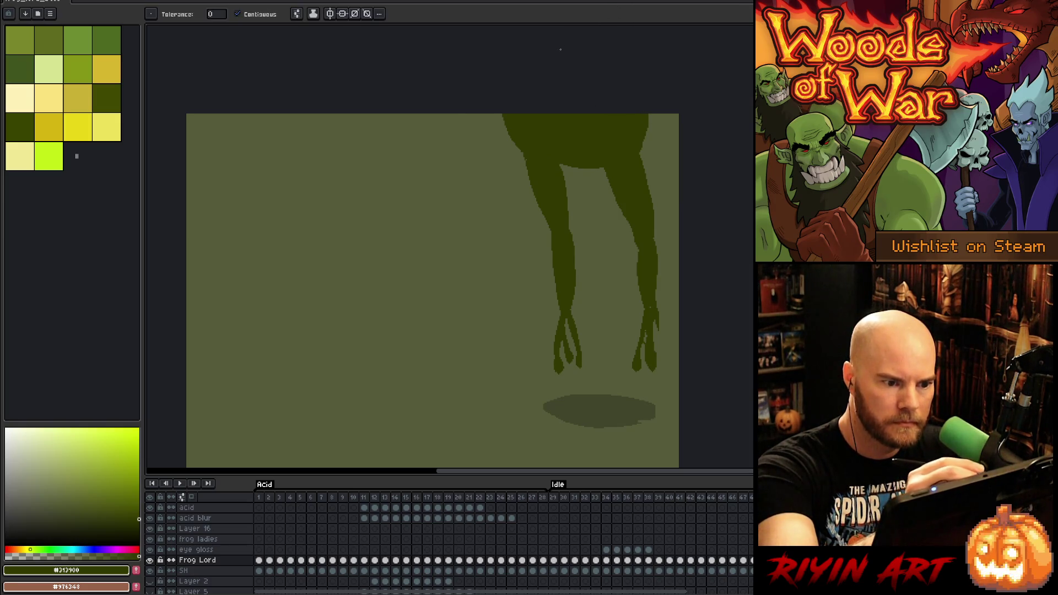
pyautogui.press('b')
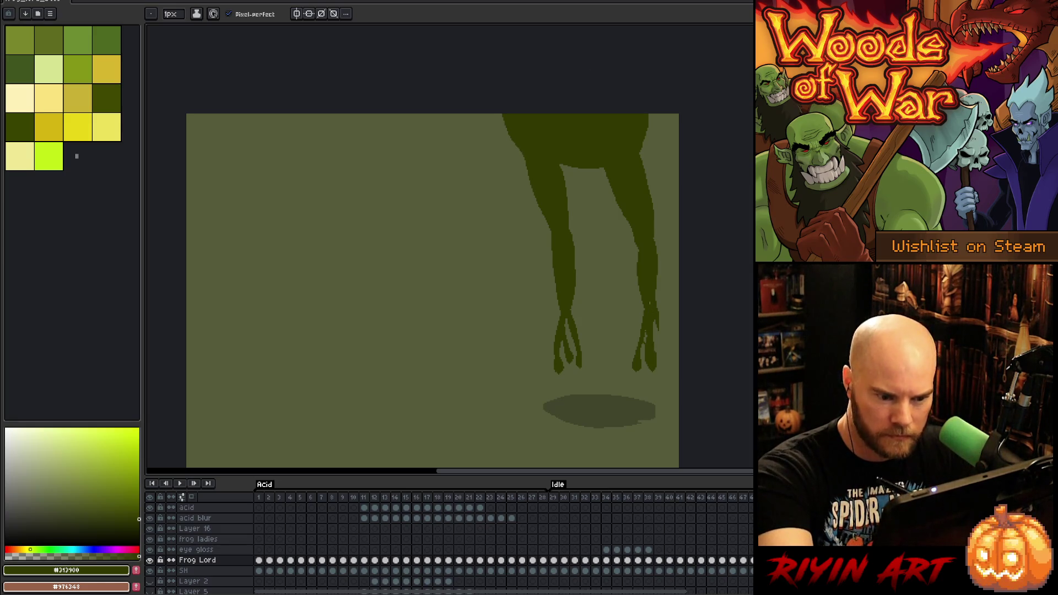
# Add an extra dark toe to the right foot and erase a streak on it
pyautogui.moveTo(660, 337)
pyautogui.mouseDown()
pyautogui.moveTo(669, 361)
pyautogui.moveTo(660, 328)
pyautogui.mouseUp()
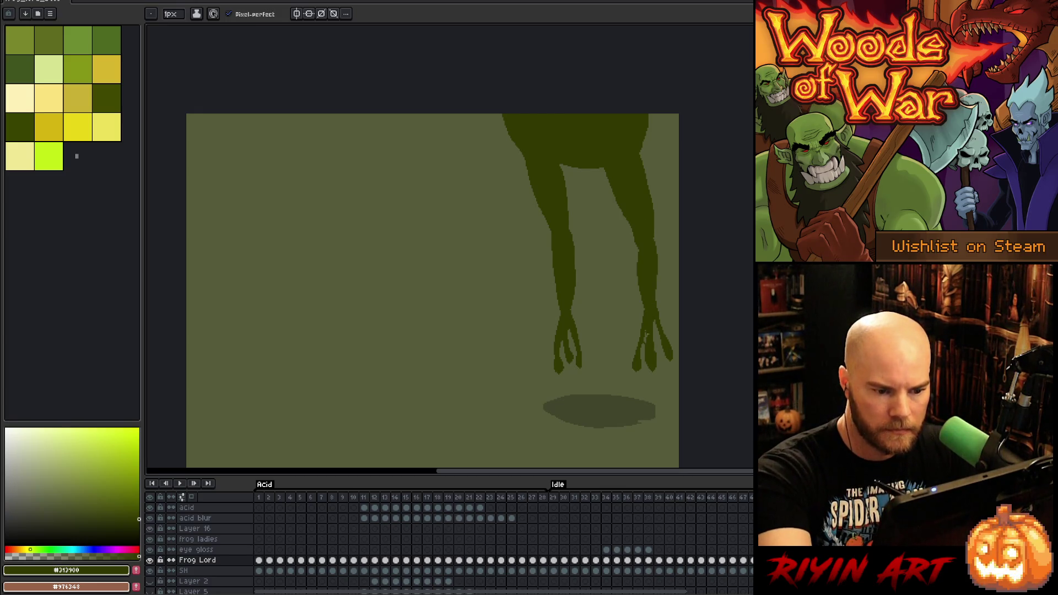
pyautogui.press('e')
pyautogui.moveTo(646, 339); pyautogui.dragTo(647, 366)
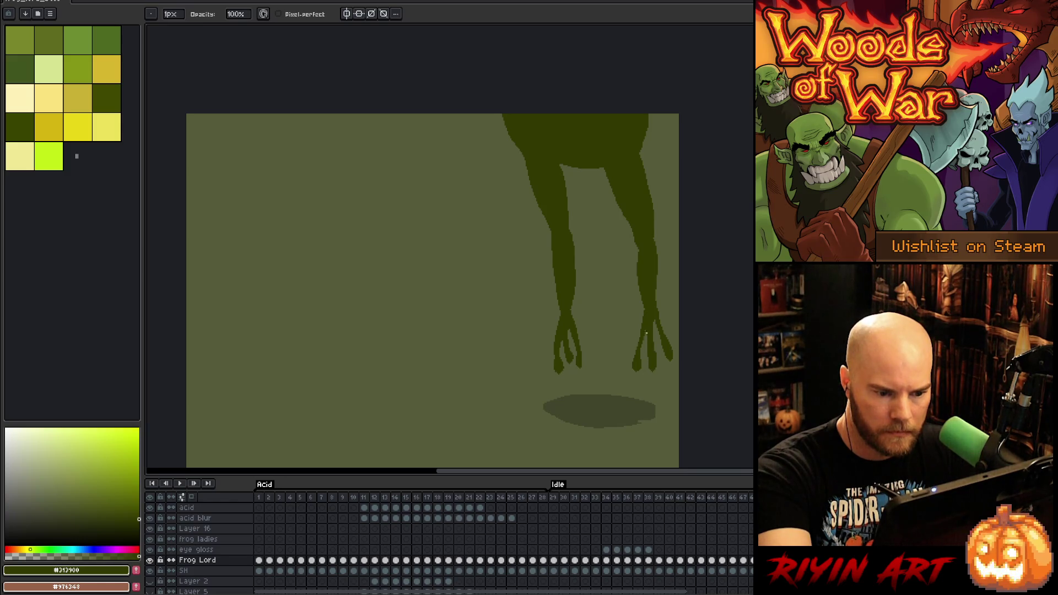
pyautogui.press('b')
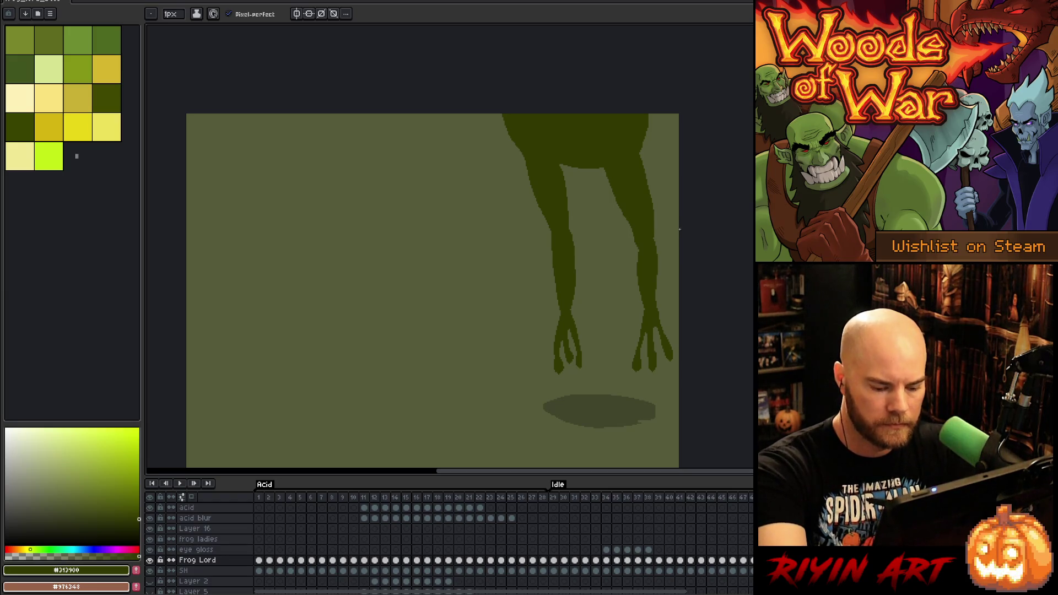
# Fill parts of the feet with the lighter #3F4900 olive, then clear the selection
pyautogui.keyDown('alt'); pyautogui.click(654, 350); pyautogui.keyUp('alt')
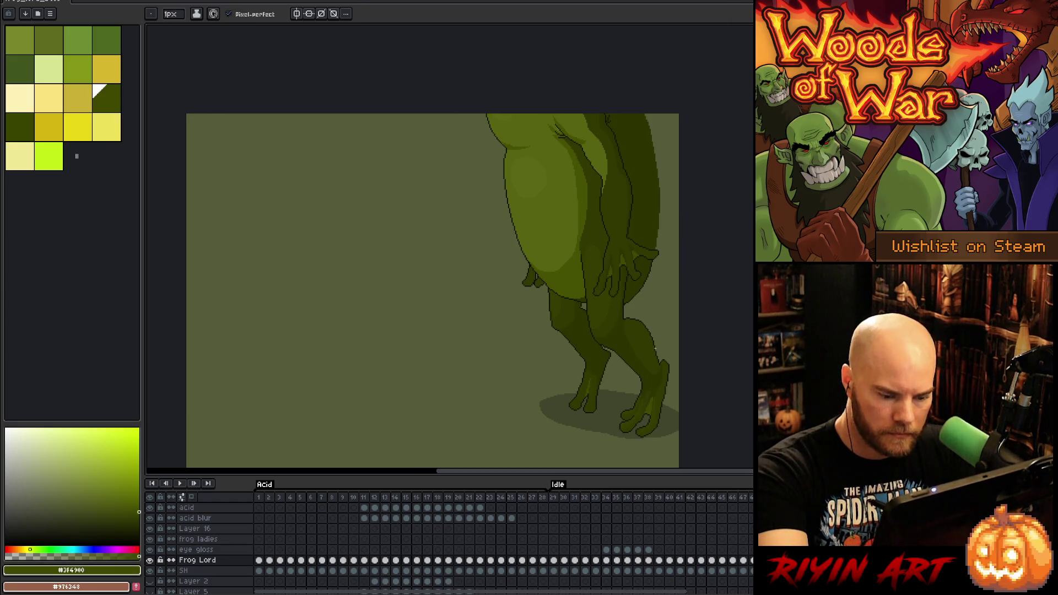
pyautogui.click(648, 331)
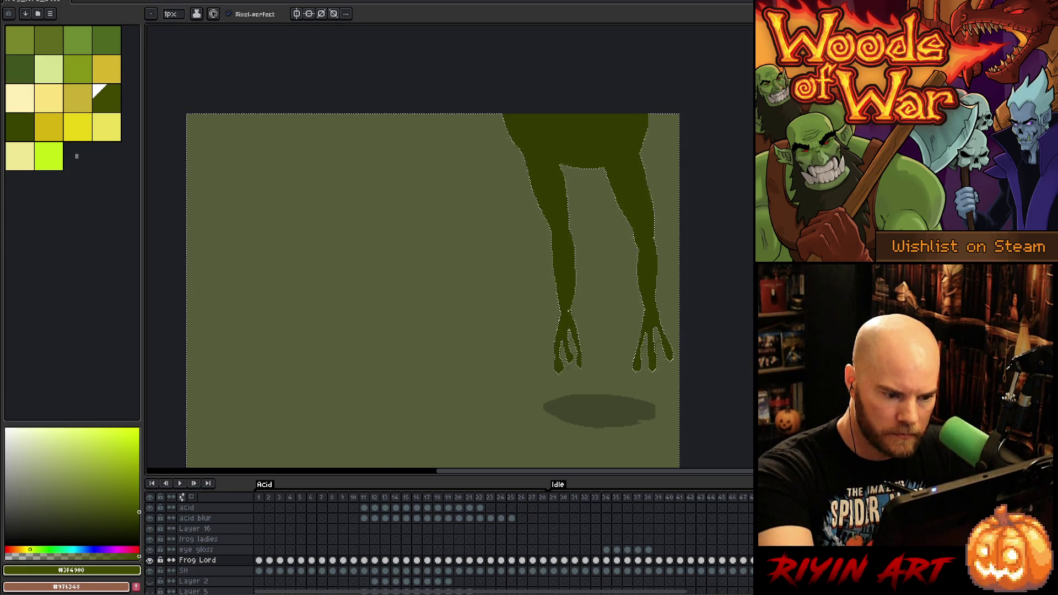
pyautogui.press('g')
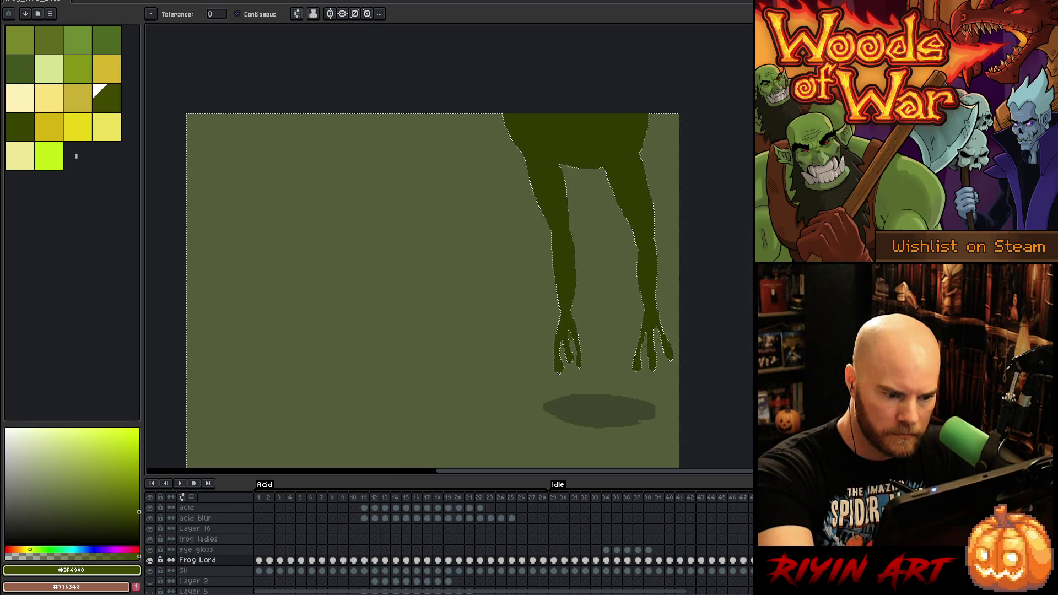
pyautogui.hotkey('ctrl', 'd')
pyautogui.press('b')
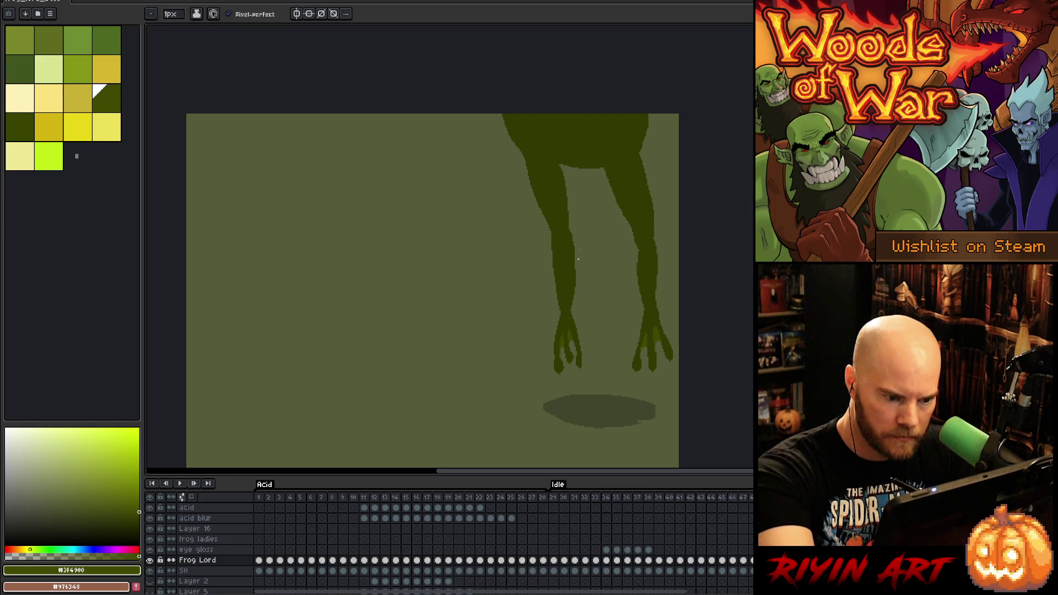
pyautogui.scroll(1, 578, 263)
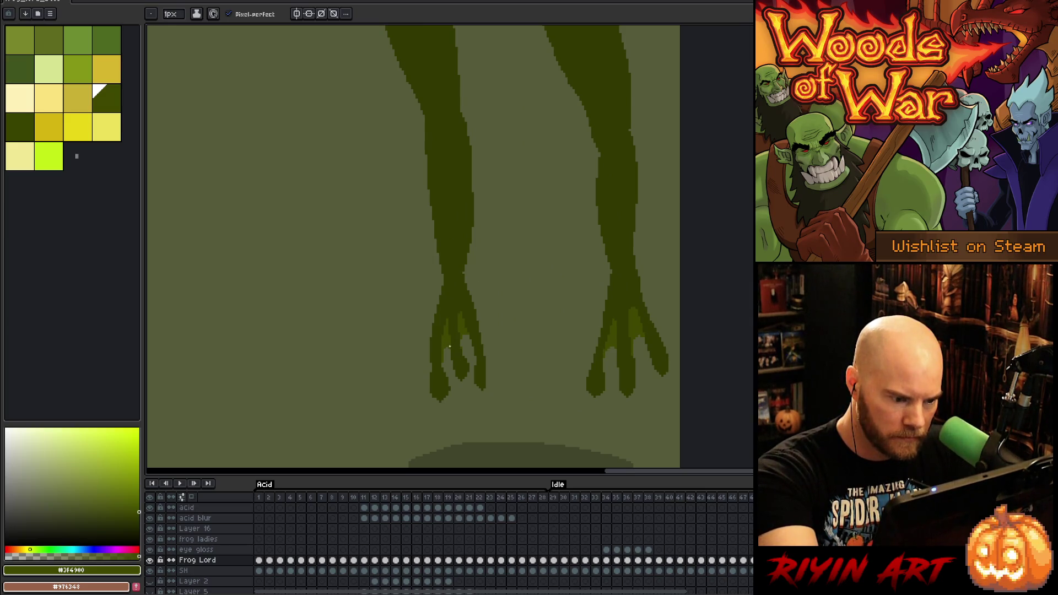
# Sample #313900 from the leg and lasso a thin strip down the right leg's outer edge
pyautogui.press('e')
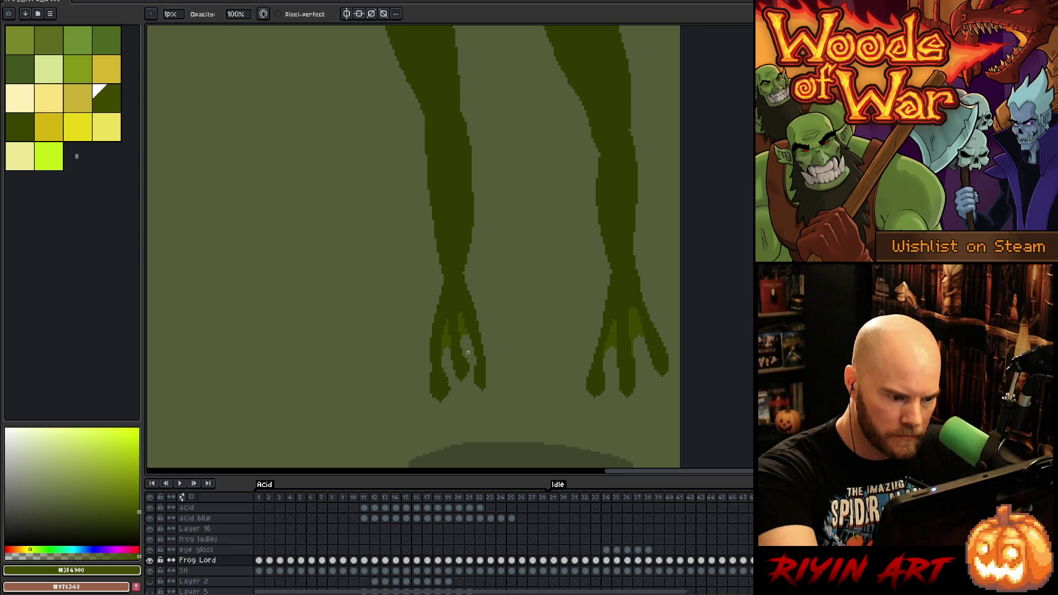
pyautogui.press('b')
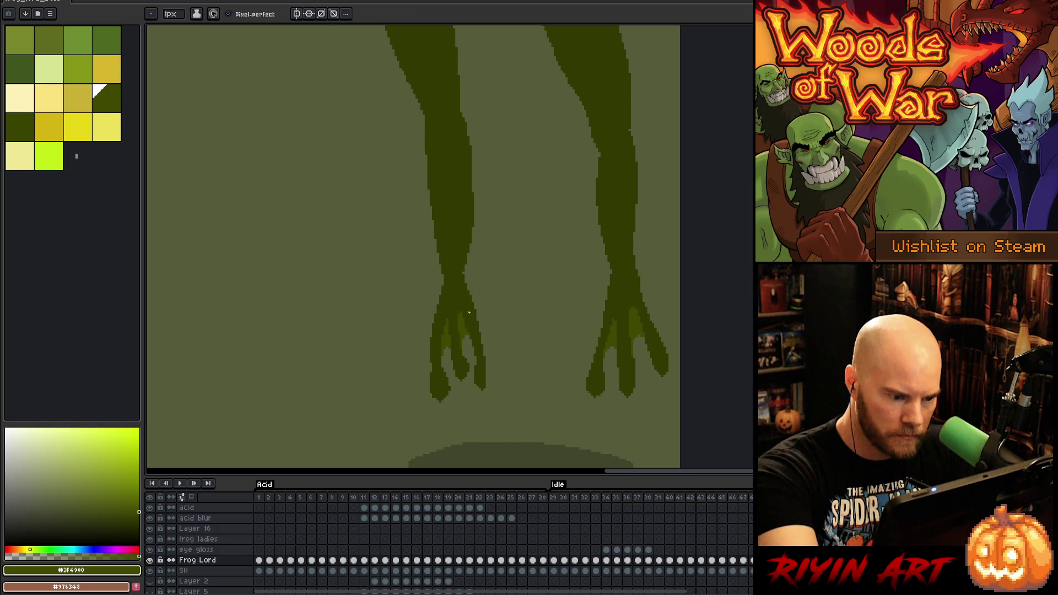
pyautogui.scroll(-2, 626, 259)
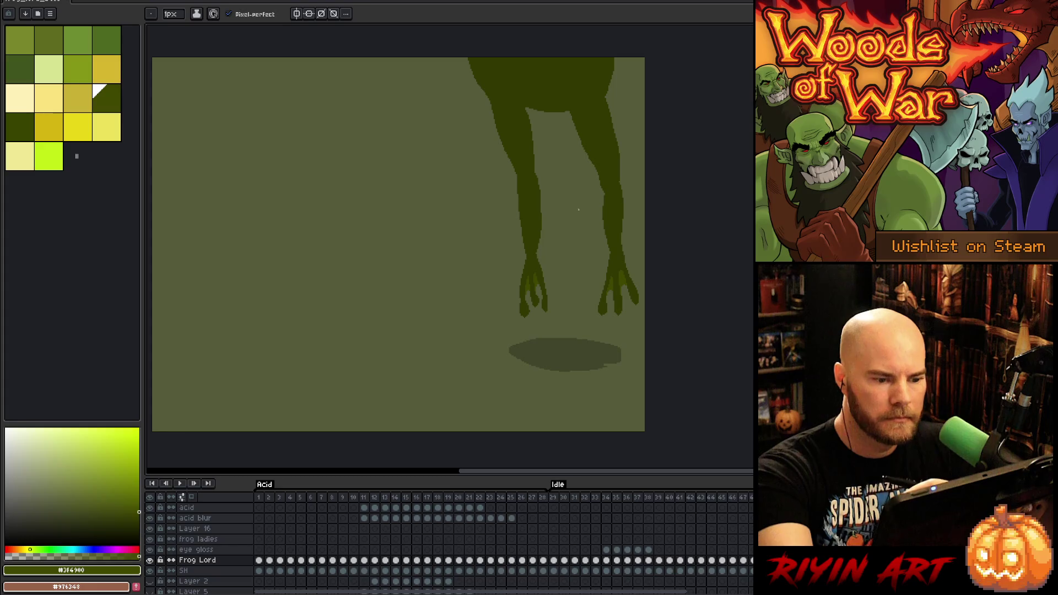
pyautogui.keyDown('alt'); pyautogui.click(535, 245); pyautogui.keyUp('alt')
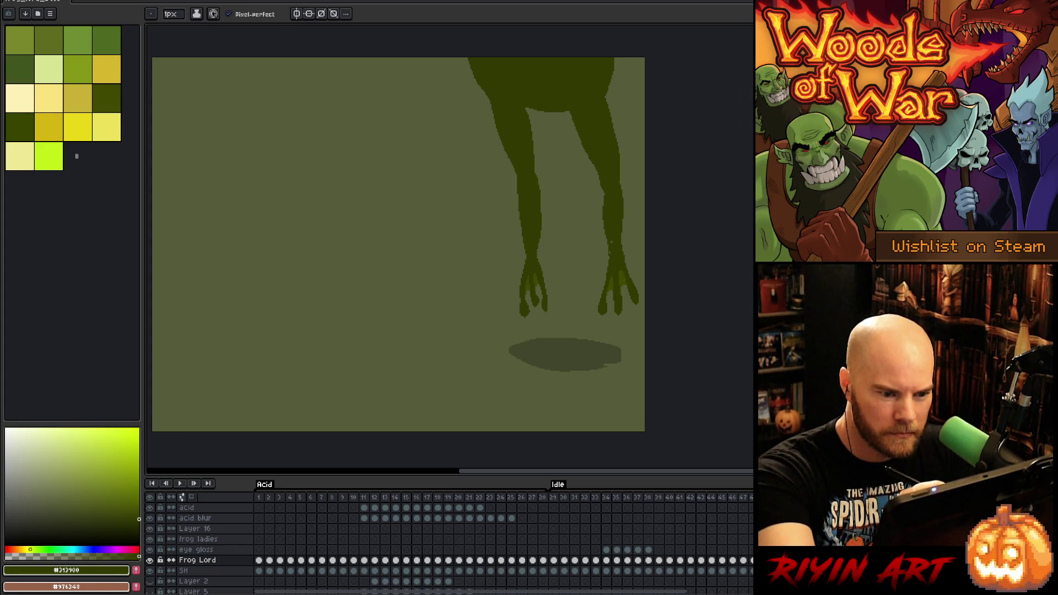
pyautogui.moveTo(616, 205); pyautogui.dragTo(620, 246)
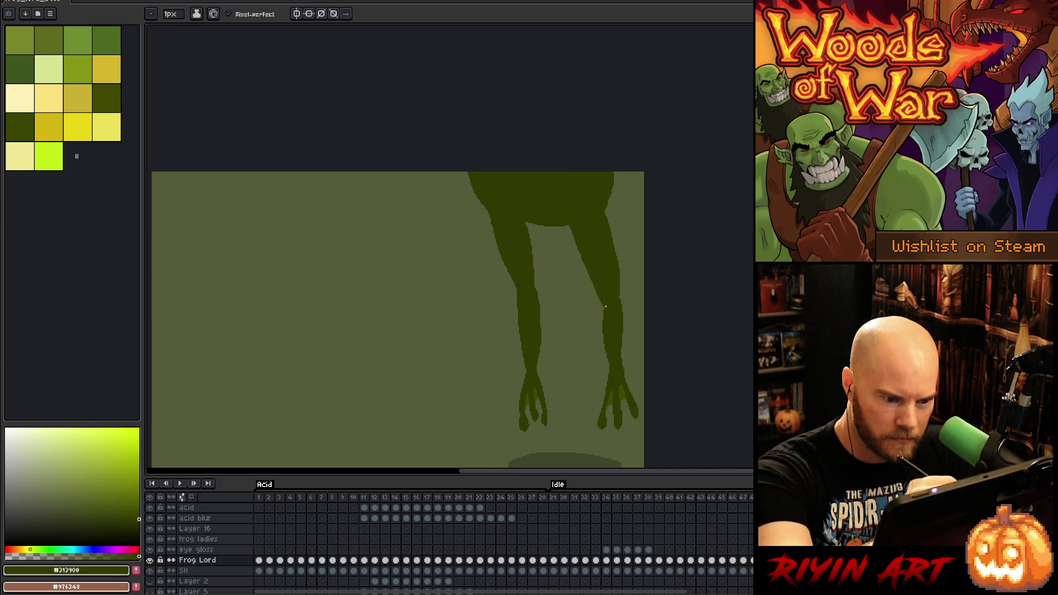
pyautogui.press('q')
pyautogui.moveTo(606, 213); pyautogui.dragTo(624, 302)
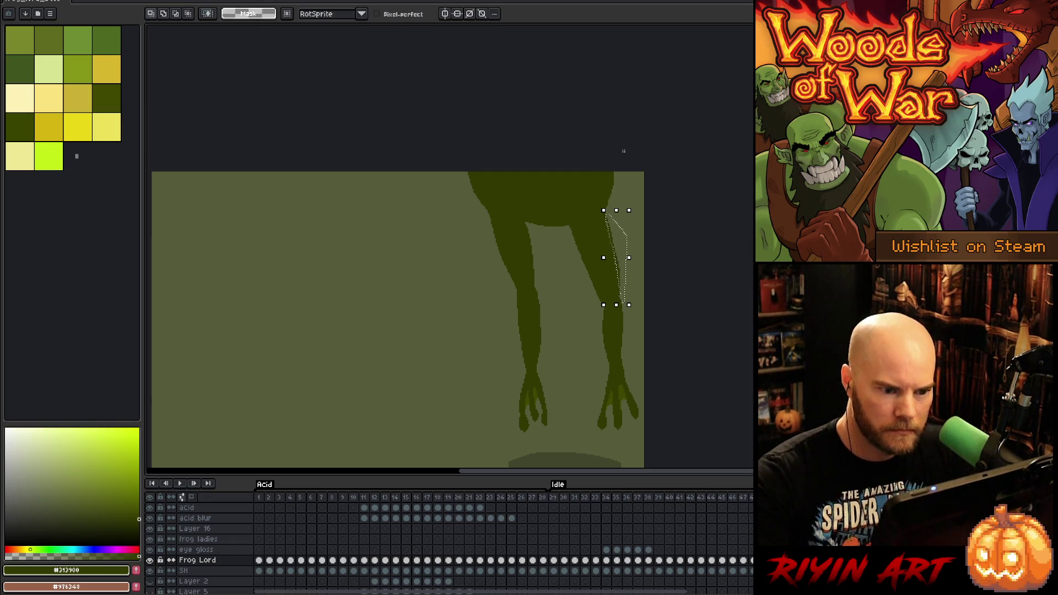
# Redraw a darker line down the right leg's outer edge, then lasso a strip along the left leg's edge
pyautogui.hotkey('ctrl', 'd')
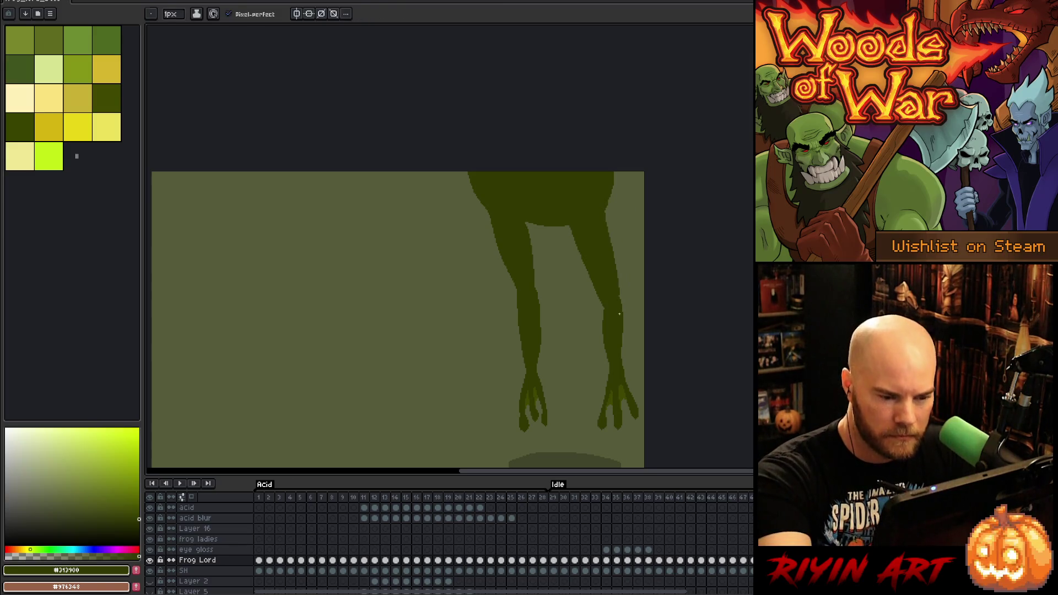
pyautogui.press('b')
pyautogui.press('e')
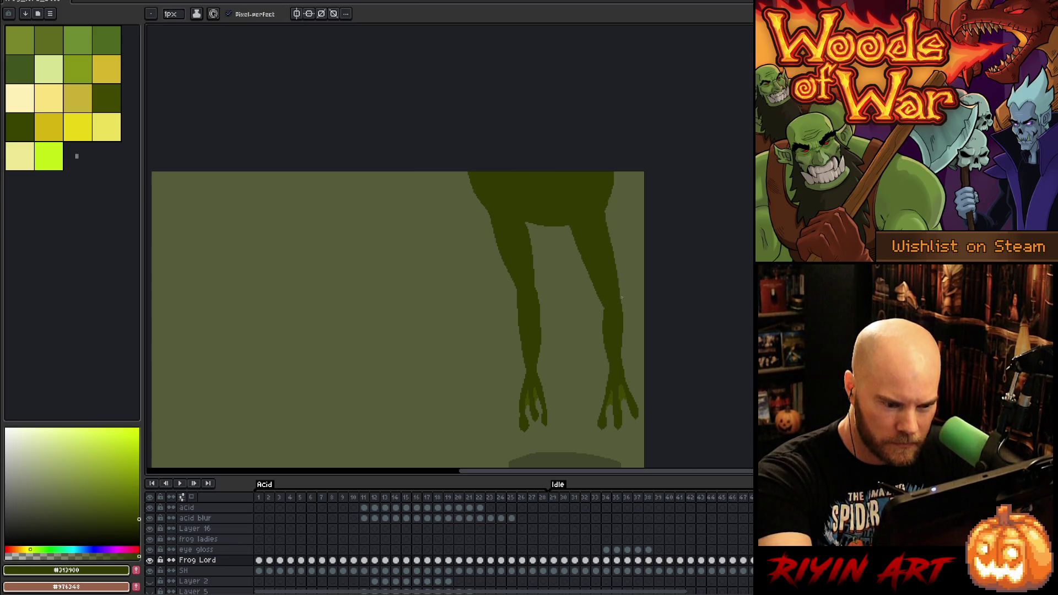
pyautogui.moveTo(623, 319); pyautogui.dragTo(625, 365)
pyautogui.hotkey('ctrl', 'z')
pyautogui.moveTo(624, 314); pyautogui.dragTo(626, 357)
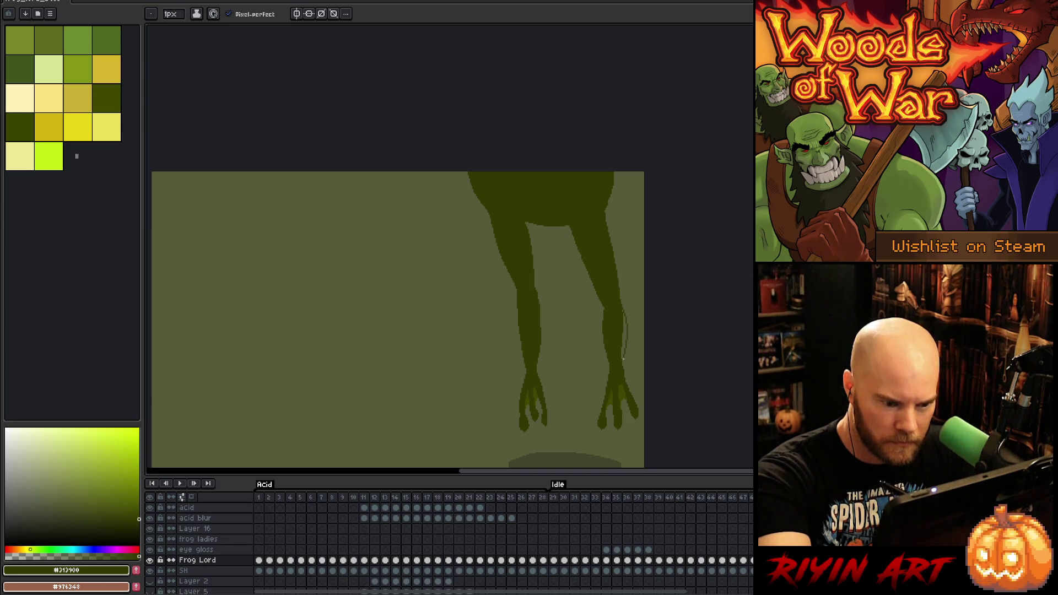
pyautogui.moveTo(622, 313); pyautogui.dragTo(623, 364)
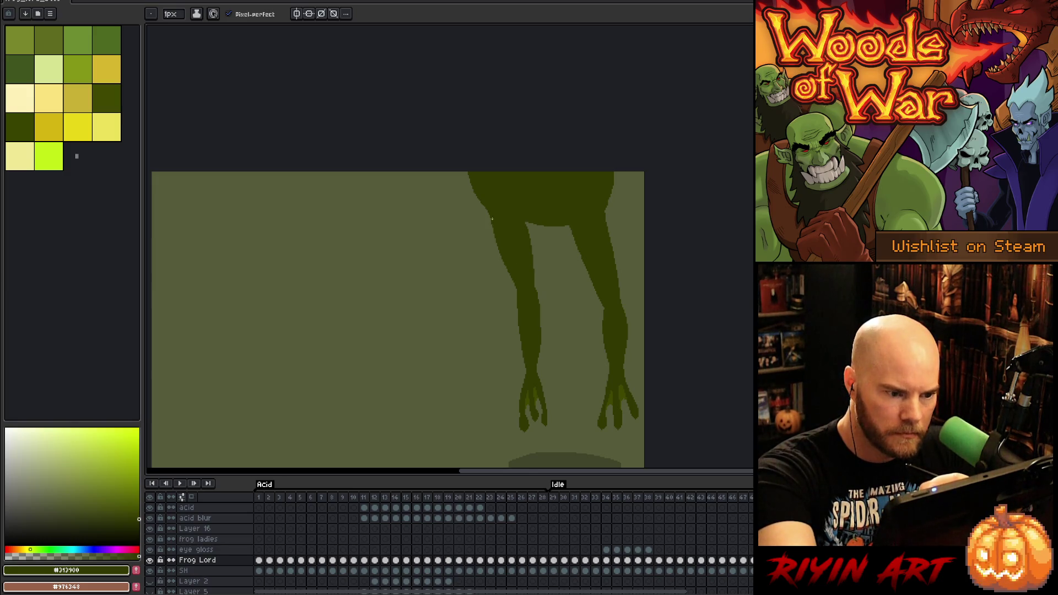
pyautogui.press('m')
pyautogui.moveTo(485, 213)
pyautogui.mouseDown()
pyautogui.moveTo(511, 274)
pyautogui.moveTo(504, 306)
pyautogui.moveTo(461, 209)
pyautogui.mouseUp()
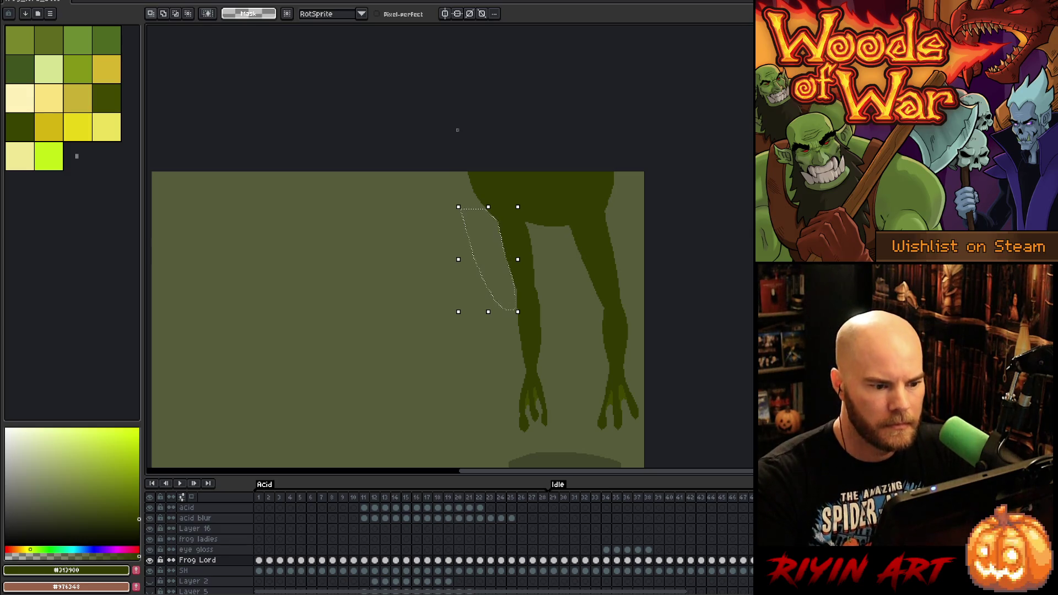